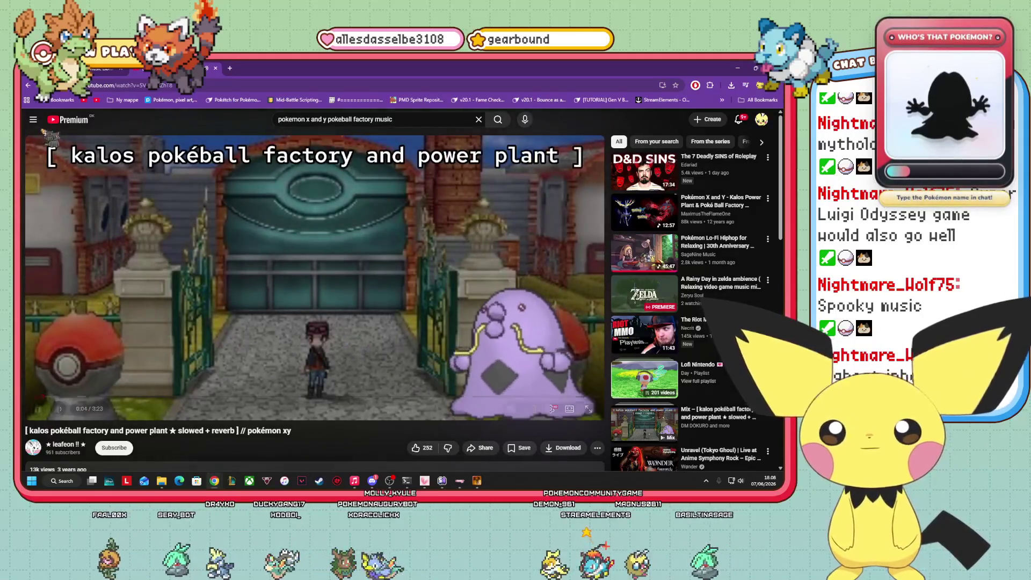
- Return to the earlier YouTube results and search 'pokemon x and y pokeball factory'
key(alt+Left)
scroll(552, 295, down, 9)
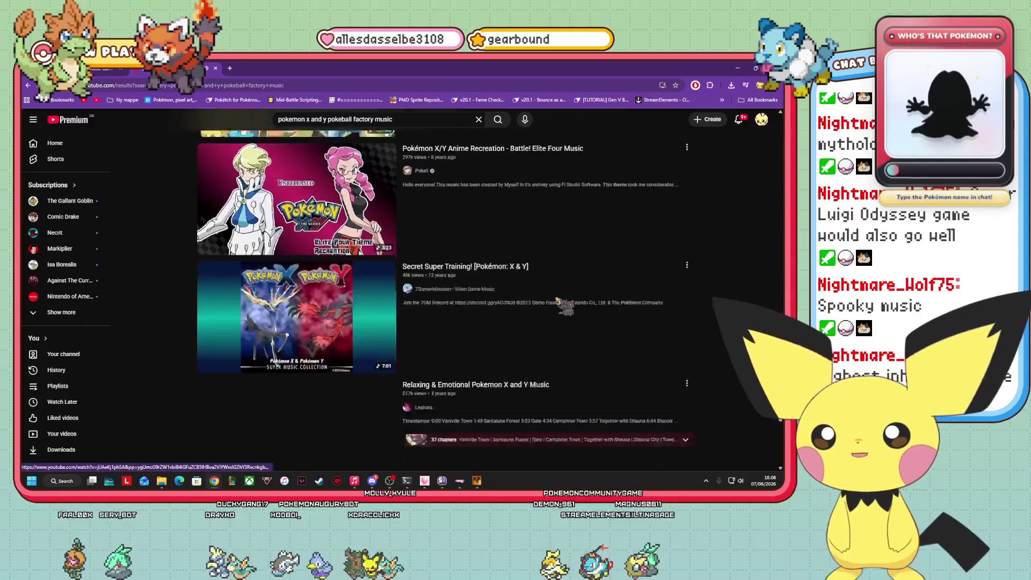
scroll(547, 292, up, 6)
scroll(547, 292, up, 5)
drag(393, 119, 358, 123)
text(actory)
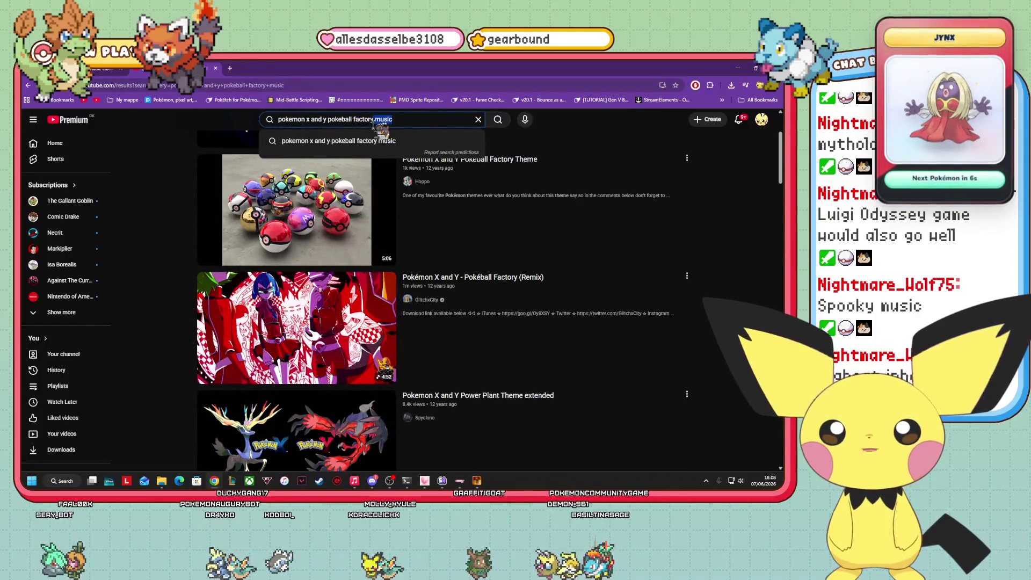
key(Return)
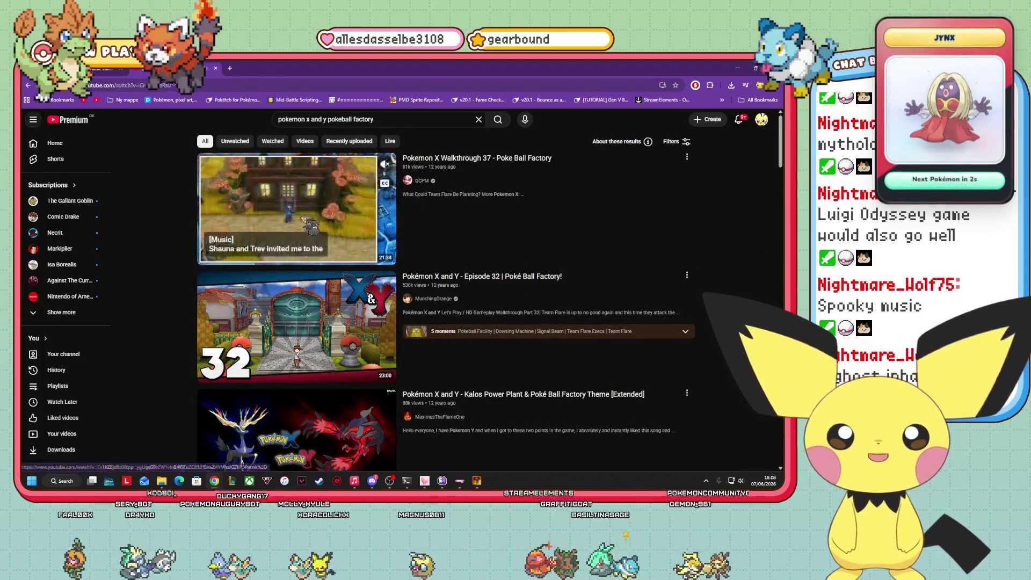
- Open the Poke Ball Factory walkthrough, scrub past 0:36, and pause it on a factory scene
click(564, 226)
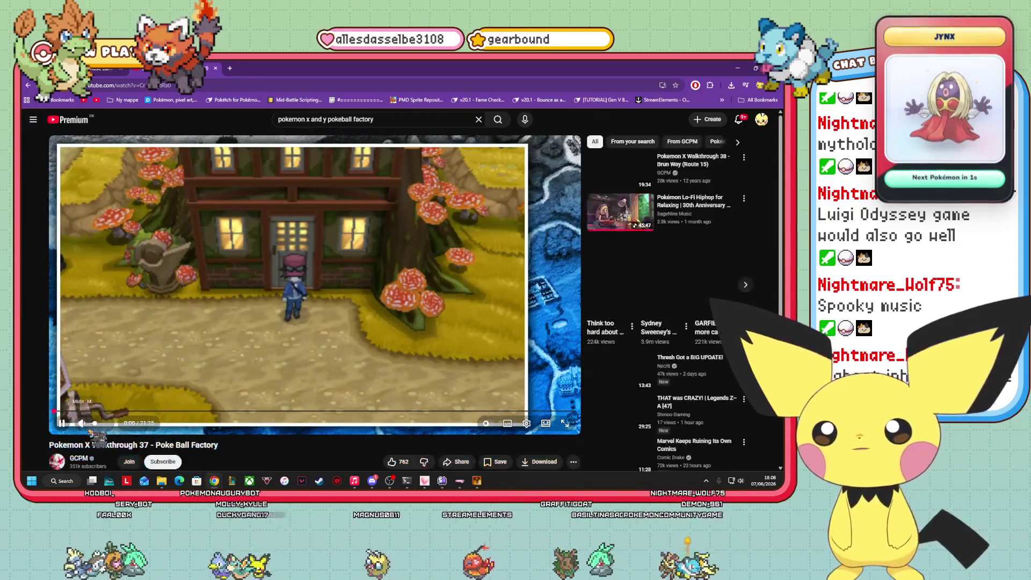
click(64, 423)
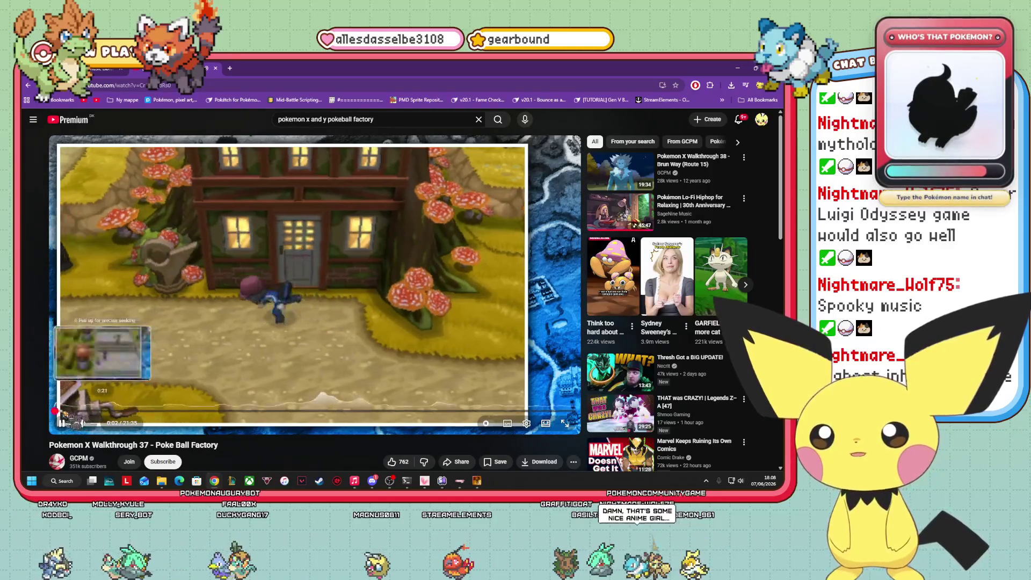
click(69, 411)
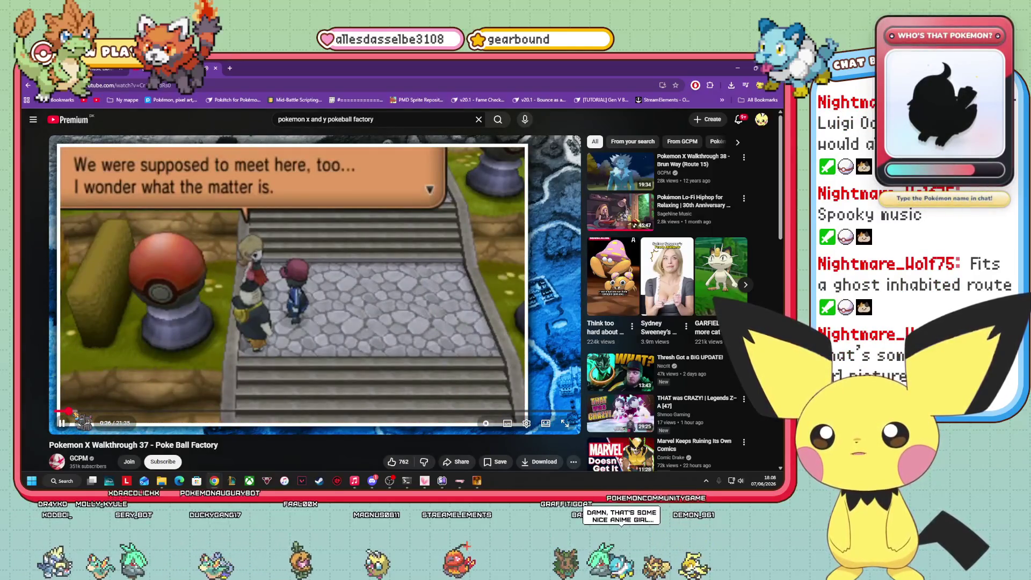
drag(69, 411, 107, 411)
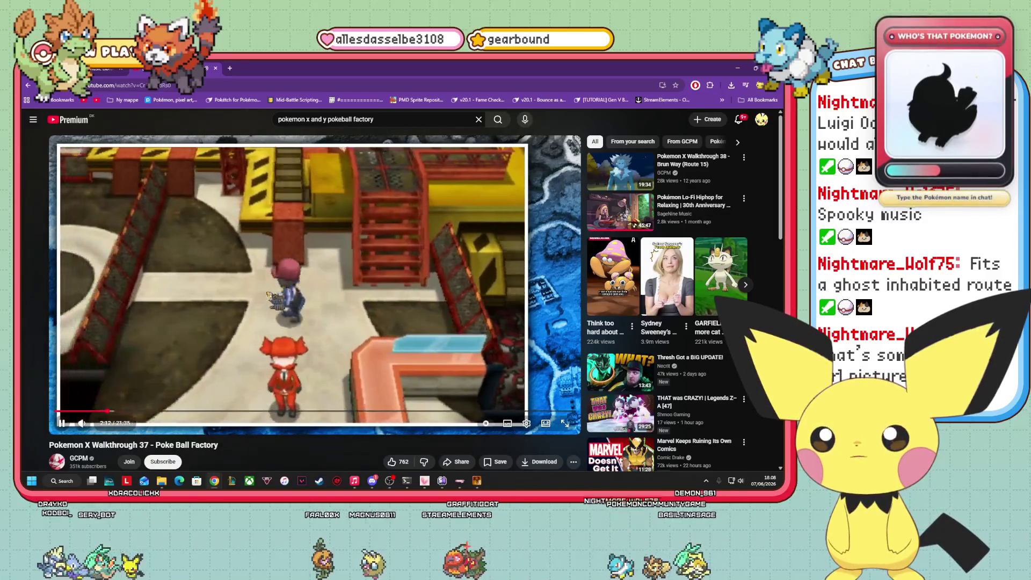
click(270, 295)
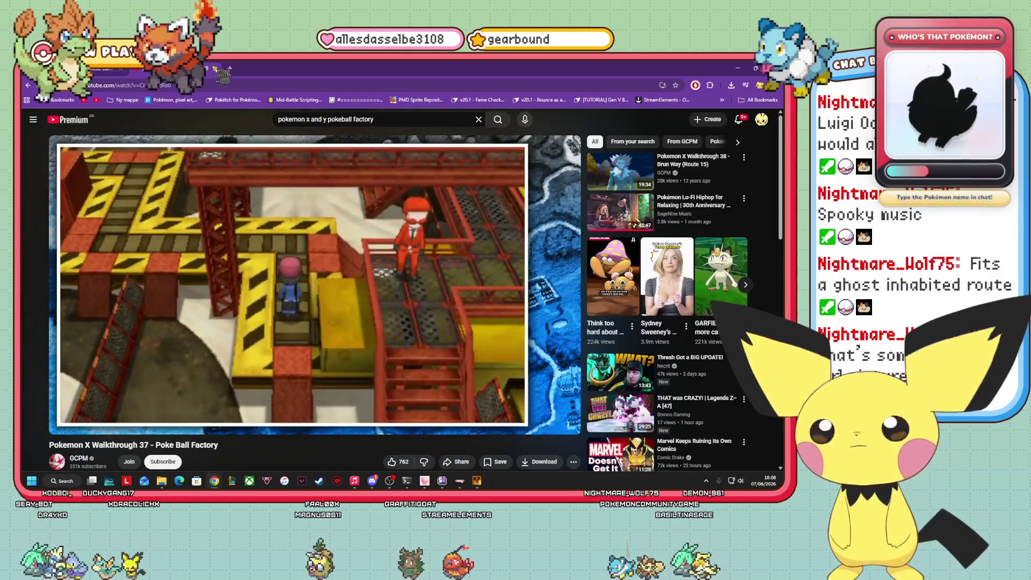
key(ctrl+Tab)
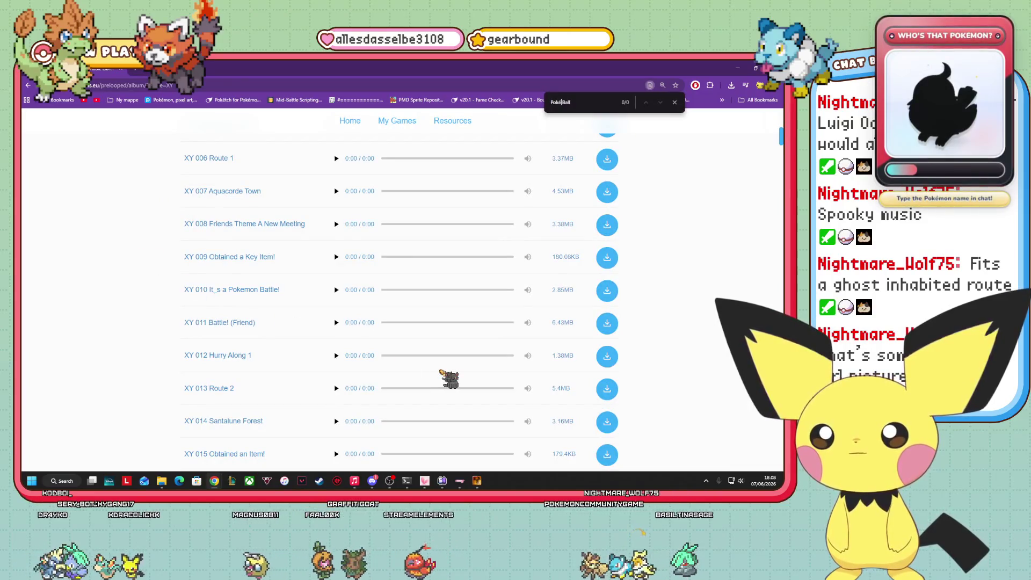
- Reopen the recently closed YouTube tab from Chrome's History menu
scroll(449, 378, up, 5)
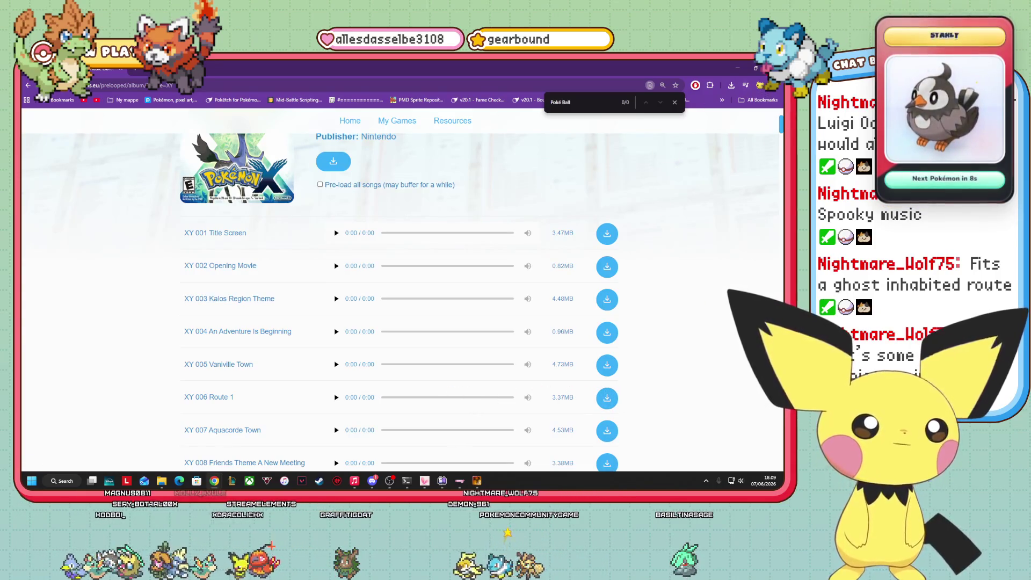
click(773, 85)
mouse_move(709, 183)
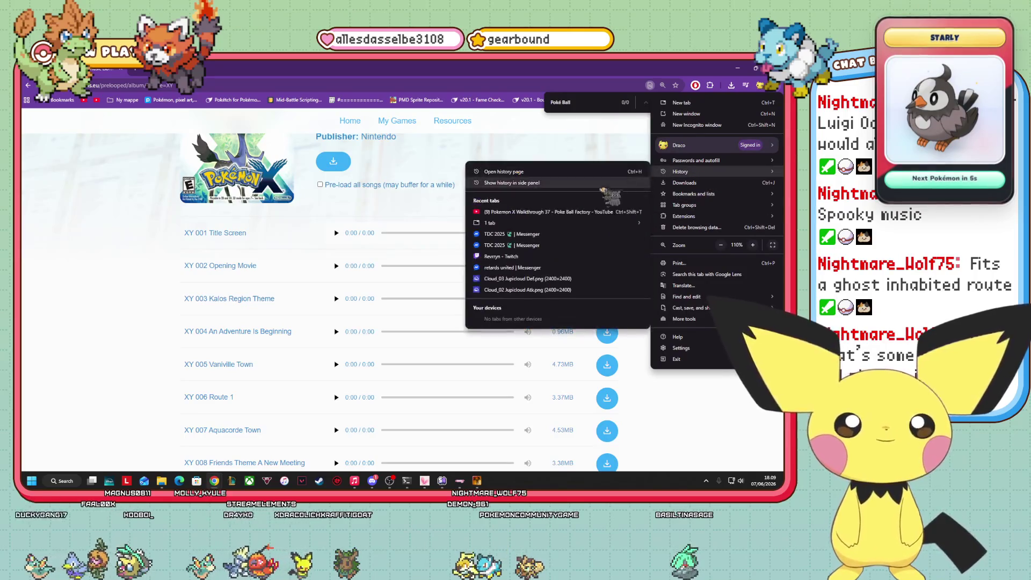
click(537, 204)
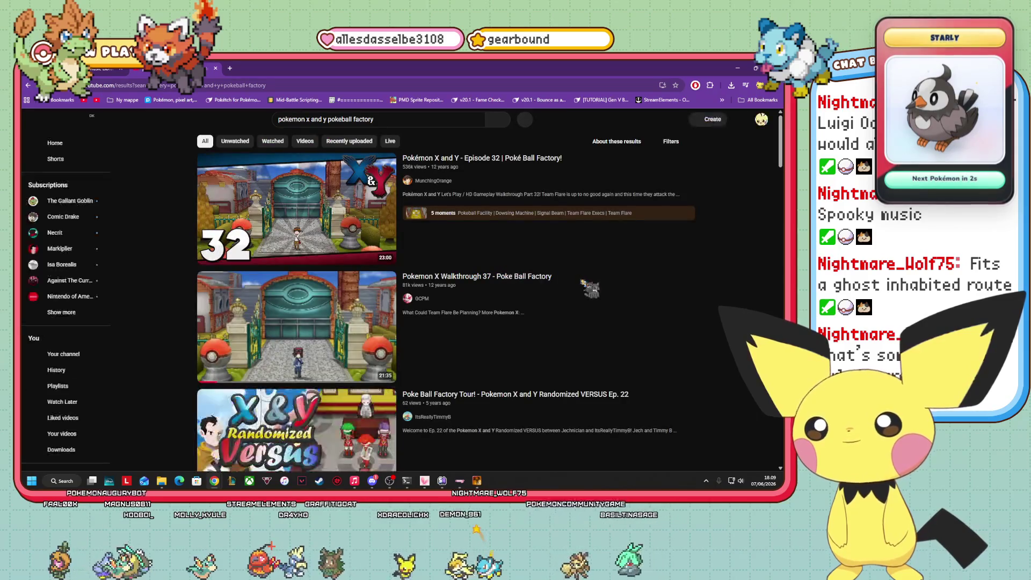
- Browse the 'pokemon x and y pokeball factory' YouTube results, then return to the music archive
scroll(590, 288, down, 8)
scroll(590, 288, up, 2)
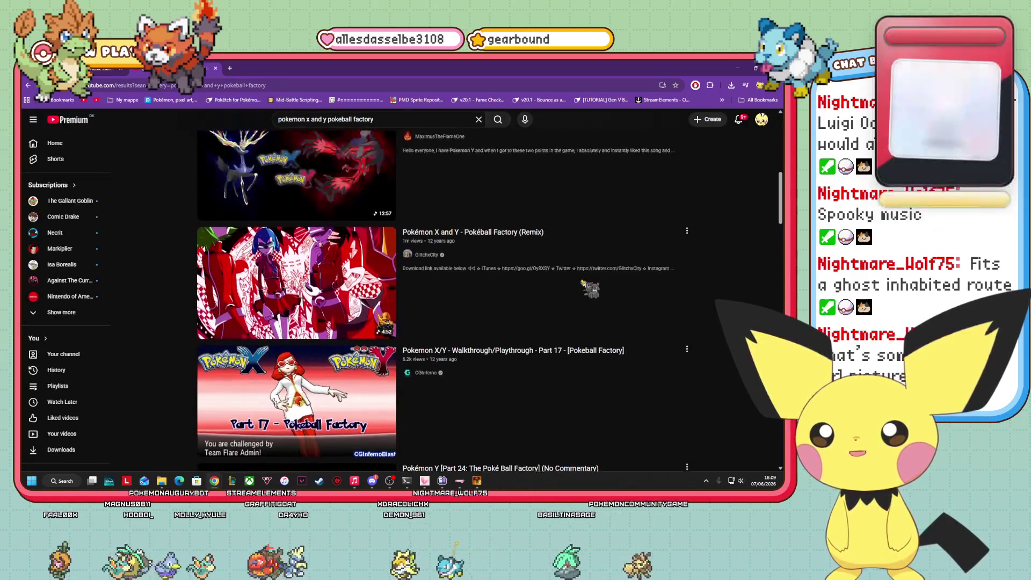
scroll(569, 290, down, 2)
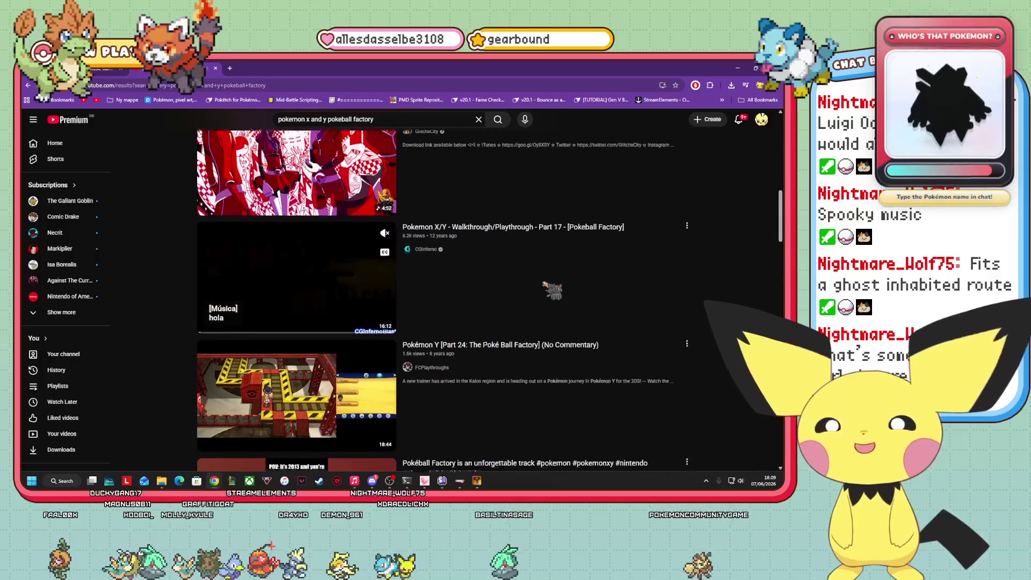
scroll(552, 289, down, 2)
scroll(543, 292, up, 10)
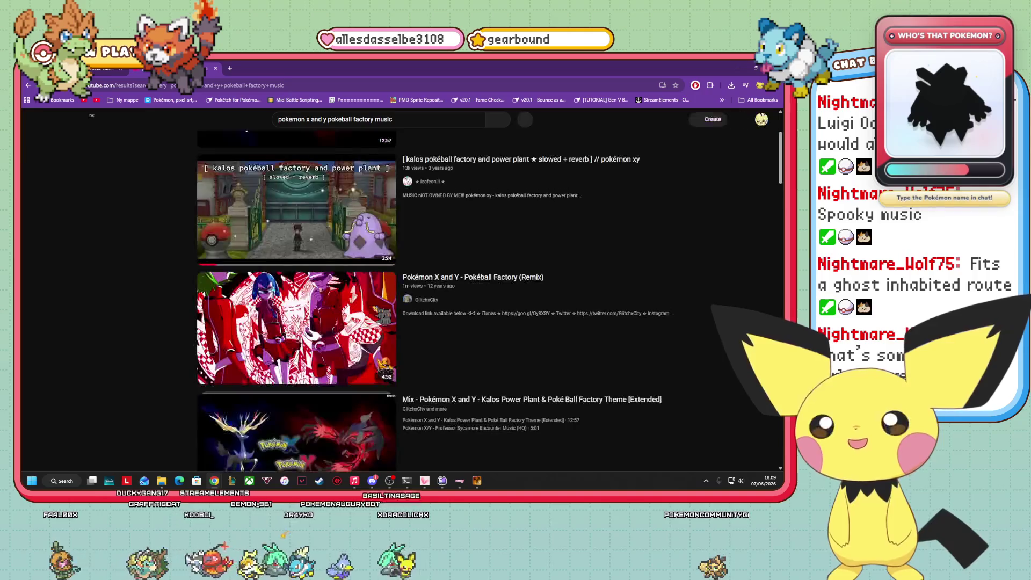
scroll(596, 274, down, 15)
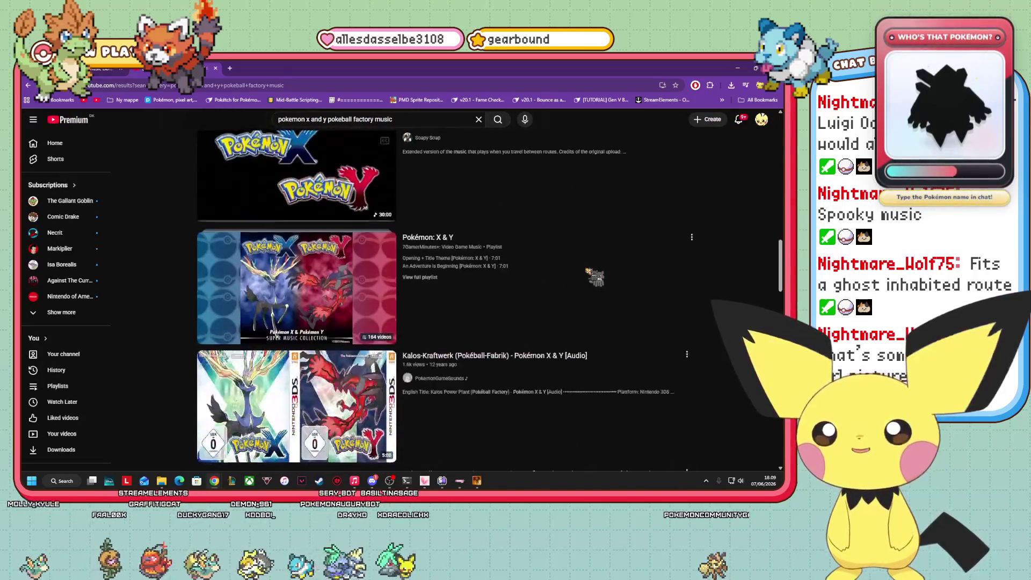
scroll(595, 276, down, 3)
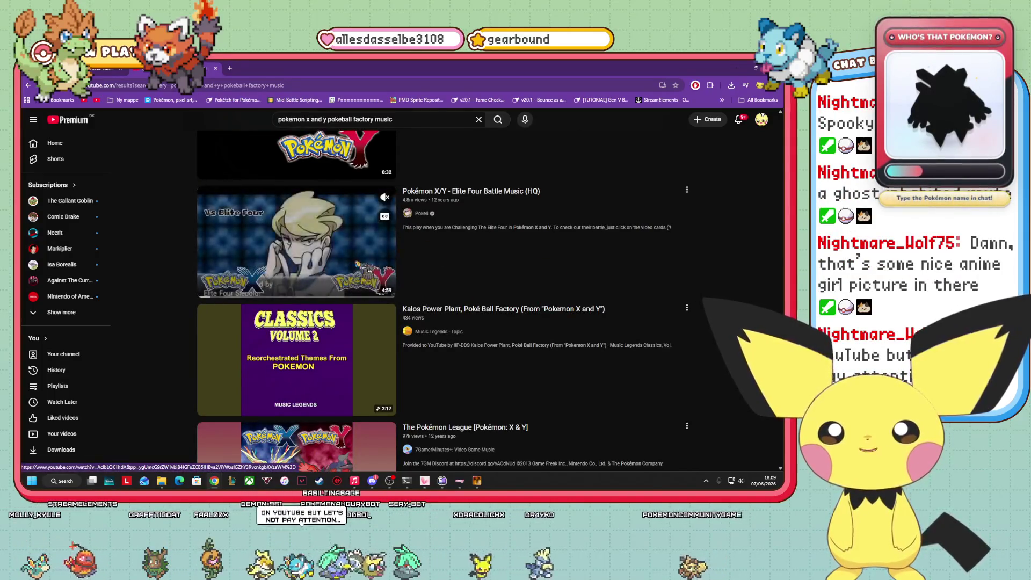
scroll(358, 272, down, 2)
scroll(358, 273, down, 8)
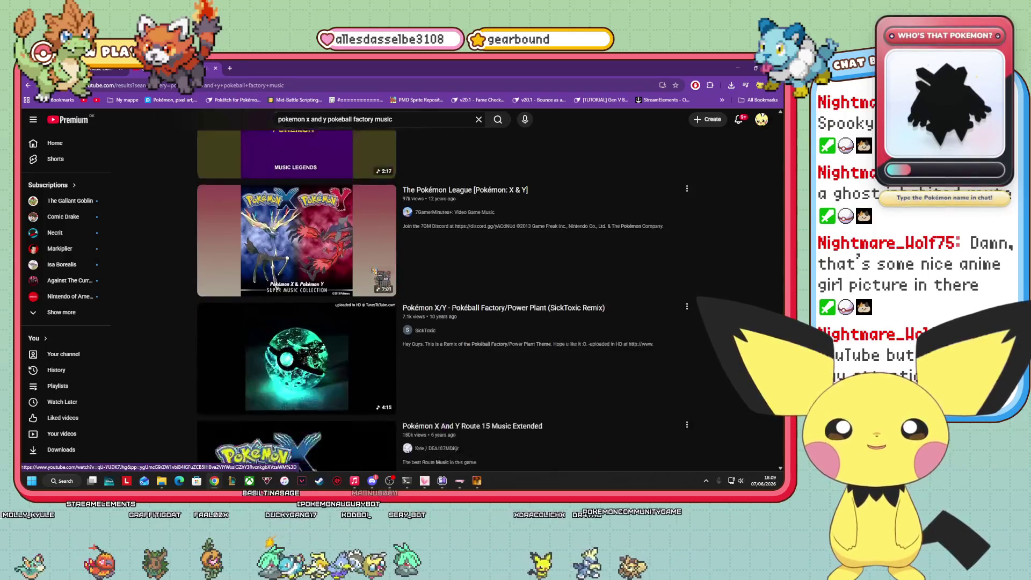
scroll(548, 295, up, 10)
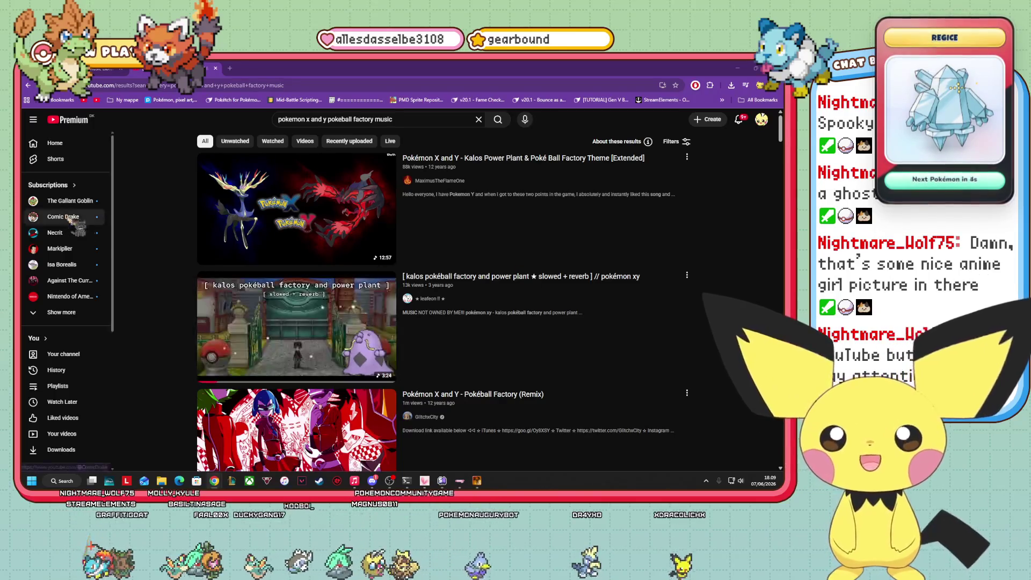
click(102, 69)
- Look through the X & Y track list, then go back to the game album grid
scroll(395, 345, down, 6)
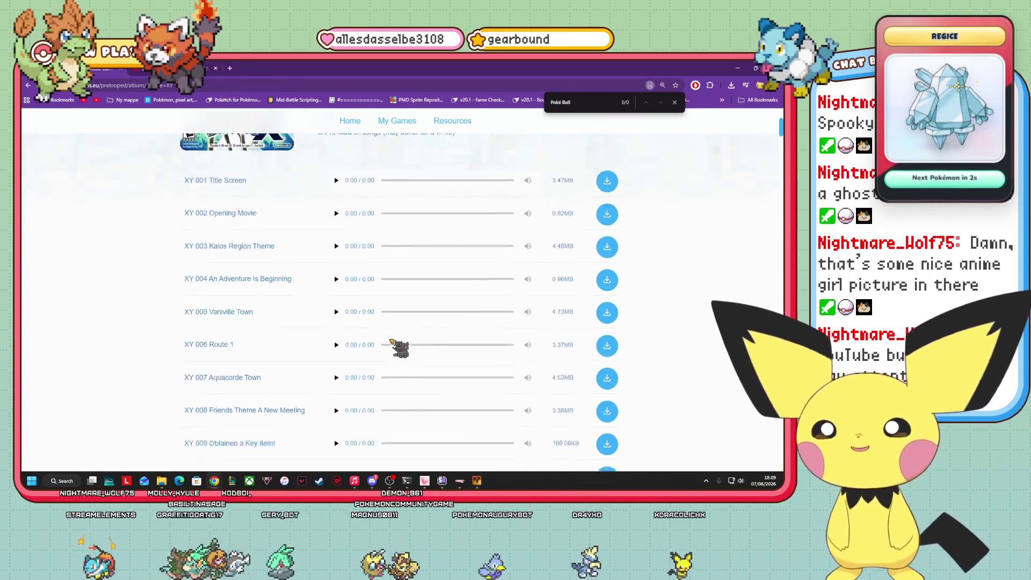
scroll(299, 397, up, 2)
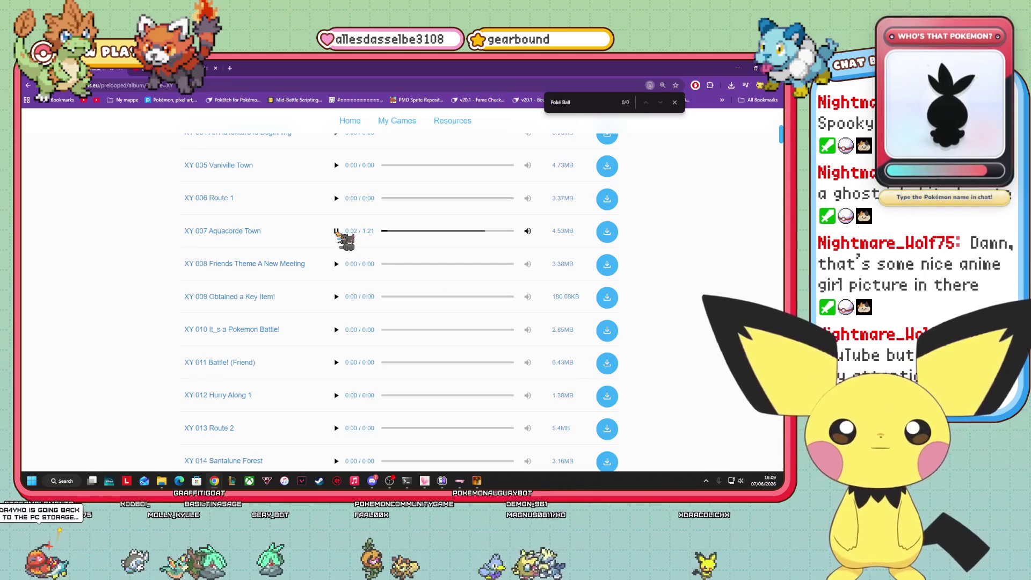
scroll(333, 273, down, 3)
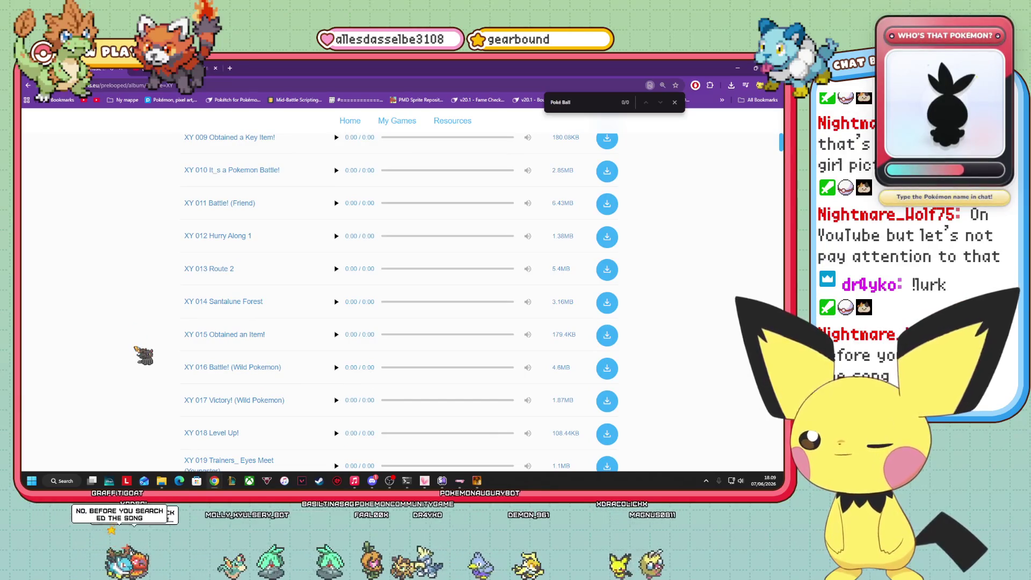
scroll(346, 403, down, 10)
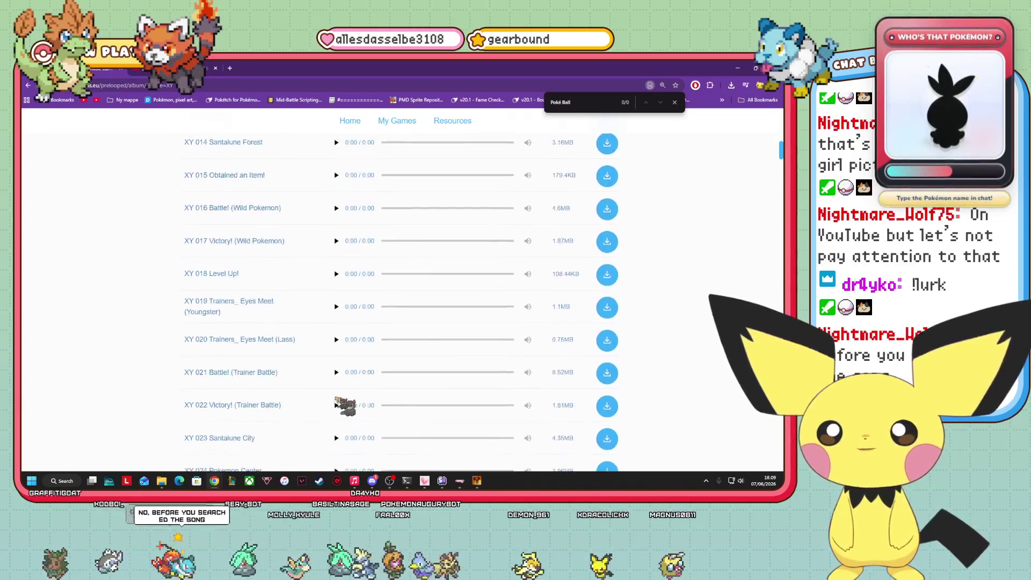
key(alt+Left)
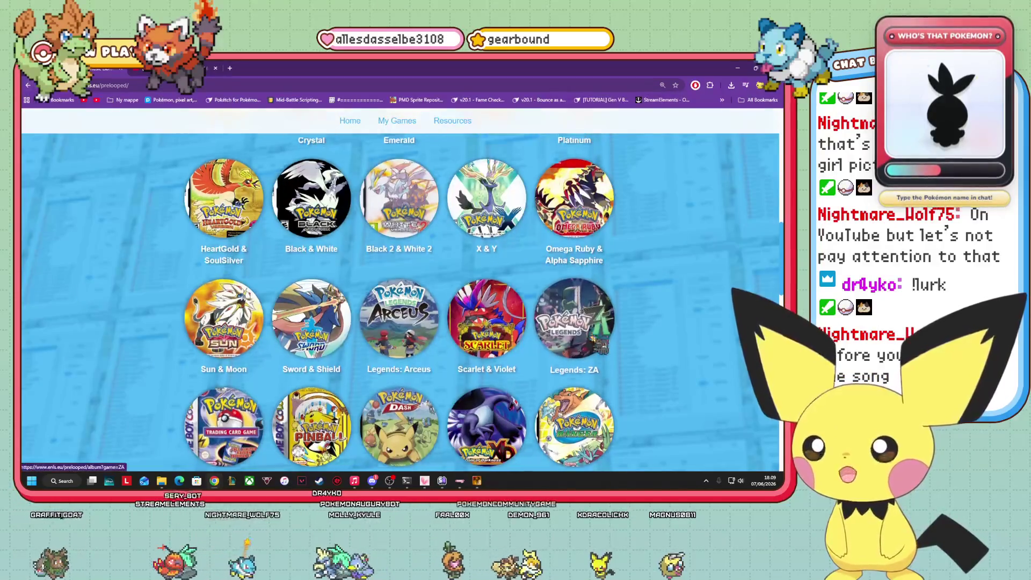
scroll(533, 351, down, 4)
scroll(533, 352, up, 2)
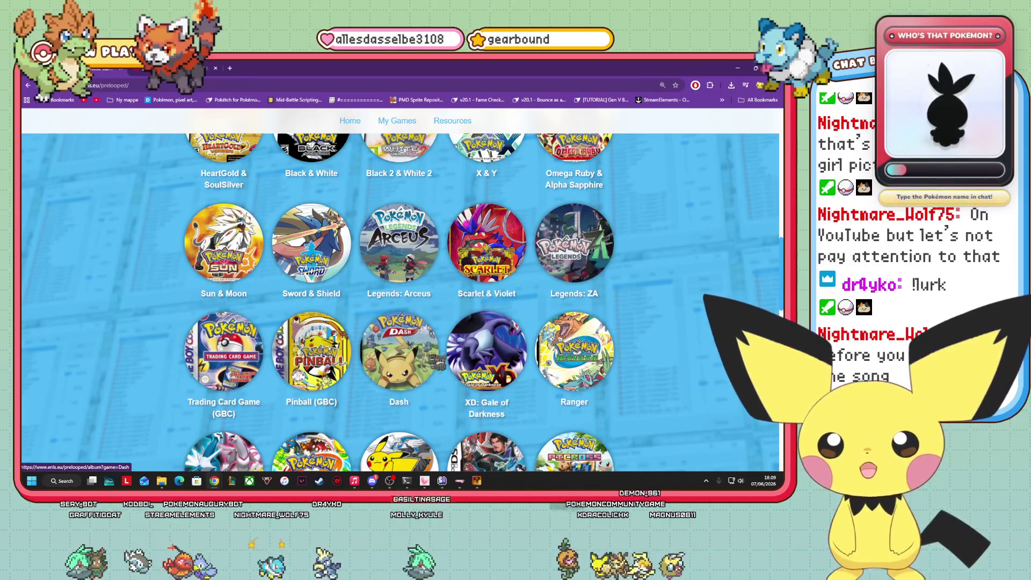
scroll(316, 344, up, 2)
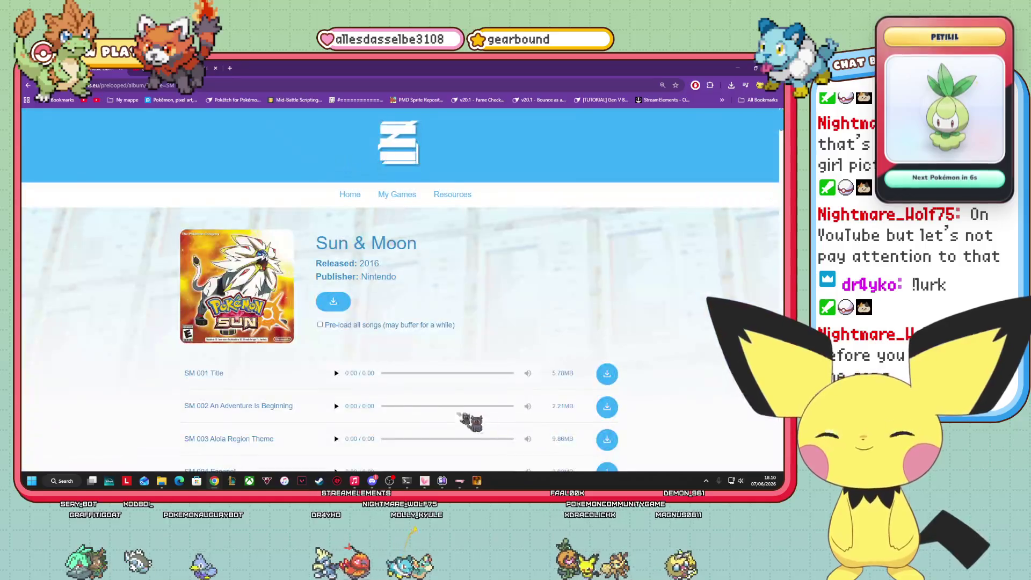
- Preview SM 028 The Pokemon Research Lab at low volume, then scroll to SM 032–041
scroll(406, 419, down, 6)
scroll(396, 413, down, 7)
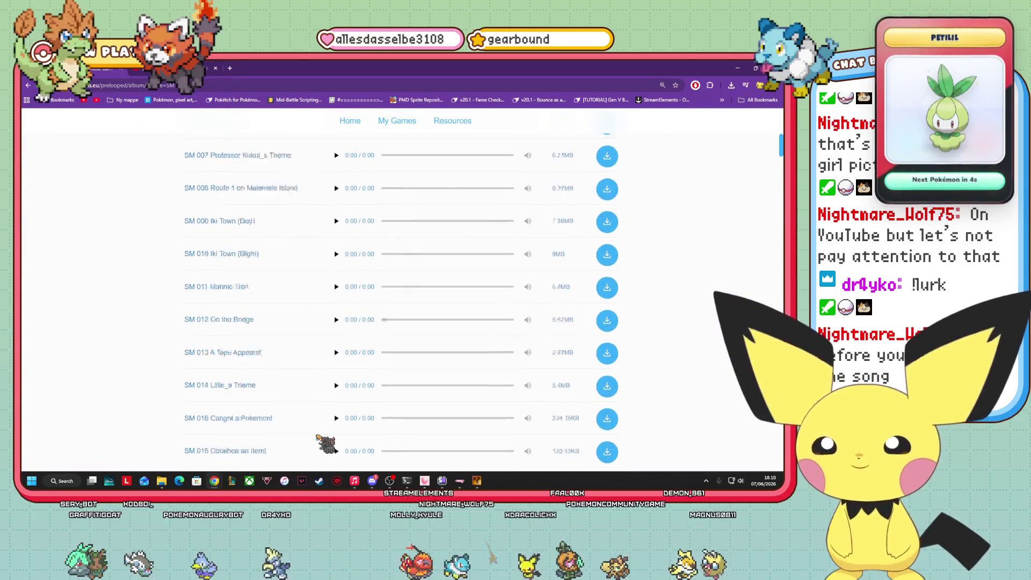
scroll(290, 413, down, 4)
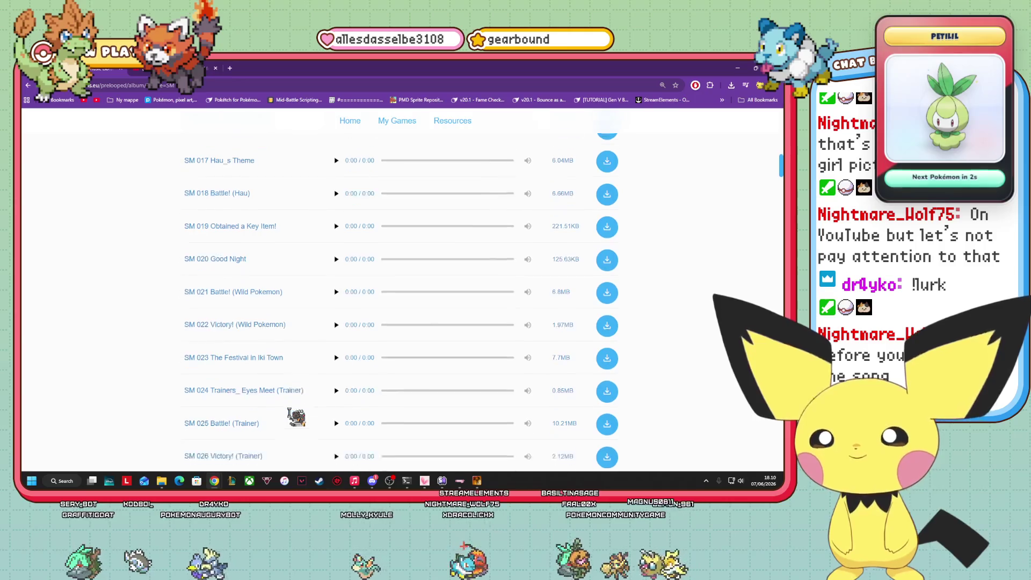
scroll(290, 414, down, 2)
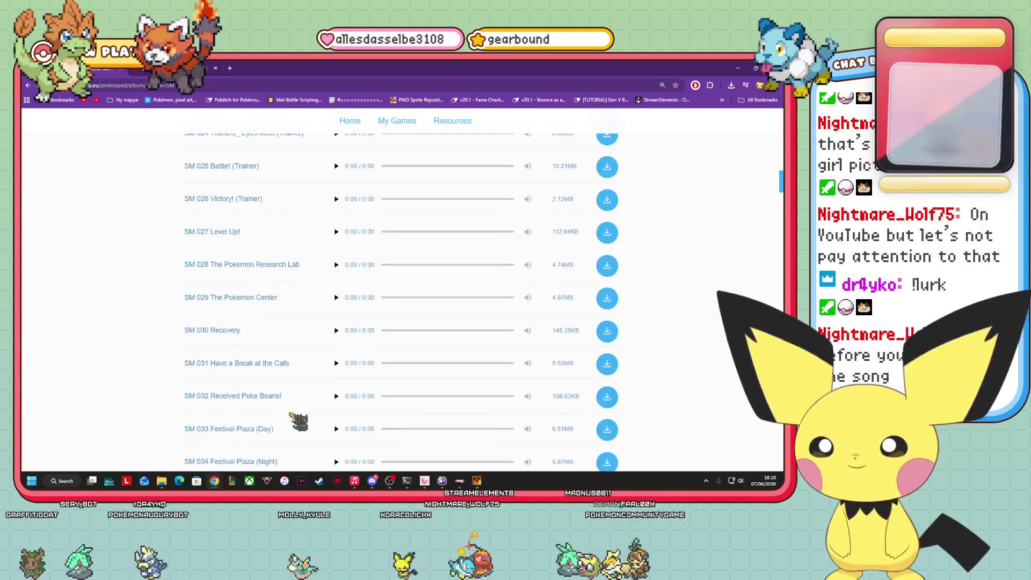
click(337, 224)
click(337, 225)
click(502, 225)
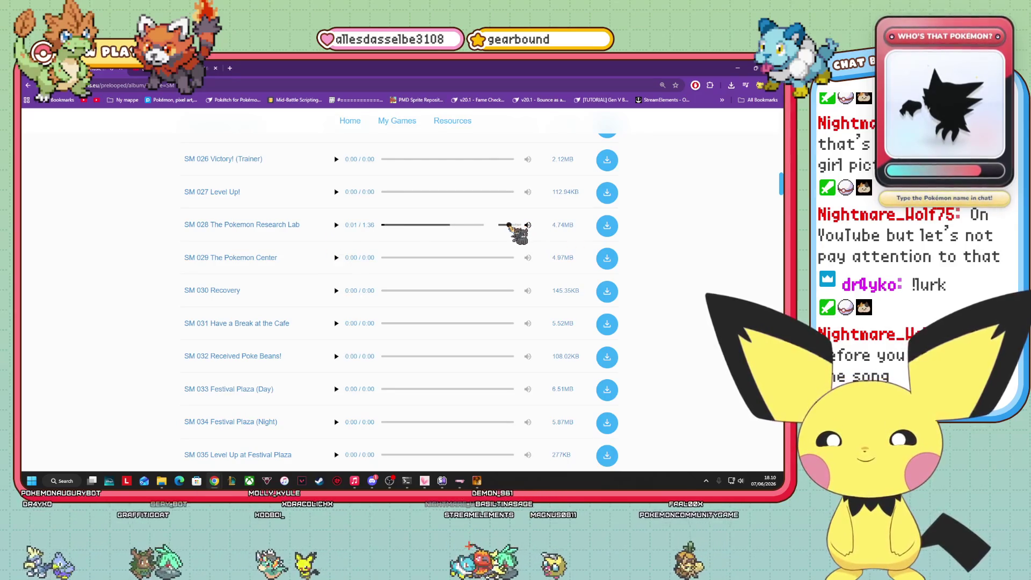
click(337, 225)
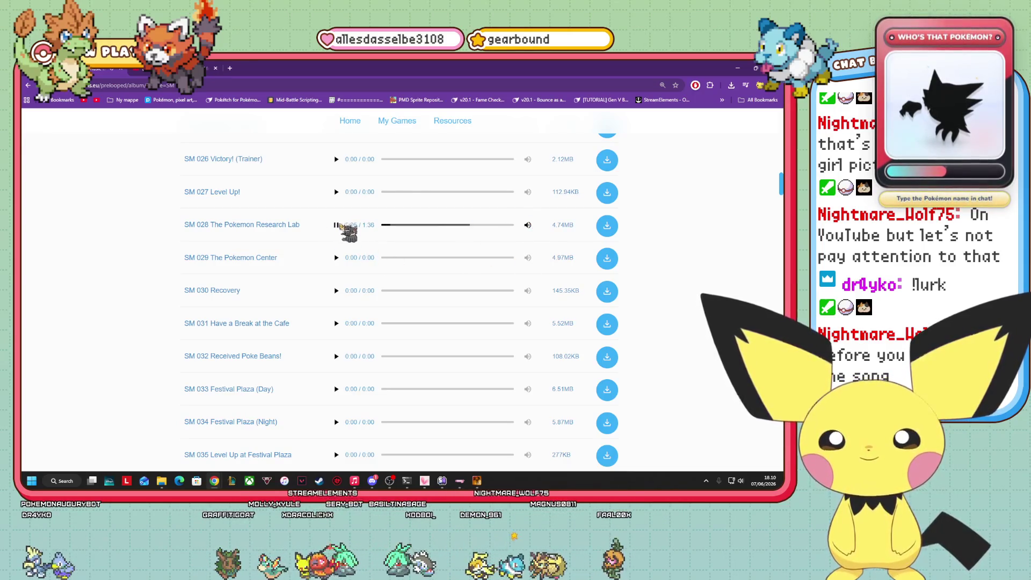
scroll(343, 325, down, 3)
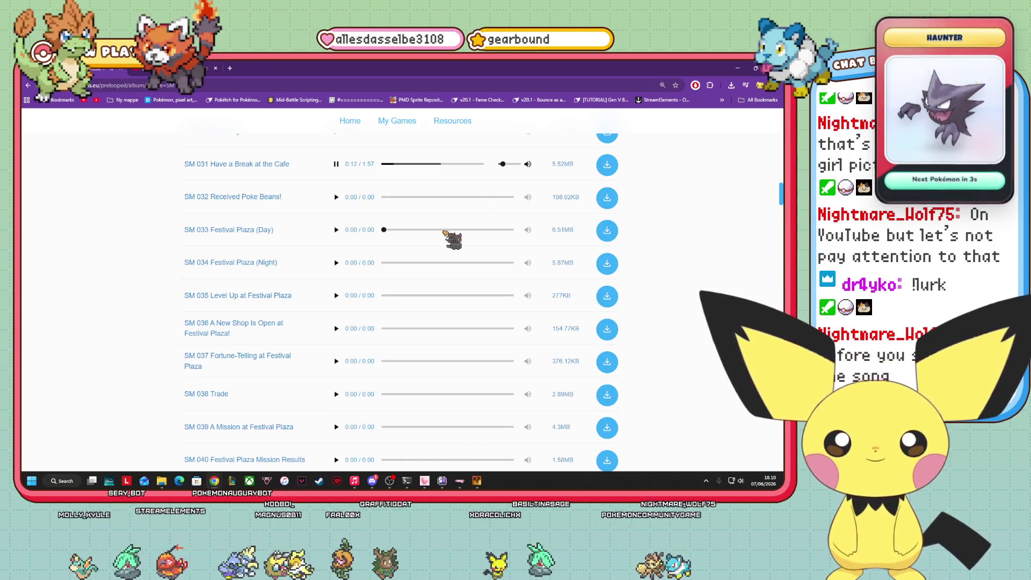
scroll(334, 406, down, 1)
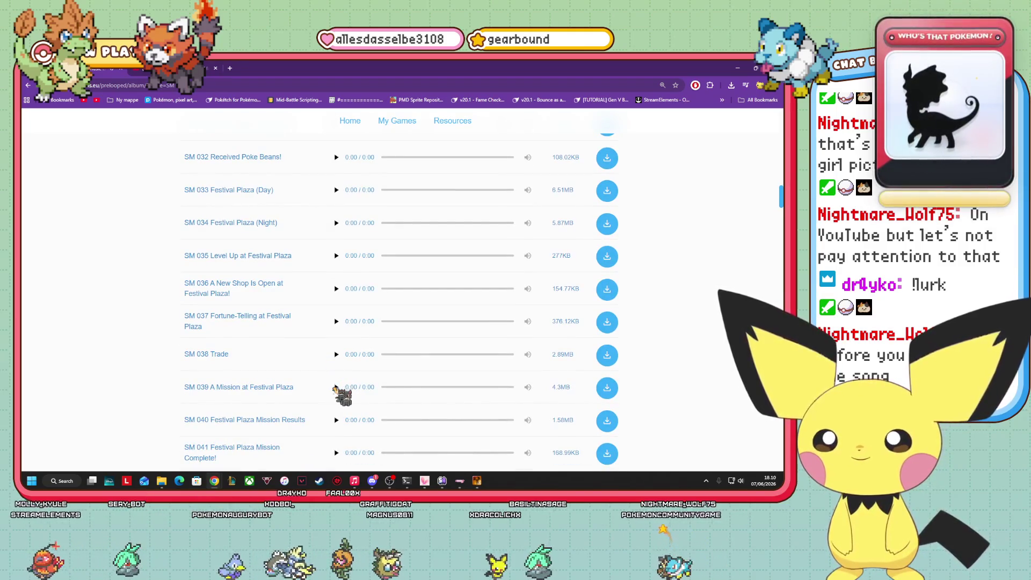
- Play SM 033 Festival Plaza (Day), then switch to SM 034 Festival Plaza (Night)
click(336, 189)
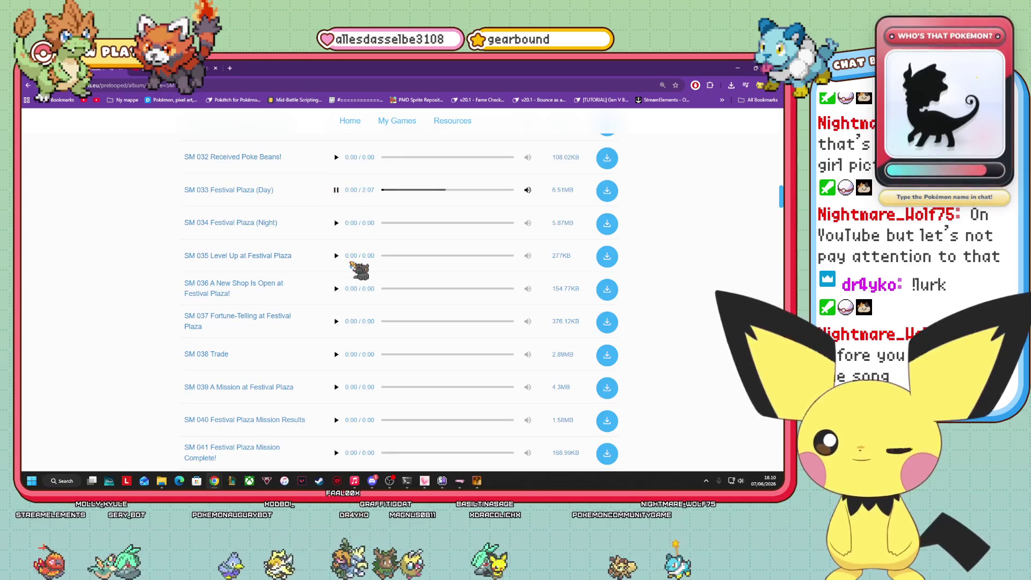
click(337, 223)
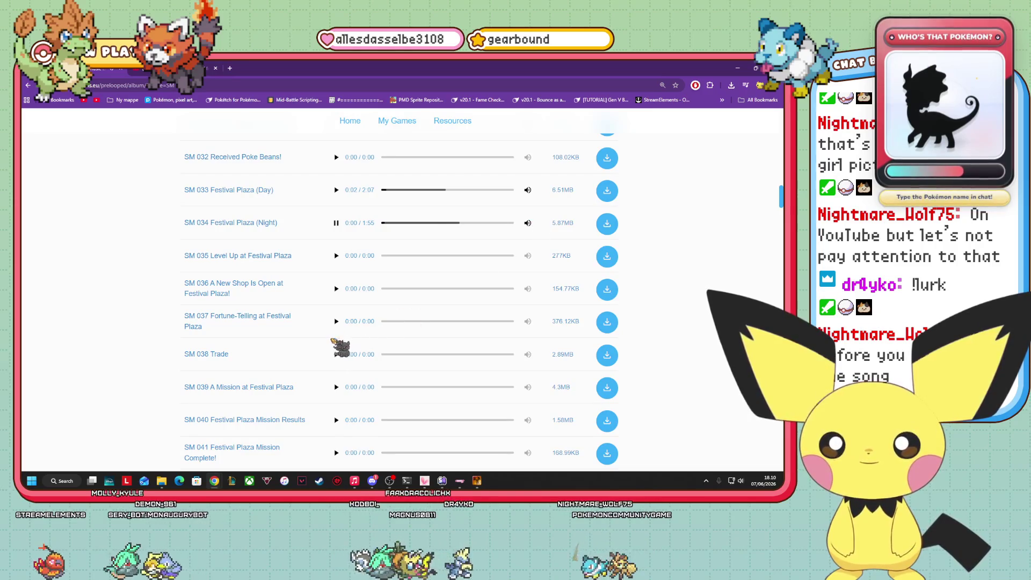
scroll(338, 345, down, 1)
scroll(379, 271, down, 4)
scroll(376, 271, down, 6)
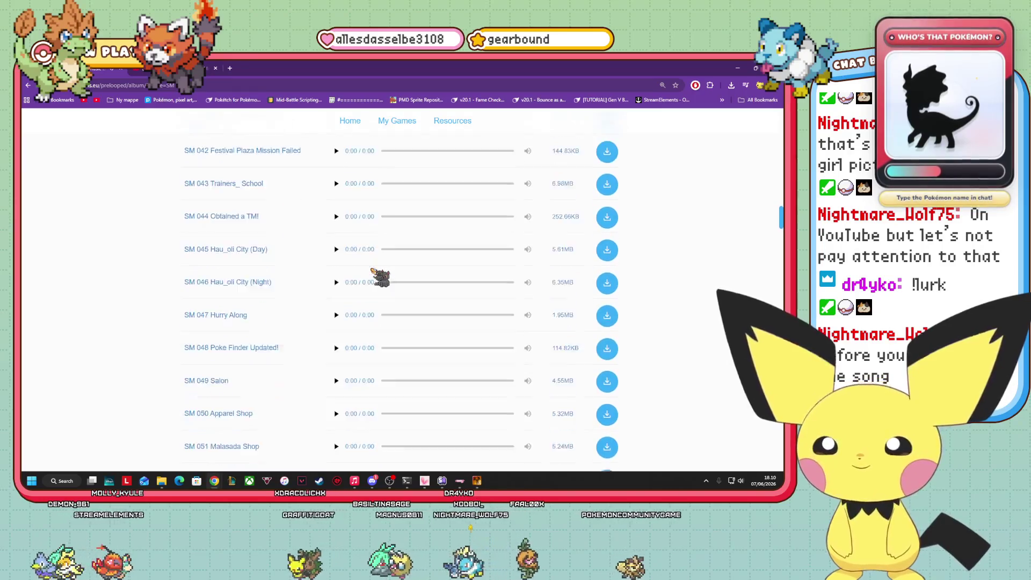
scroll(376, 274, down, 3)
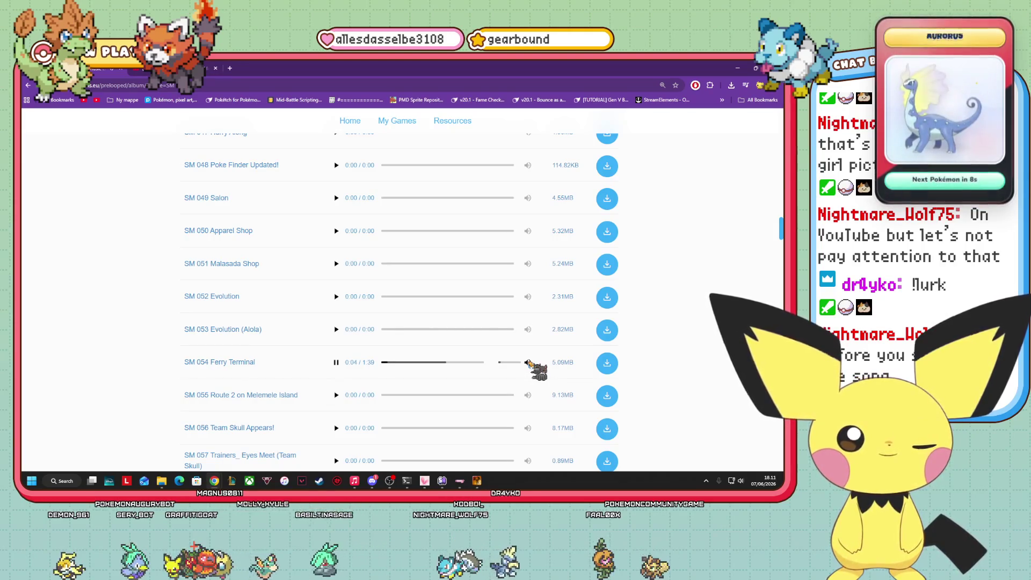
- Adjust the volume of SM 054 Ferry Terminal, then pause it
click(526, 361)
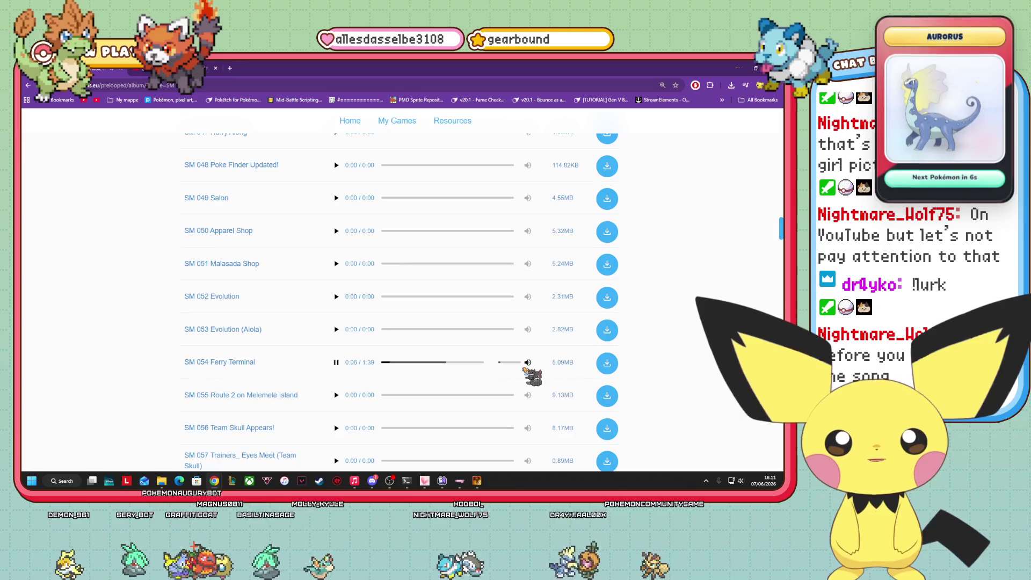
scroll(684, 361, down, 2)
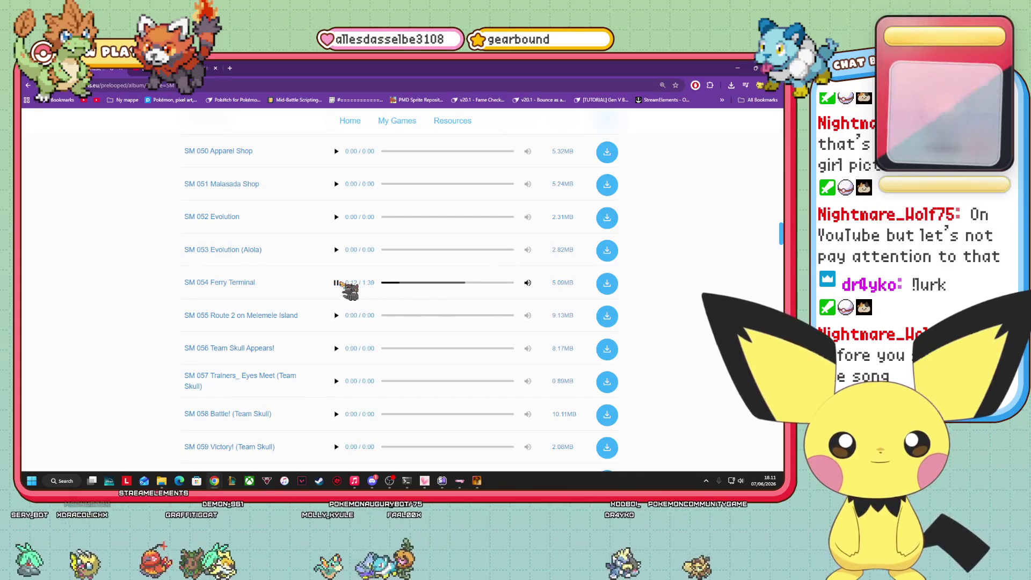
click(336, 283)
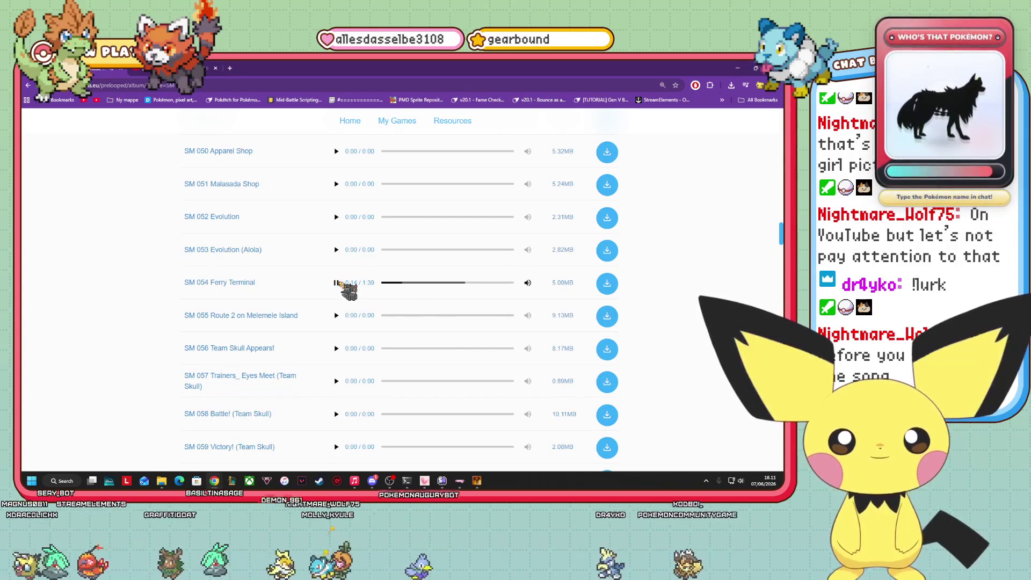
scroll(454, 279, down, 3)
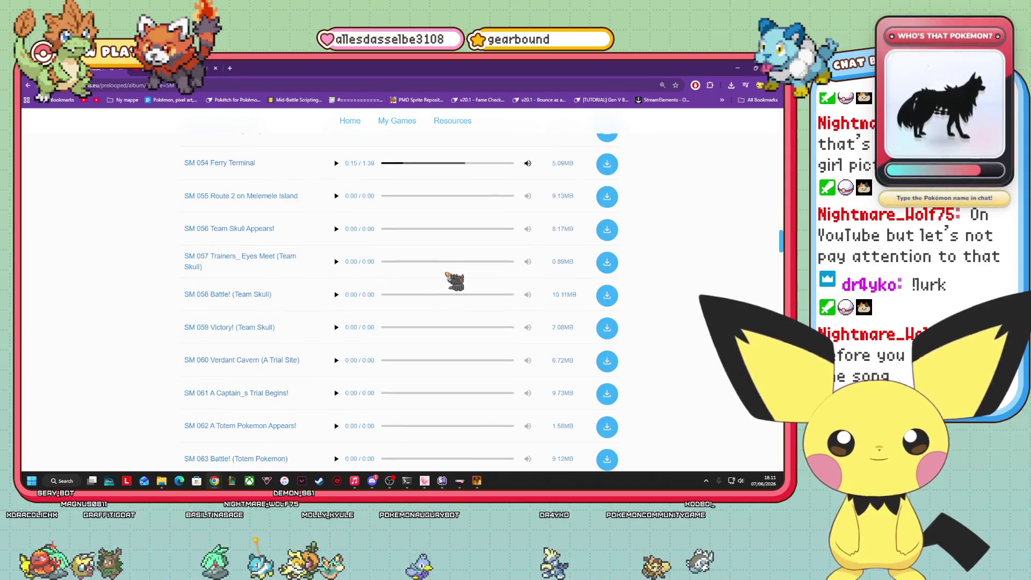
scroll(453, 279, down, 4)
scroll(363, 306, down, 2)
scroll(241, 315, down, 5)
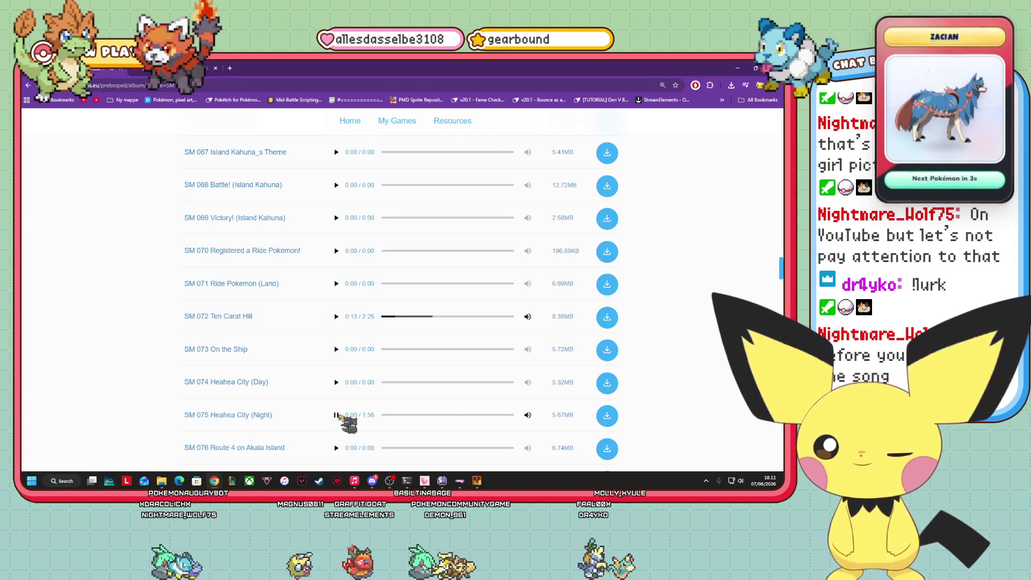
- Scroll further down and play SM 100 The Entrance to Another World
scroll(339, 415, down, 3)
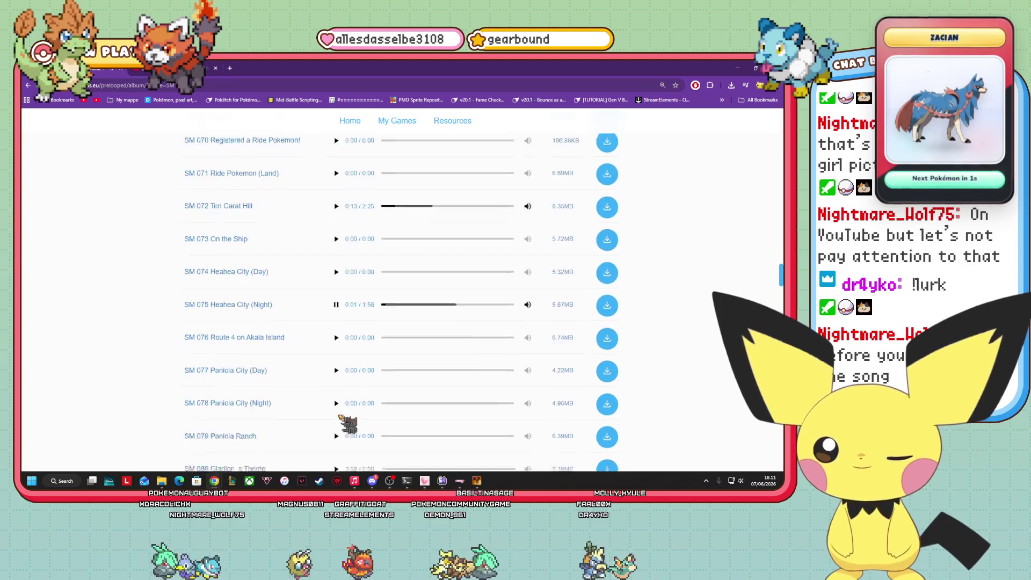
scroll(346, 398, down, 1)
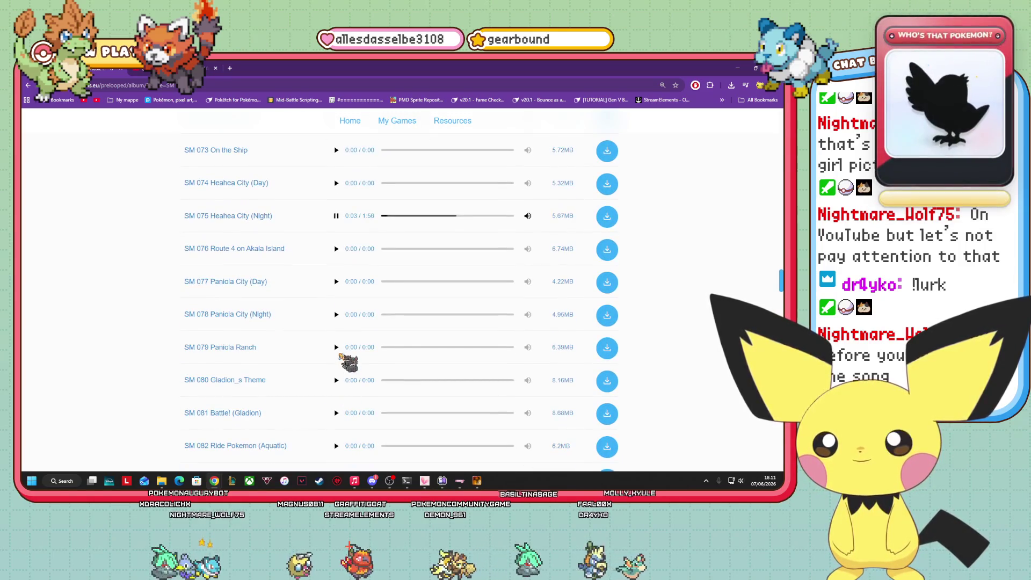
scroll(340, 370, down, 2)
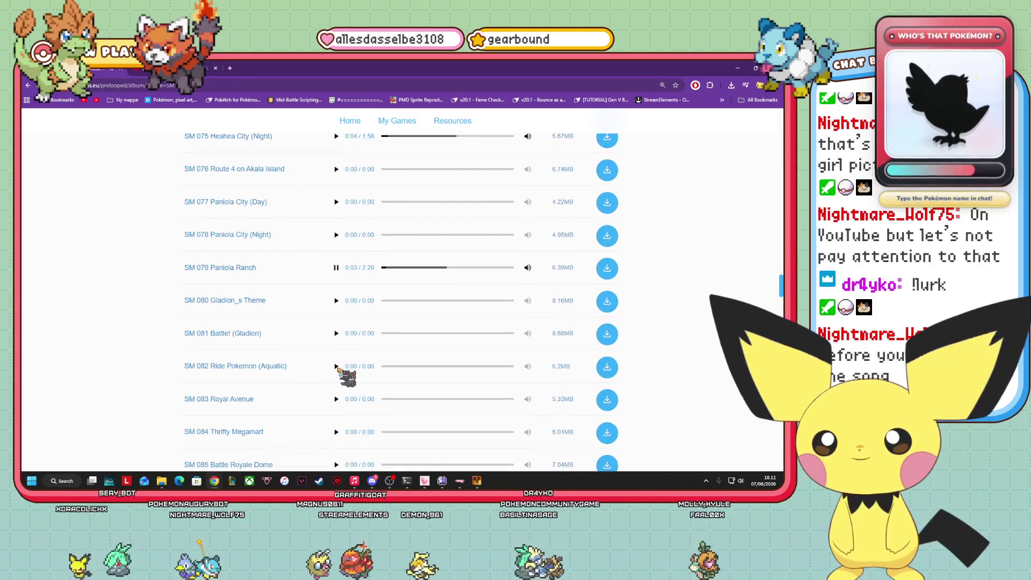
scroll(338, 371, down, 1)
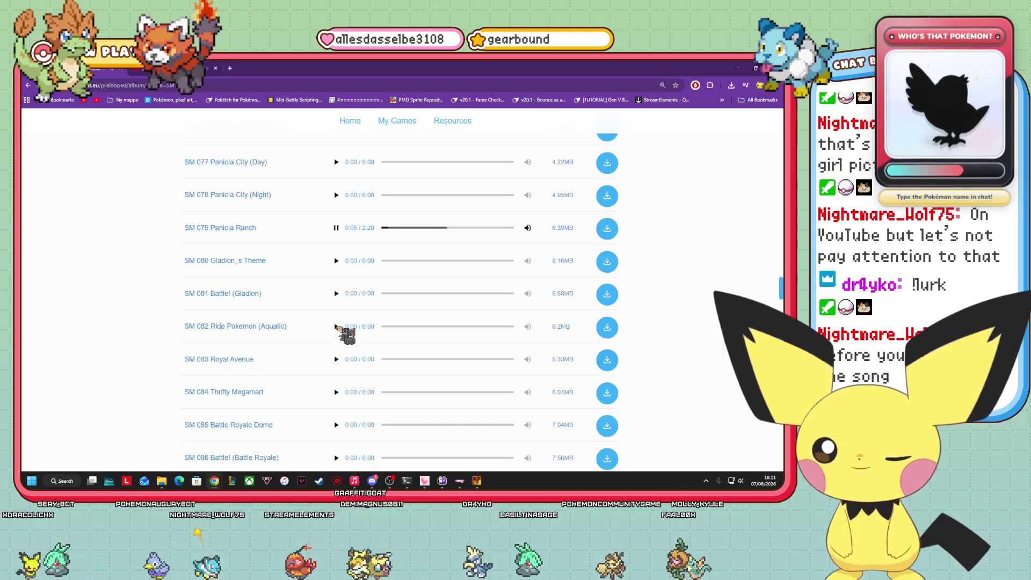
scroll(336, 327, down, 5)
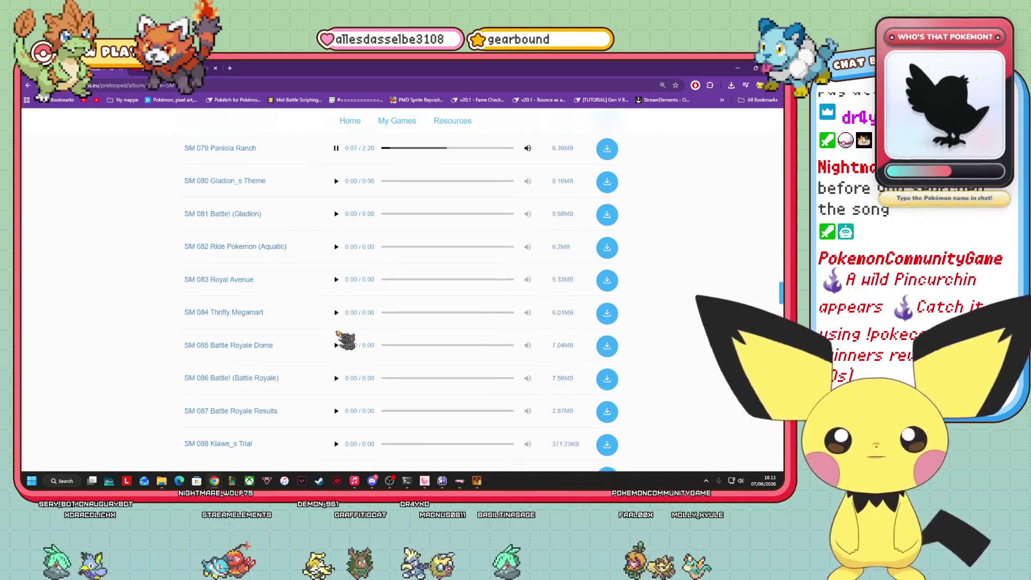
scroll(337, 335, down, 3)
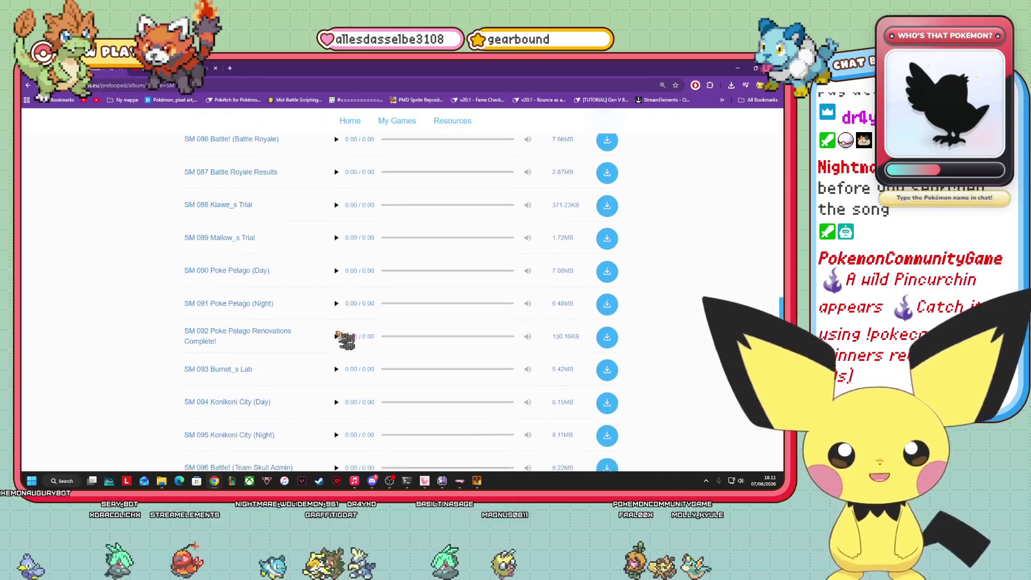
scroll(336, 338, down, 3)
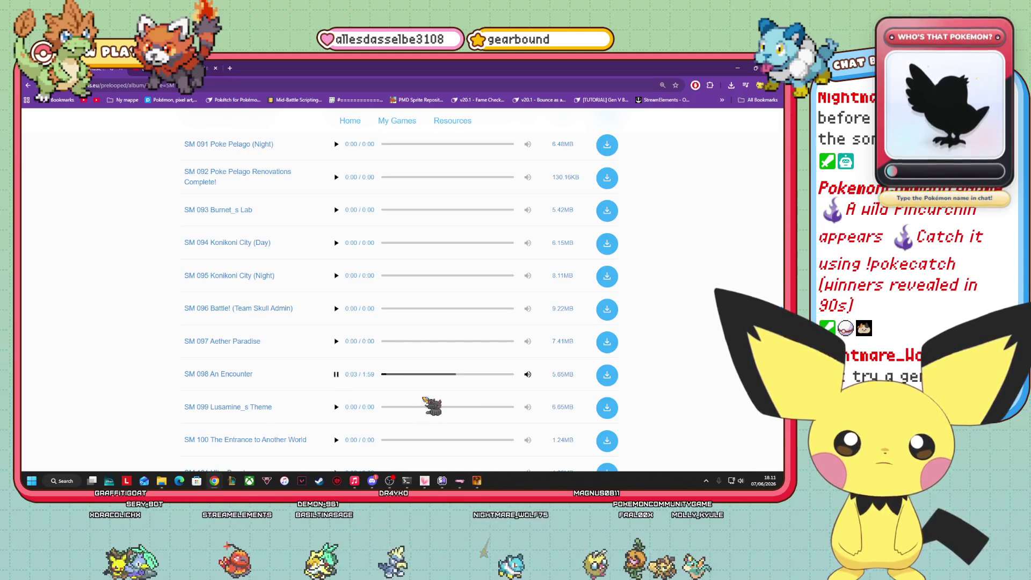
scroll(407, 432, down, 2)
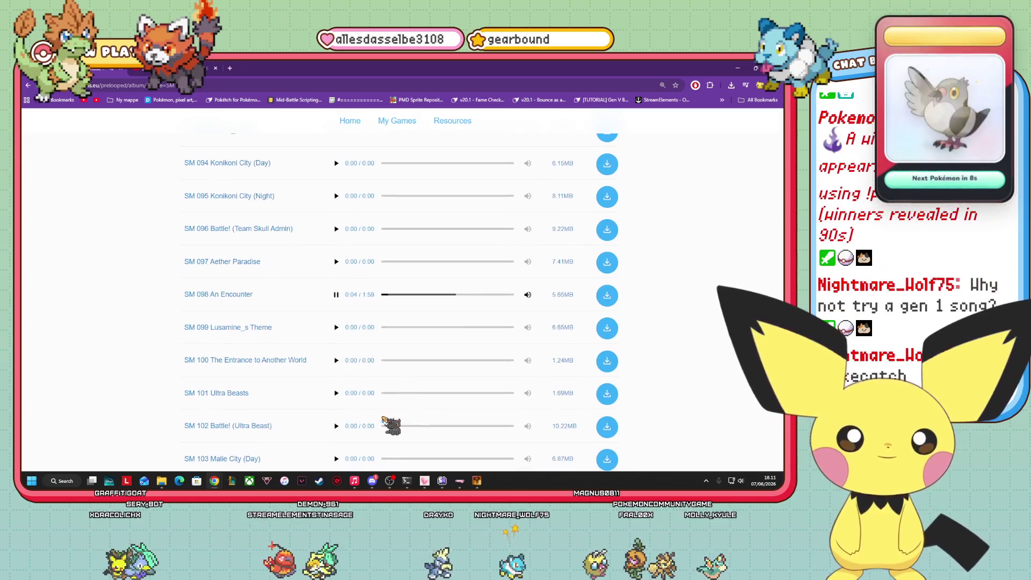
click(336, 359)
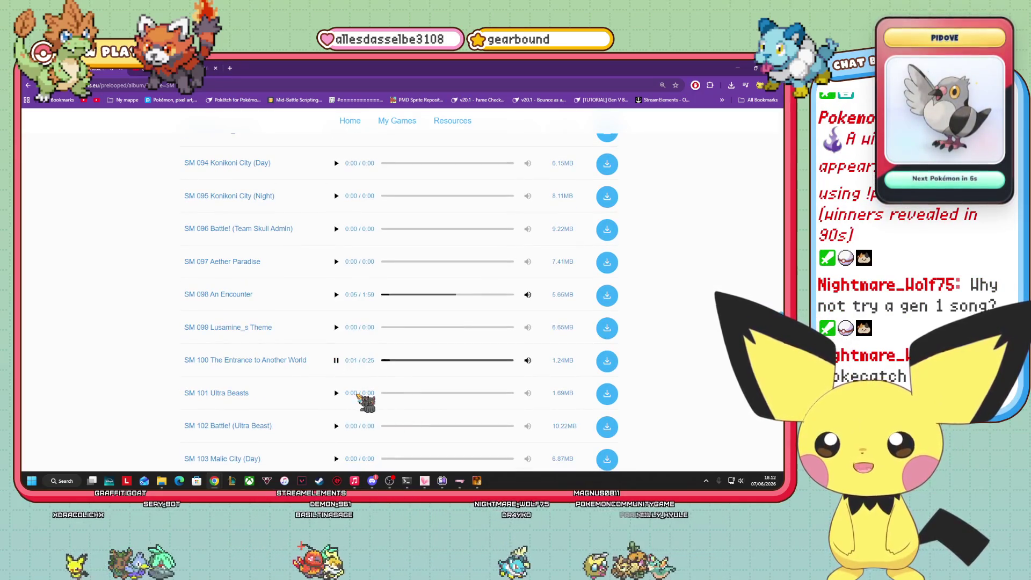
- Play SM 108 Aether House
scroll(360, 403, down, 2)
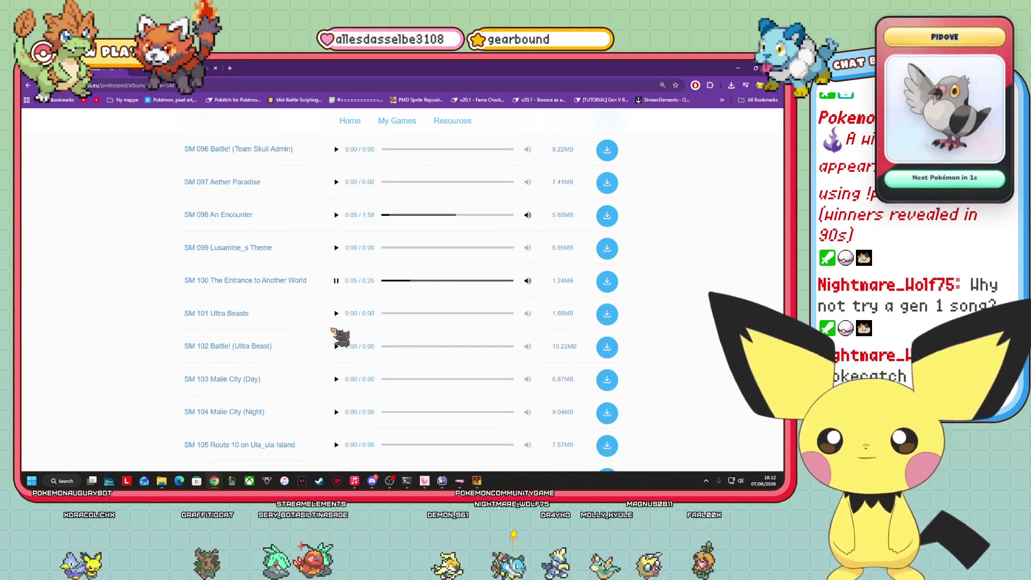
scroll(336, 333, down, 2)
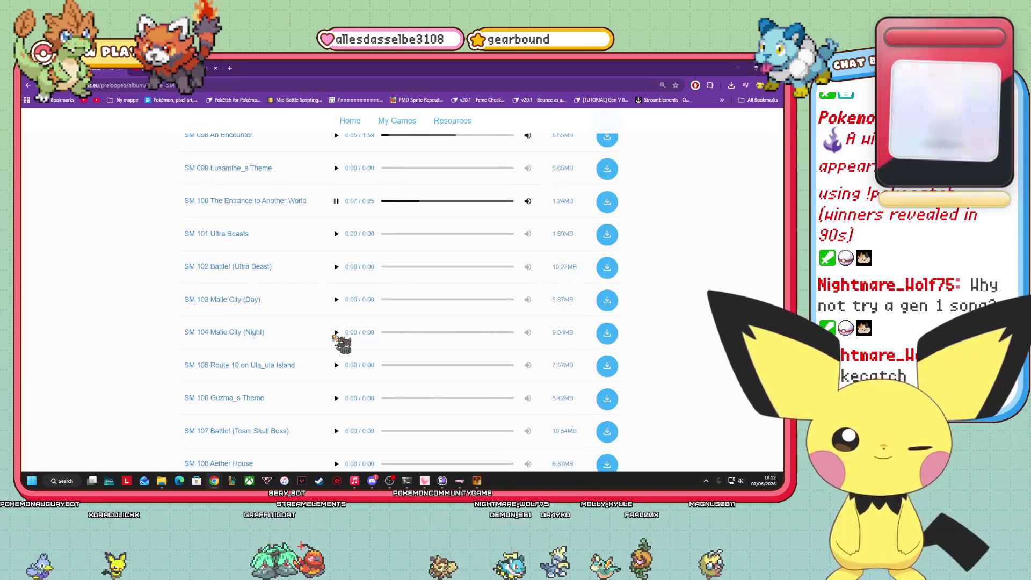
scroll(335, 354, down, 2)
click(336, 384)
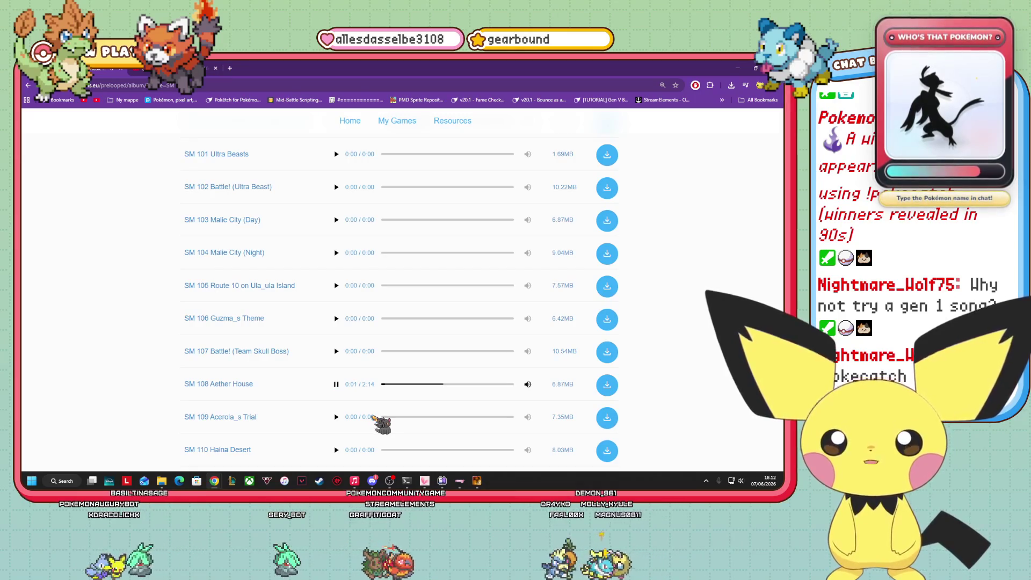
- Play SM 134 Ultra Space
scroll(374, 418, down, 5)
scroll(374, 418, down, 6)
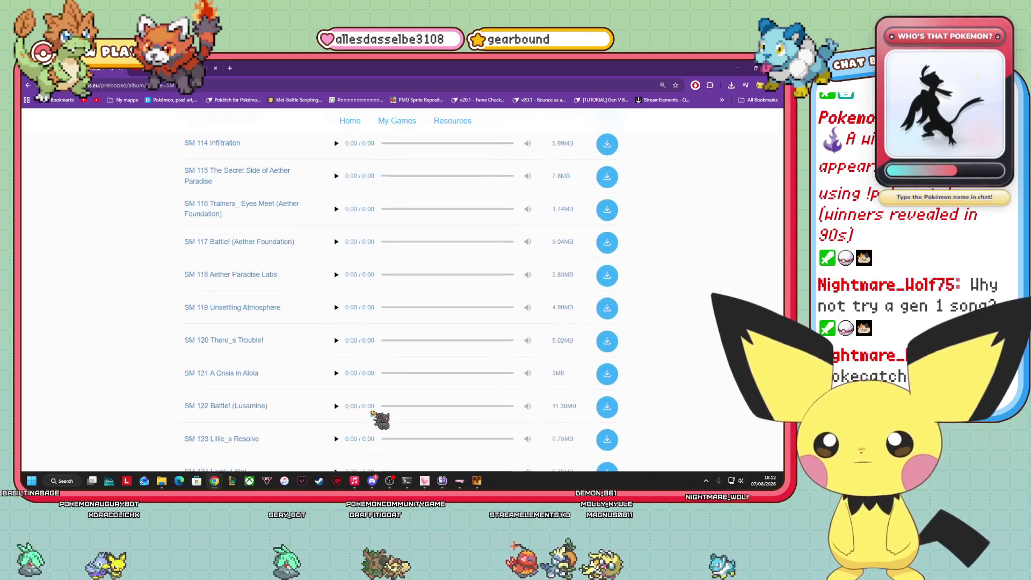
scroll(375, 417, down, 4)
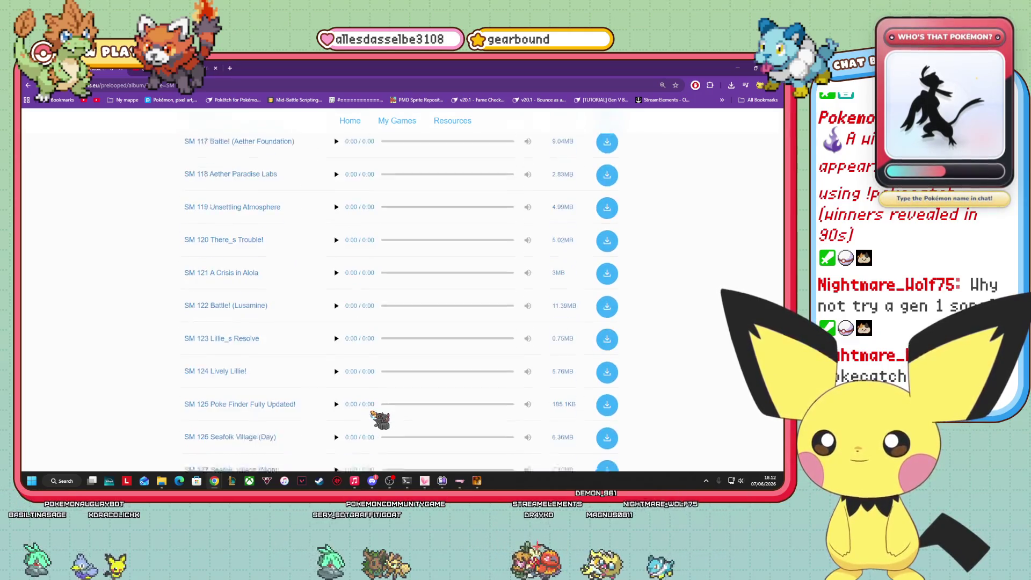
scroll(374, 417, down, 5)
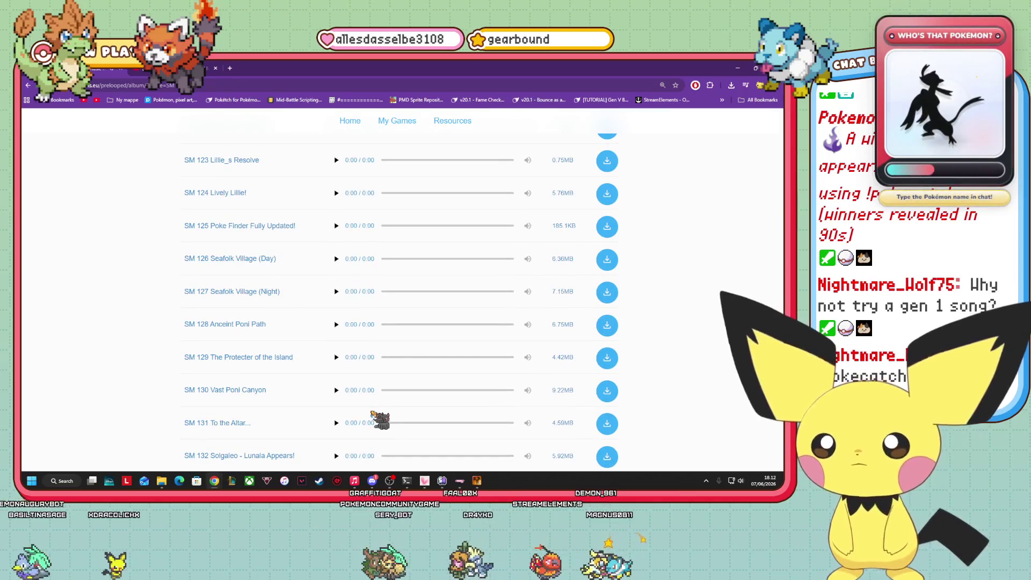
scroll(374, 418, down, 1)
scroll(374, 418, down, 4)
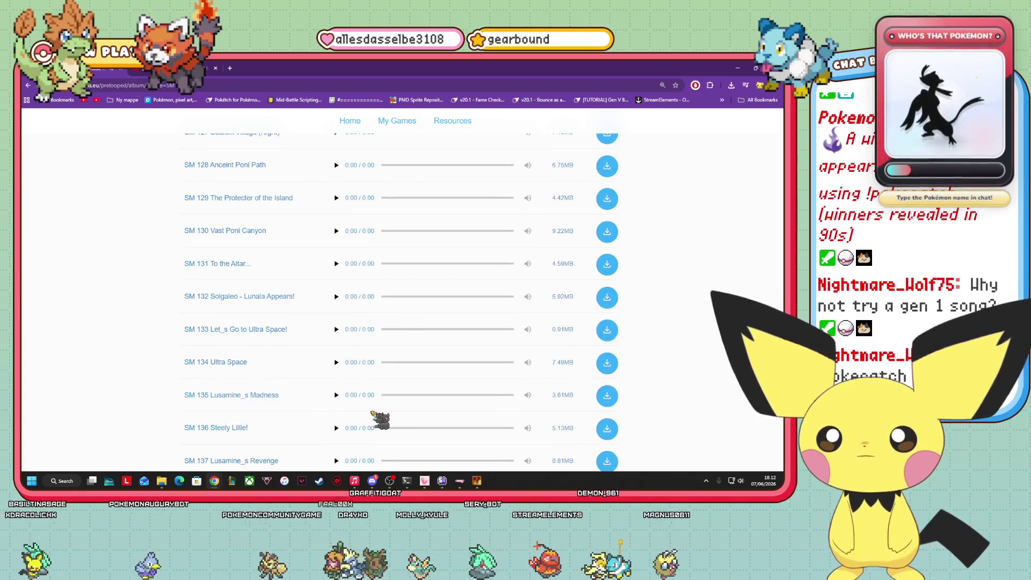
click(336, 362)
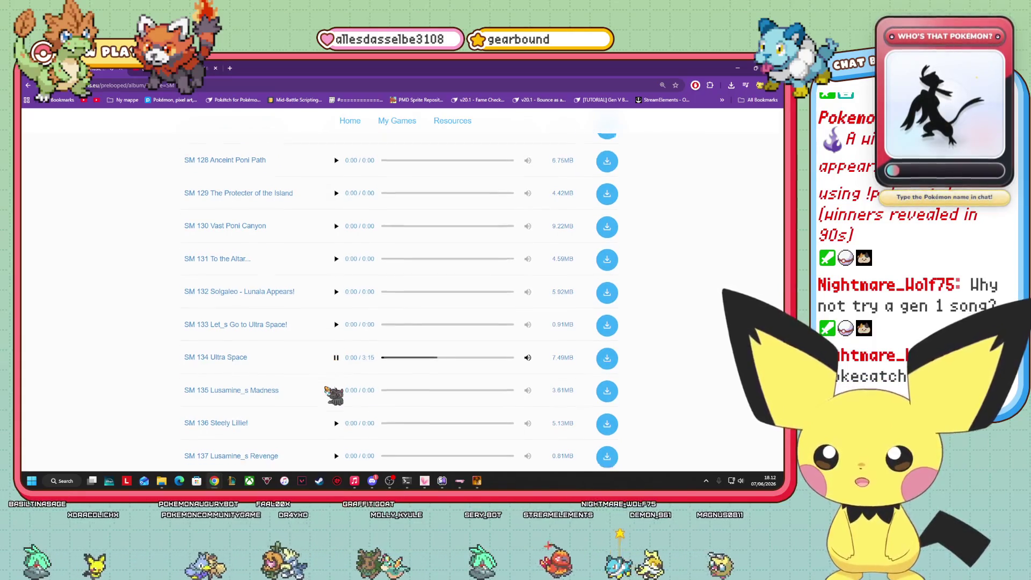
- Scroll to the end of the list, down to SM 169 Battle! (Team Skull) (Z-Ring Synchronized Version)
scroll(328, 389, down, 2)
scroll(329, 390, down, 3)
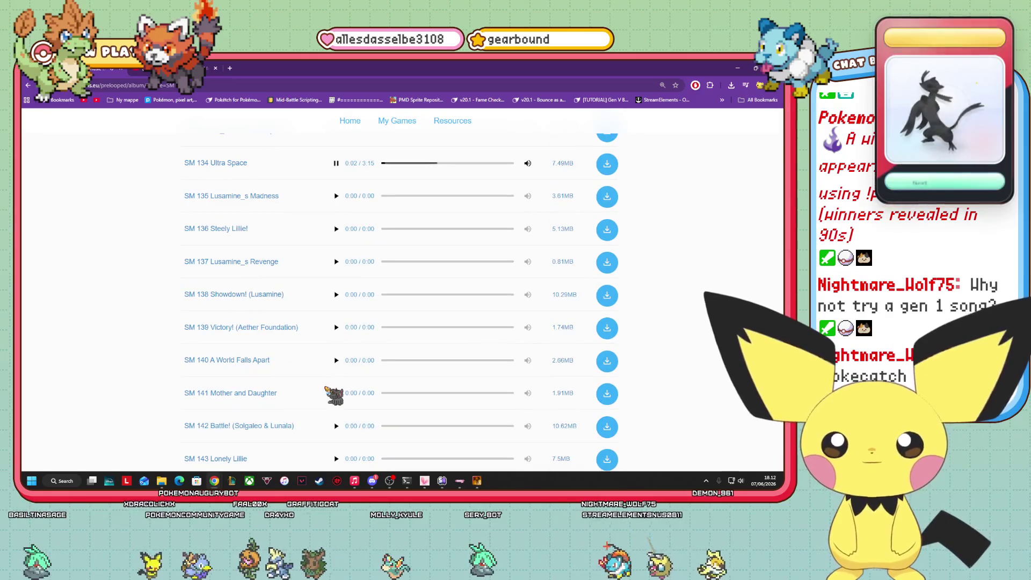
scroll(329, 390, down, 2)
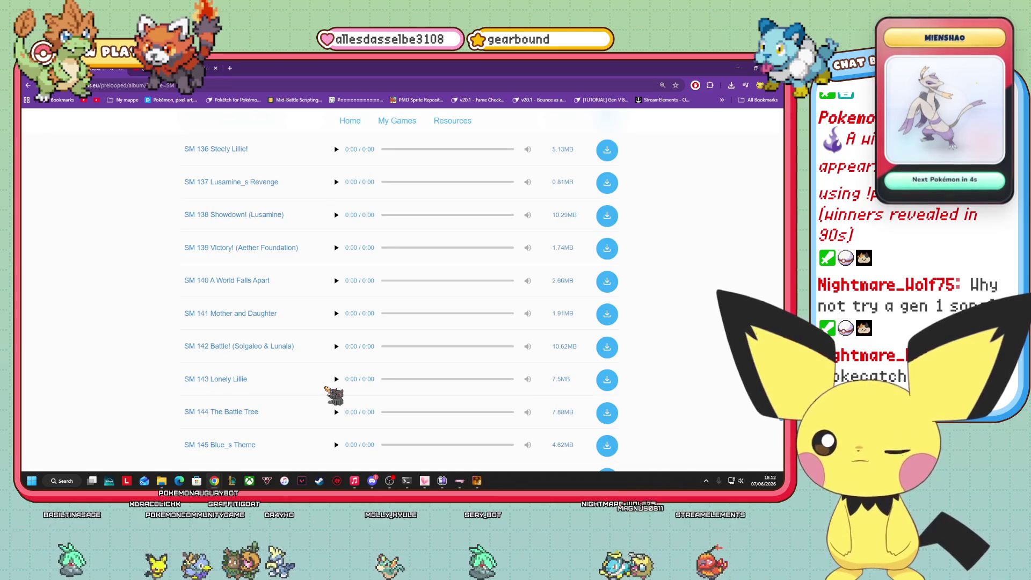
scroll(328, 390, down, 2)
scroll(333, 392, down, 4)
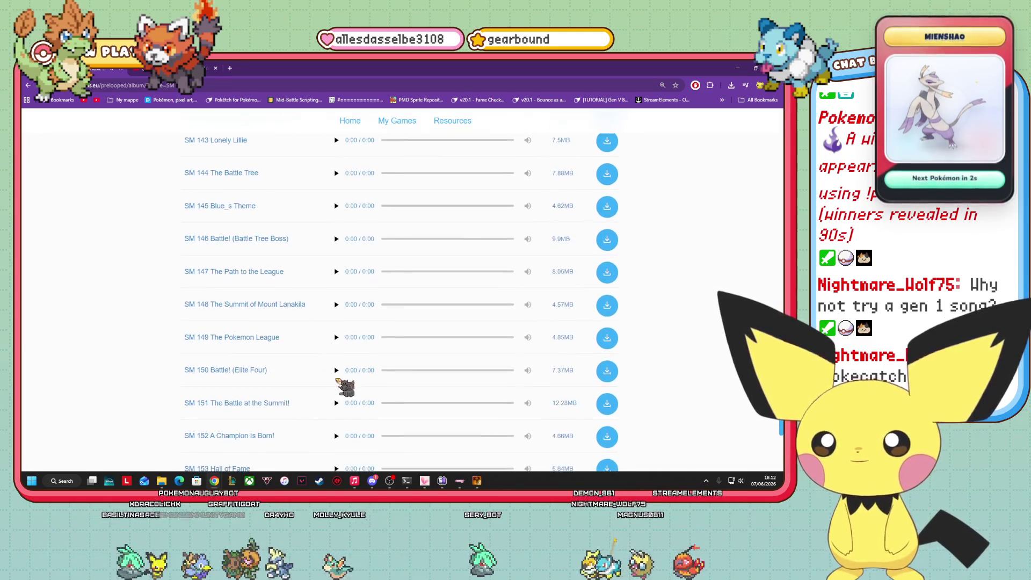
scroll(347, 359, up, 4)
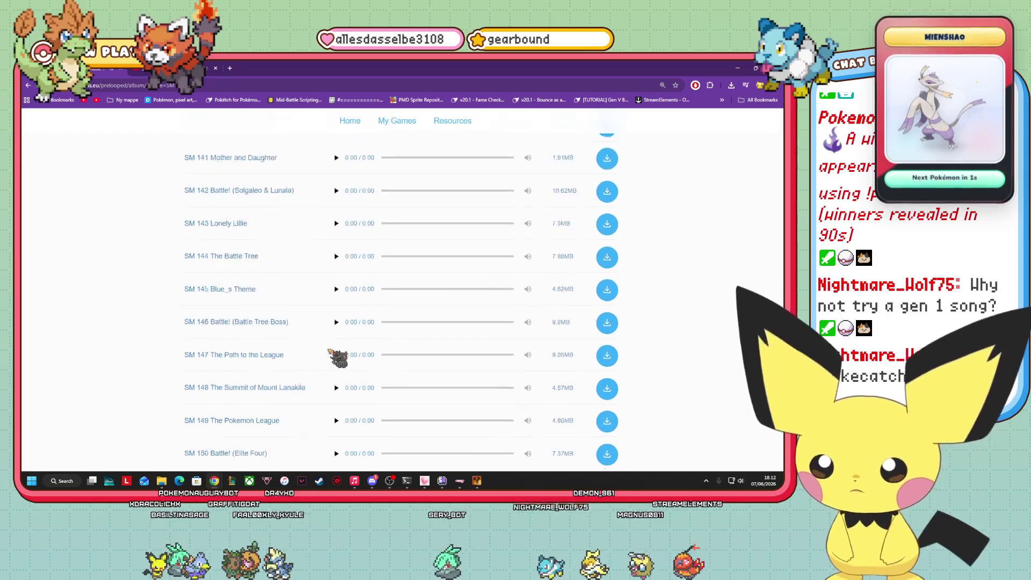
scroll(332, 395, down, 4)
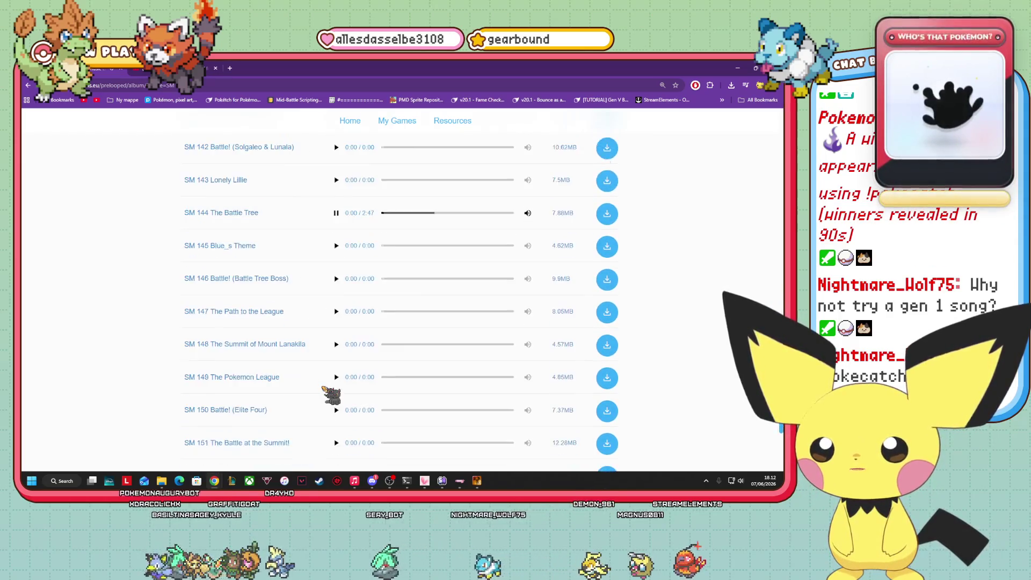
scroll(331, 396, down, 1)
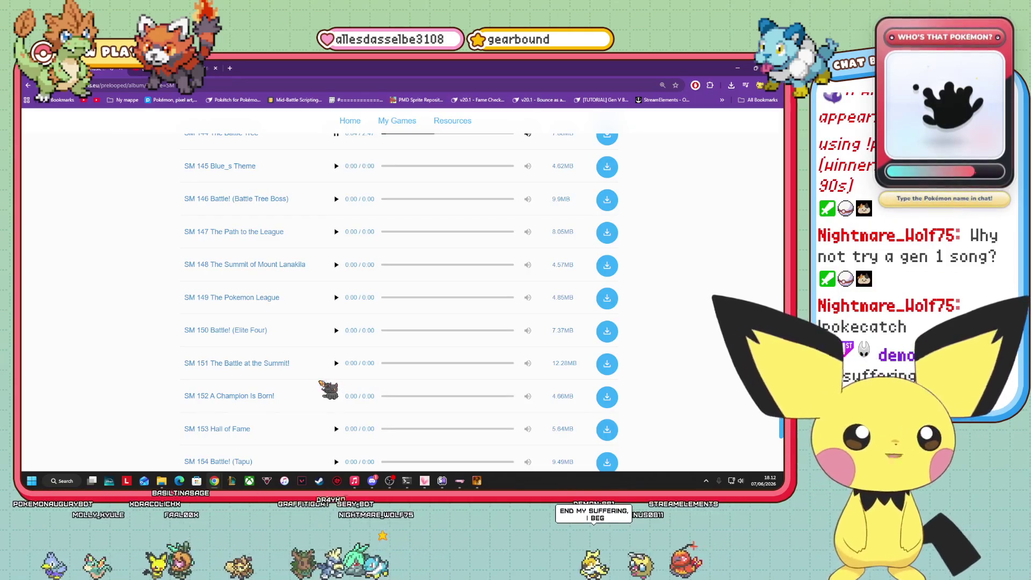
scroll(340, 371, down, 2)
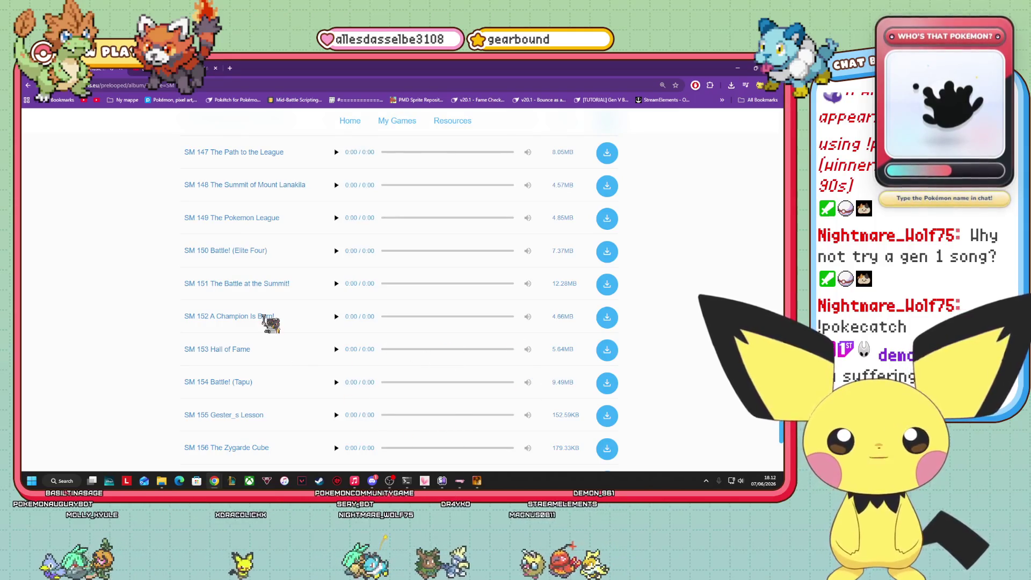
scroll(263, 317, down, 4)
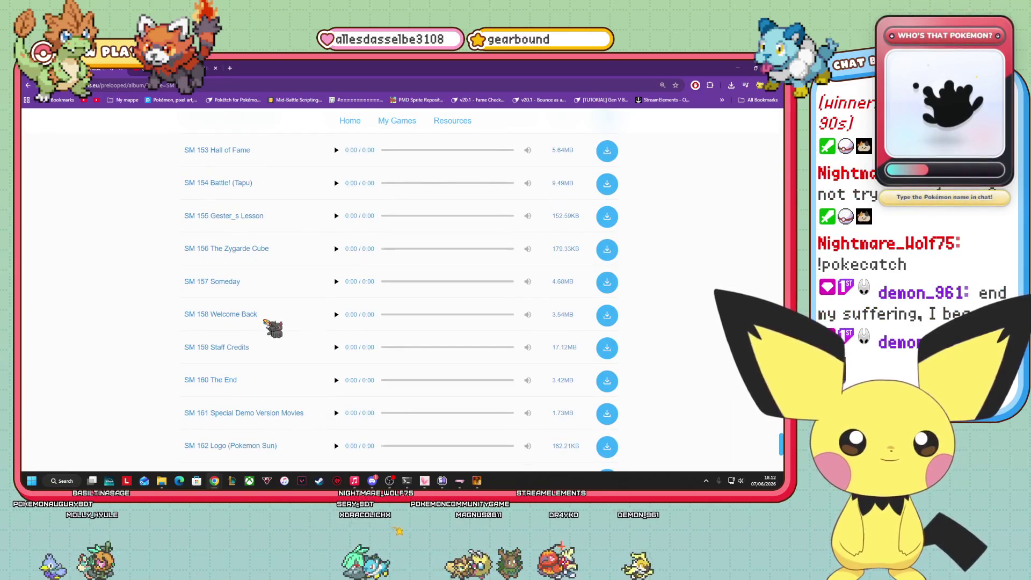
scroll(340, 358, down, 2)
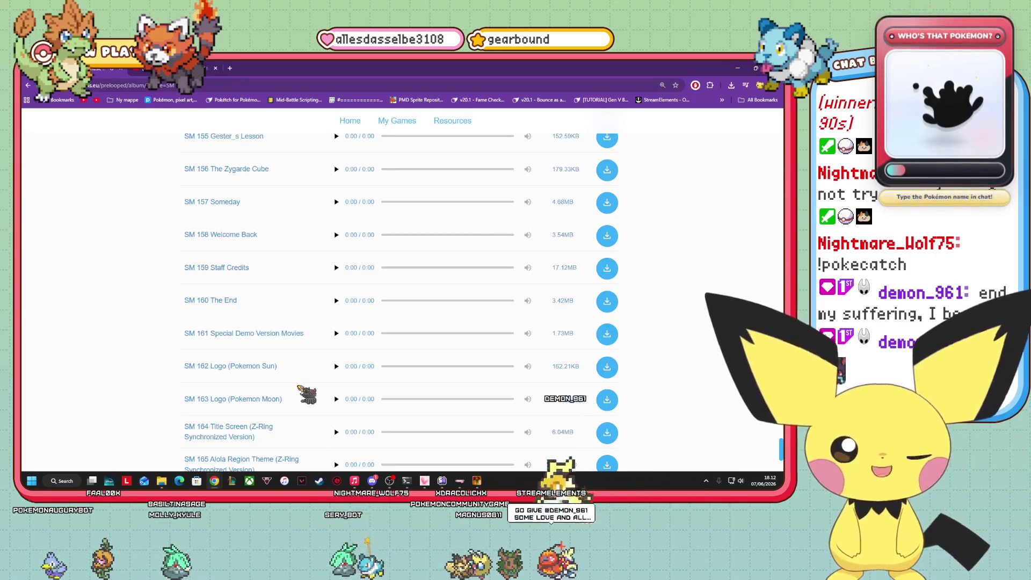
scroll(400, 300, down, 3)
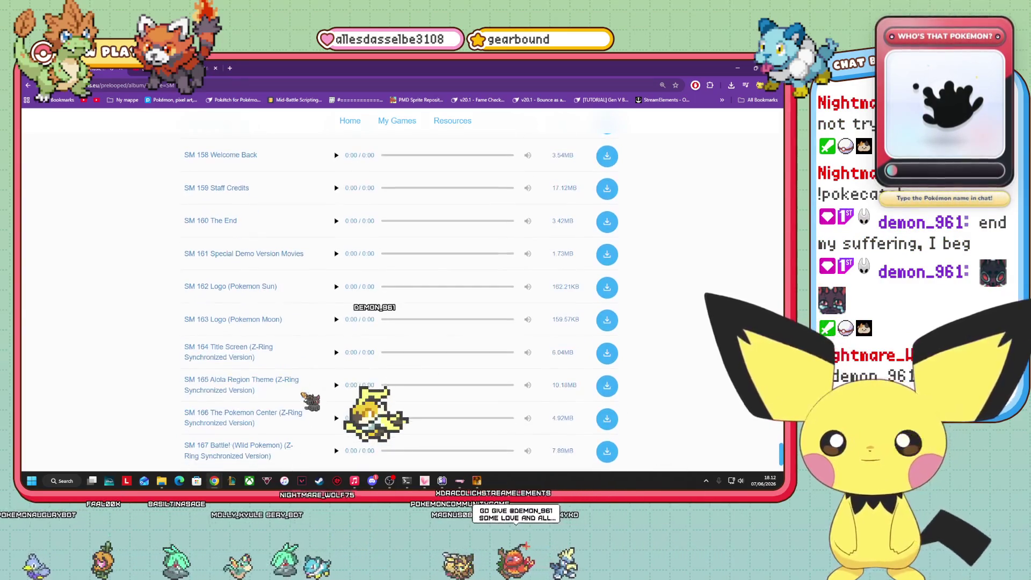
scroll(400, 289, down, 1)
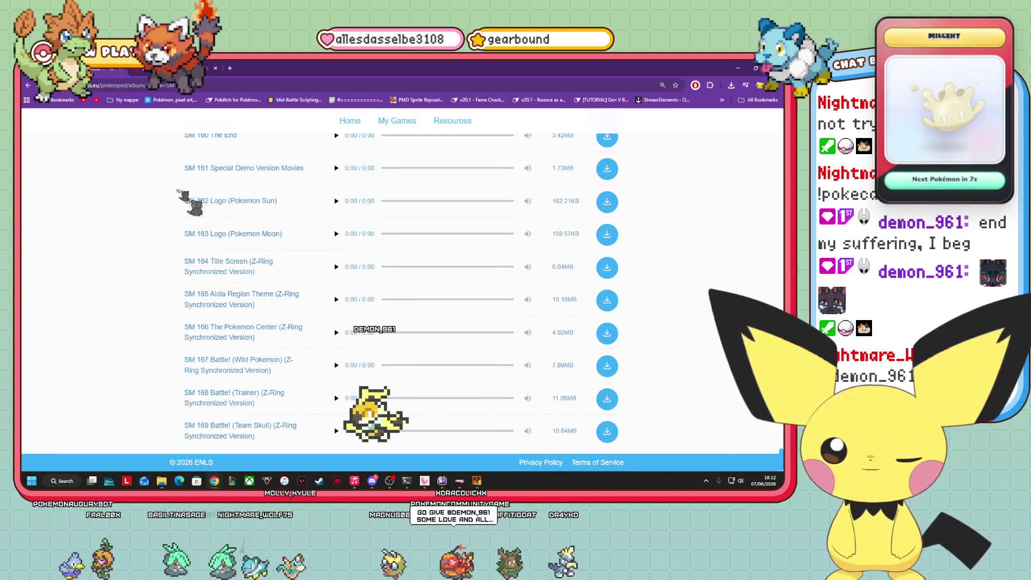
- Go back to the grid of game albums and scroll through it
key(alt+Left)
scroll(399, 300, down, 2)
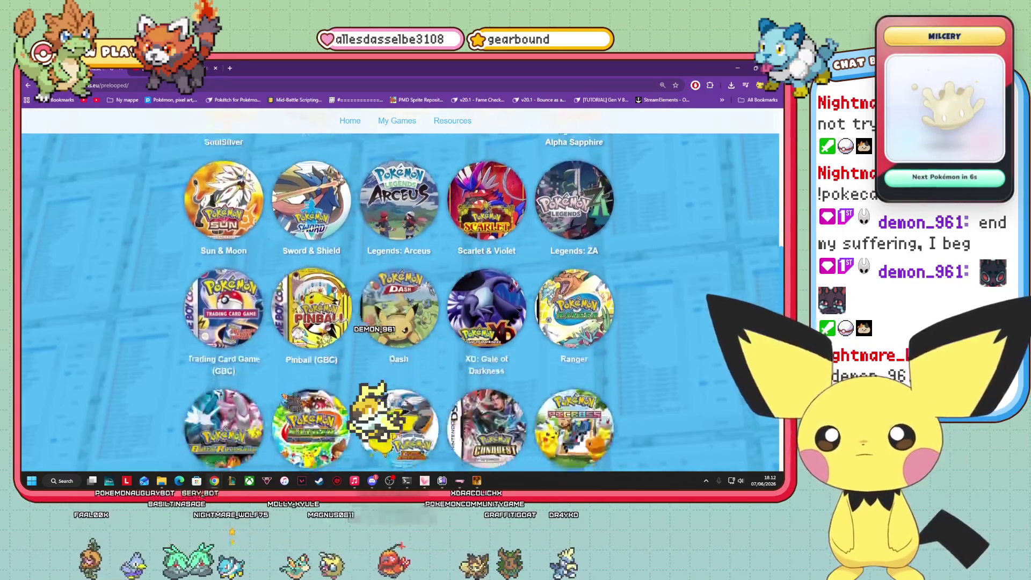
scroll(400, 301, up, 3)
scroll(399, 451, up, 1)
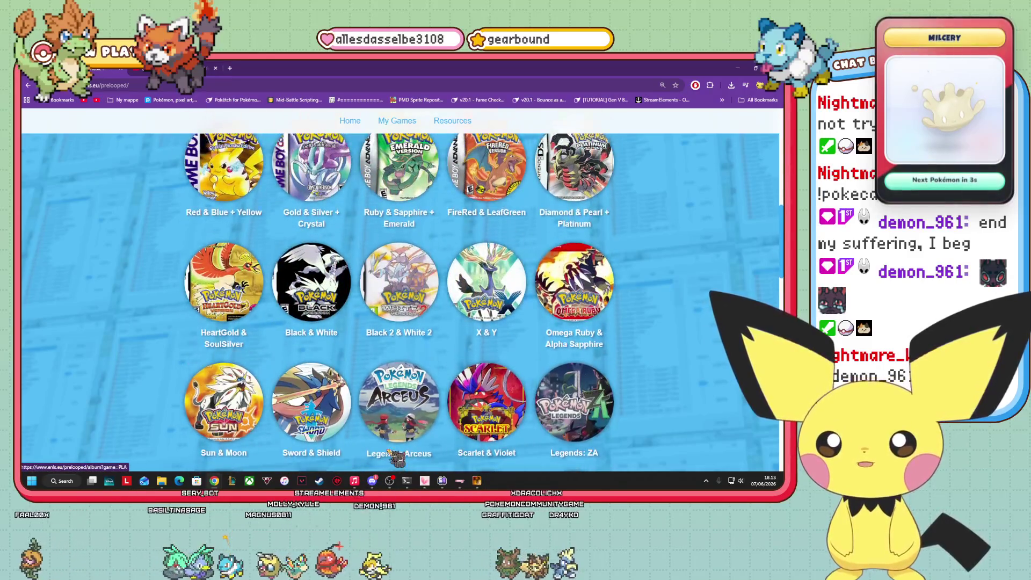
scroll(399, 451, up, 1)
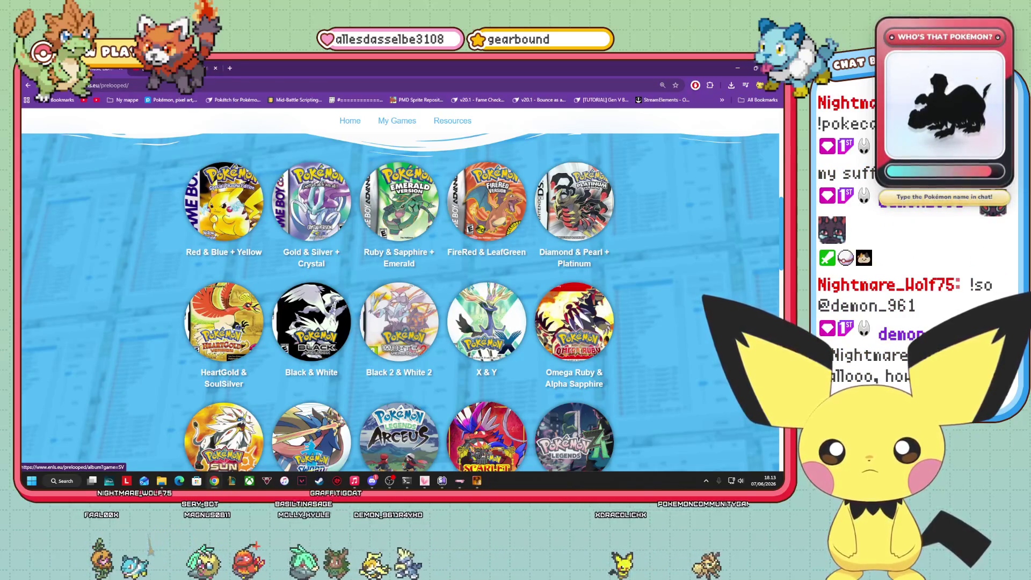
scroll(477, 435, down, 1)
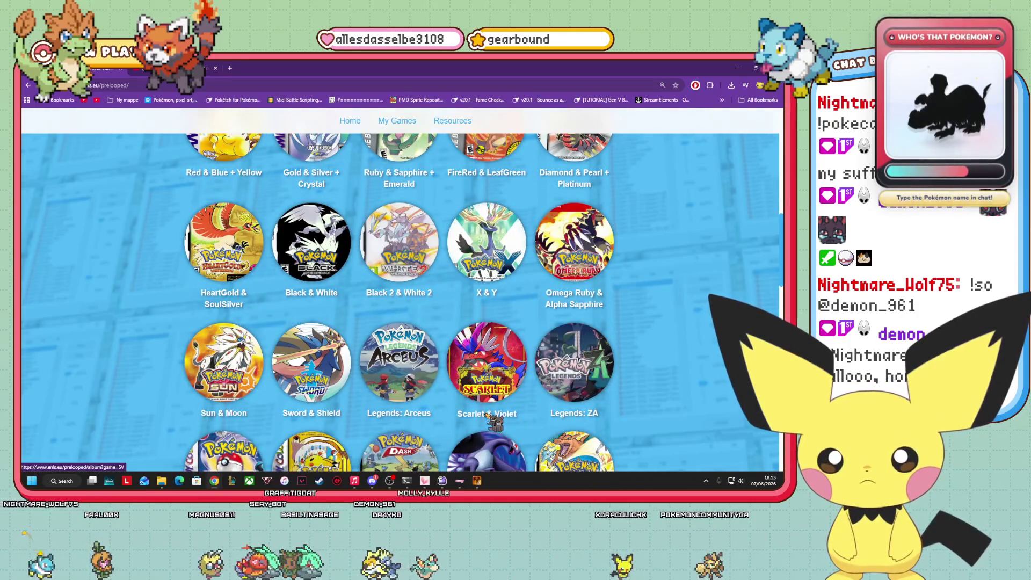
- Open the Legends: ZA album and scroll down its track list
click(577, 394)
scroll(175, 333, down, 5)
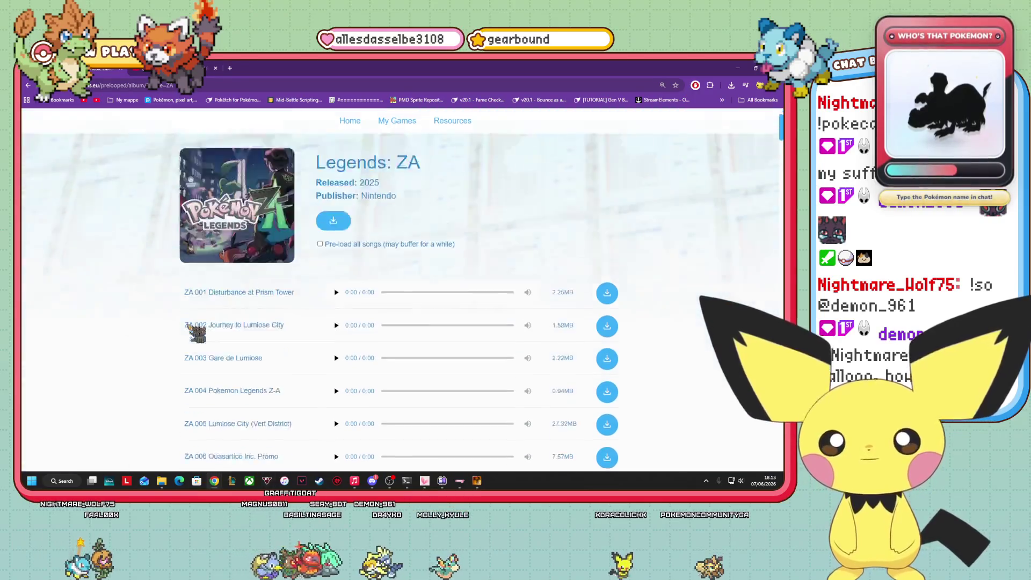
scroll(233, 328, down, 8)
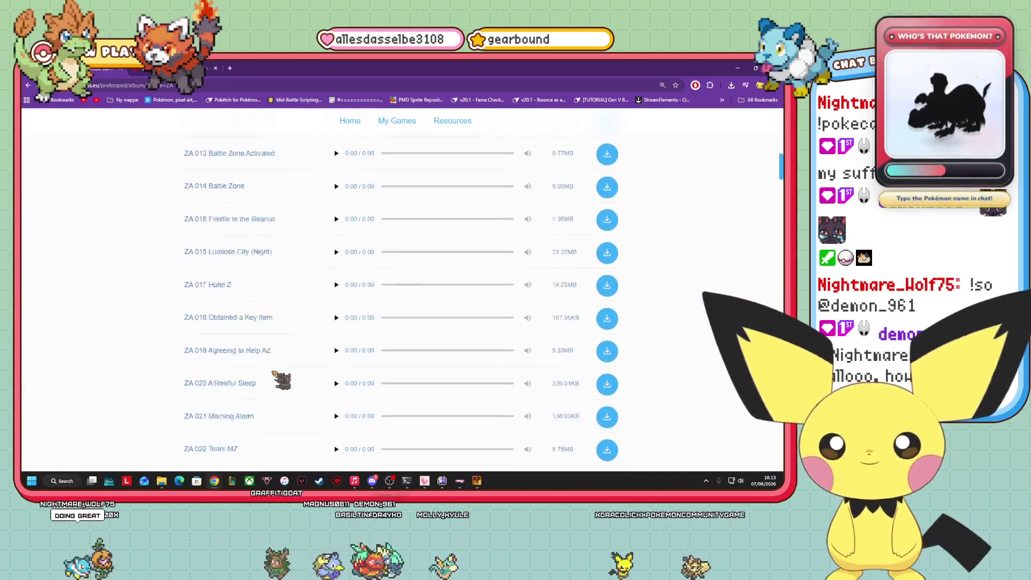
scroll(273, 371, down, 6)
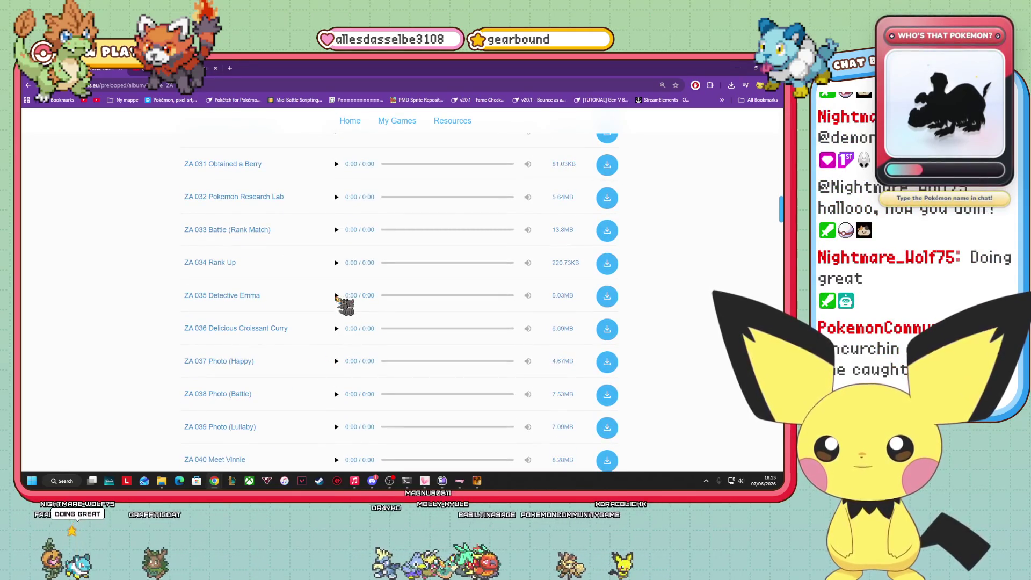
scroll(334, 344, down, 2)
scroll(330, 311, down, 5)
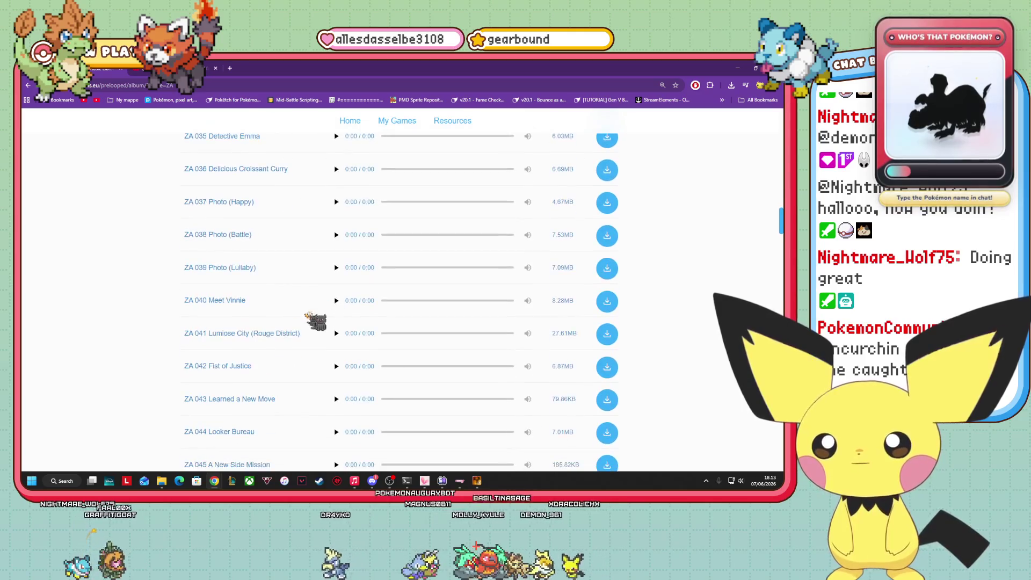
scroll(239, 254, down, 3)
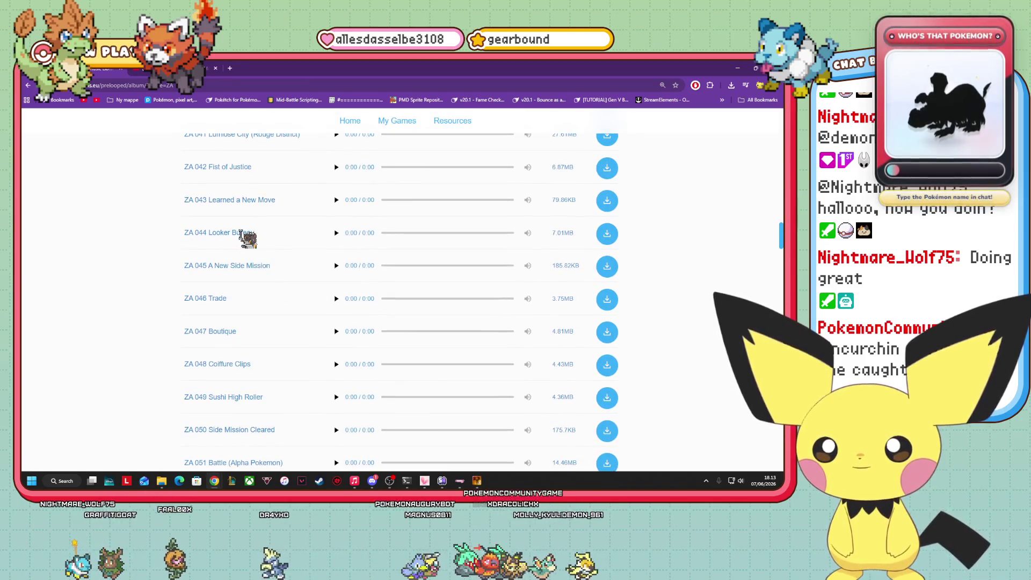
scroll(268, 266, down, 2)
scroll(273, 267, down, 2)
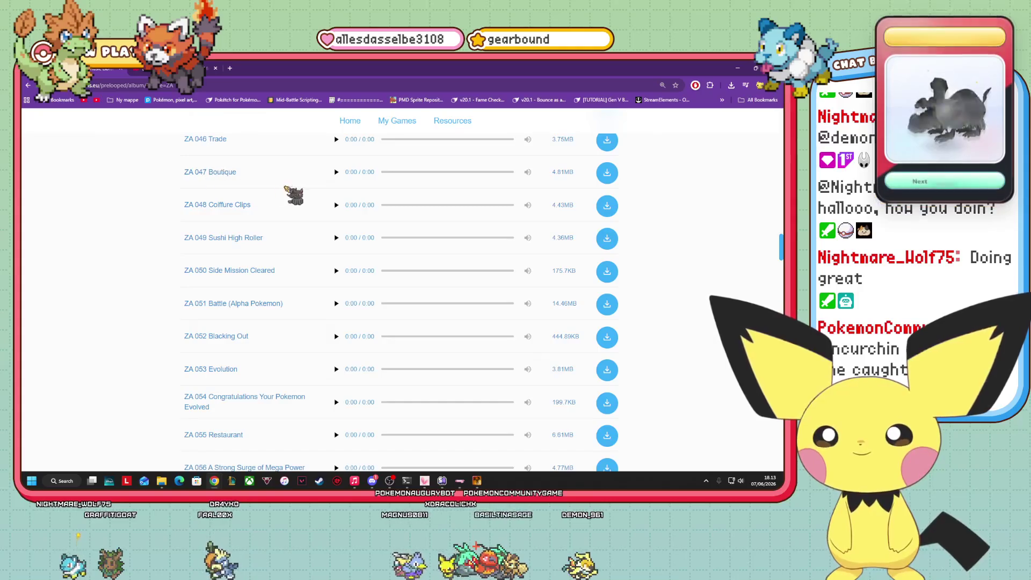
- Lower the volume of ZA 047 Boutique
mouse_move(529, 173)
drag(509, 173, 500, 173)
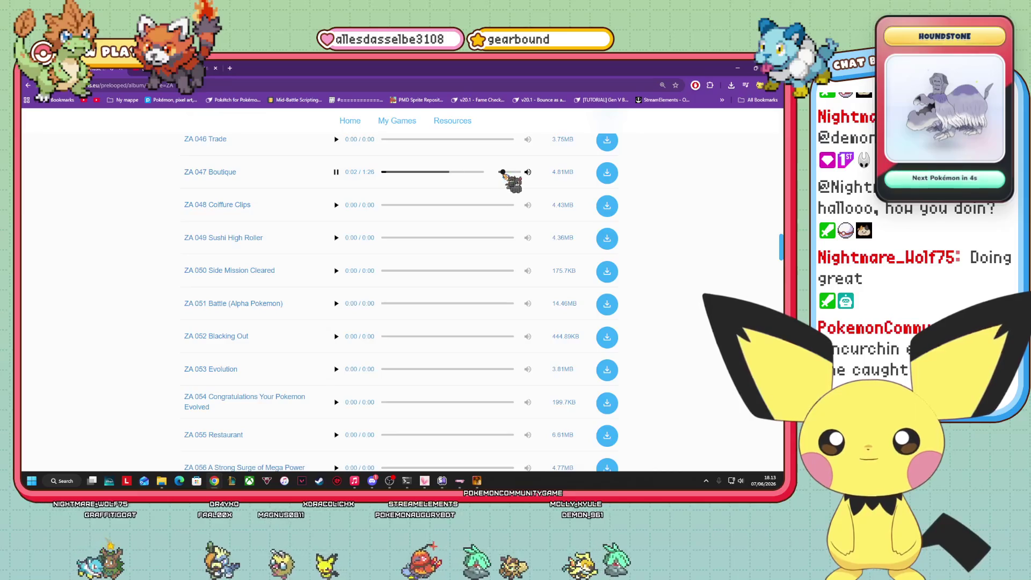
scroll(301, 269, down, 3)
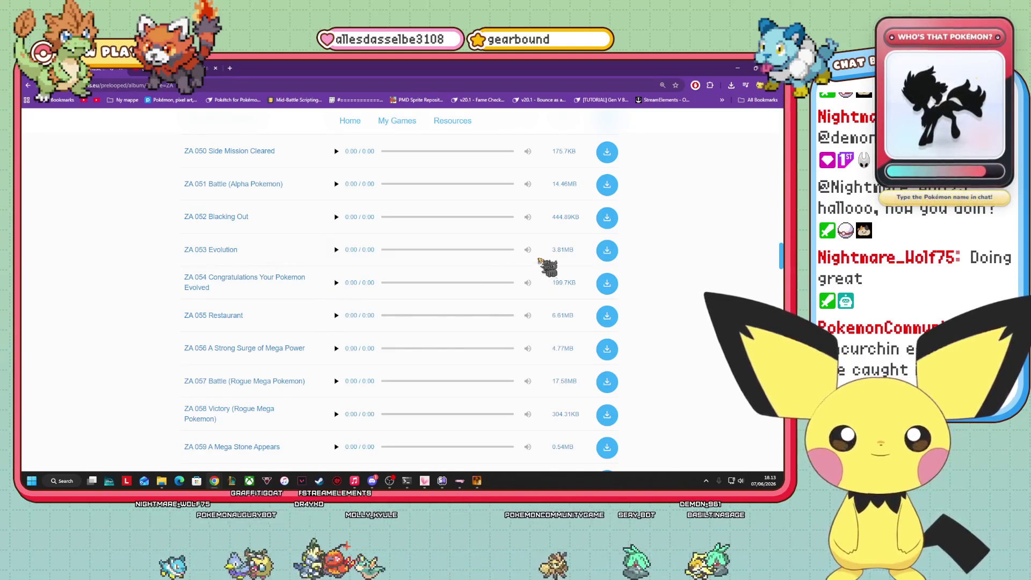
scroll(539, 260, up, 5)
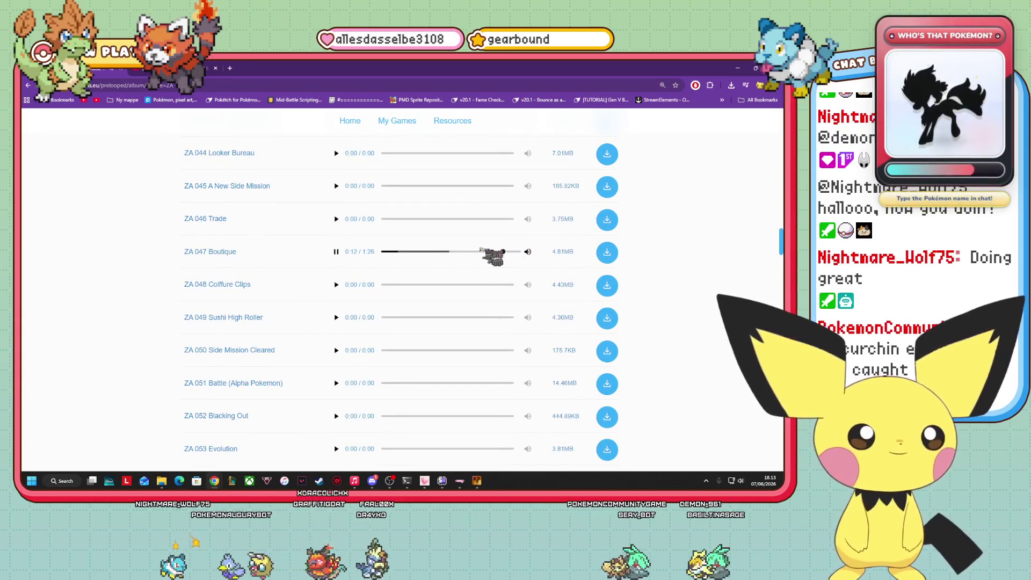
- Scroll further down and play ZA 068 Racine Construction
scroll(338, 255, down, 8)
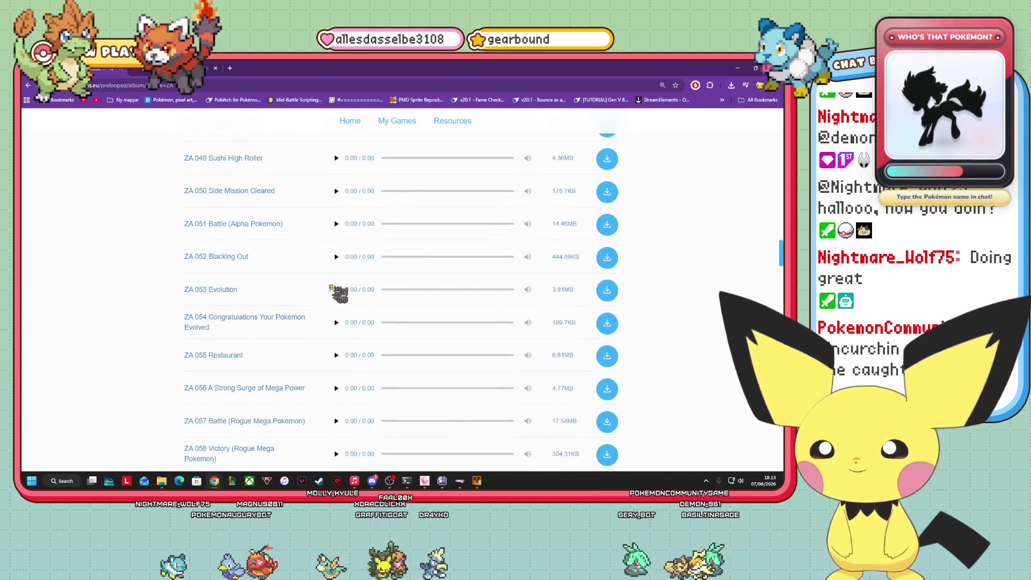
scroll(330, 290, down, 5)
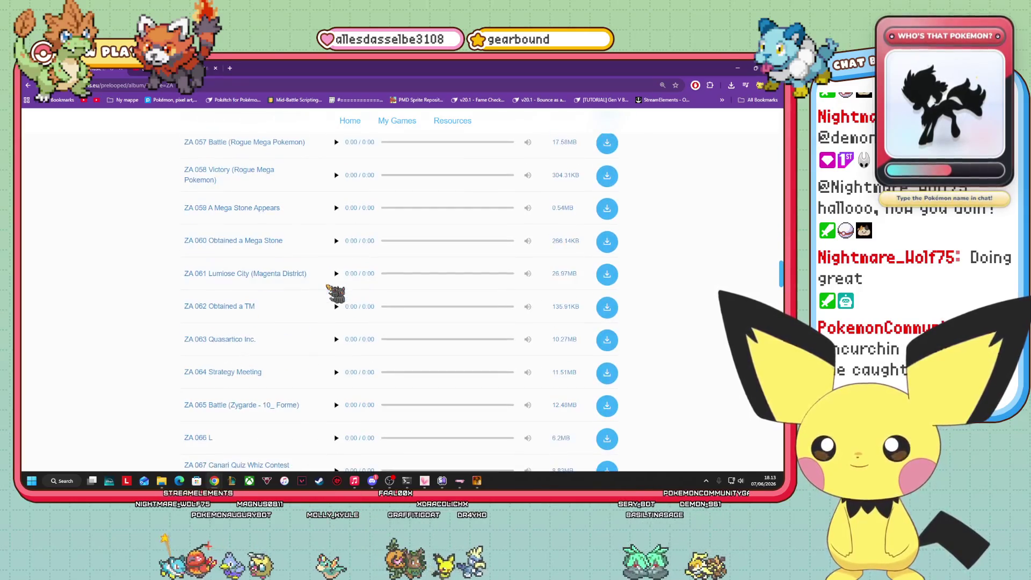
scroll(335, 292, down, 2)
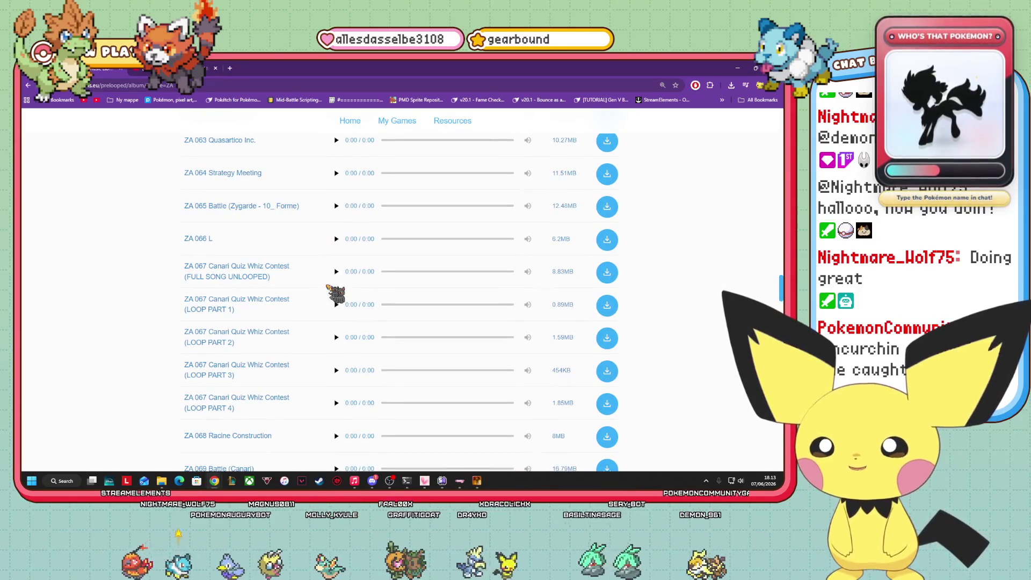
scroll(330, 290, down, 2)
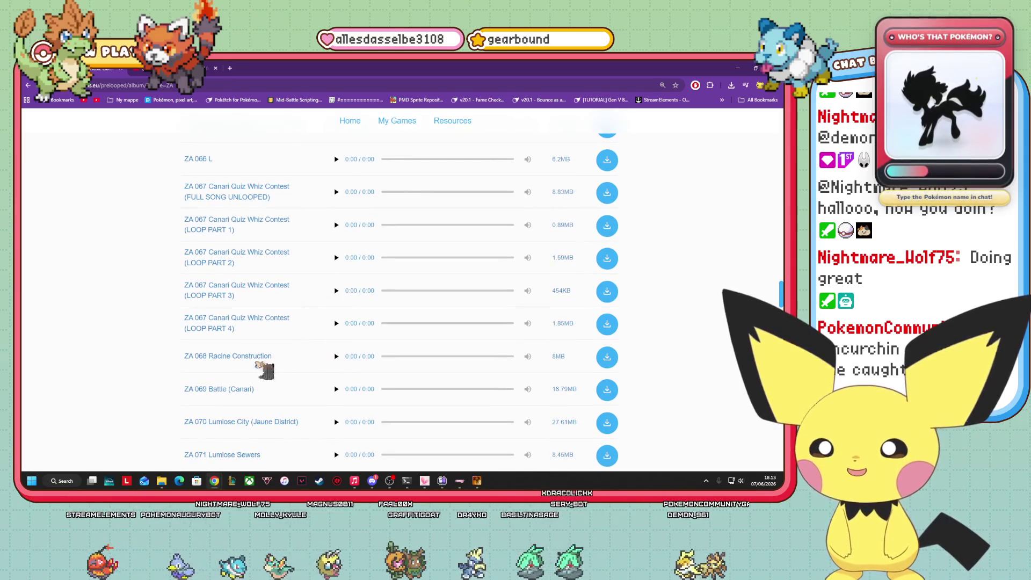
click(336, 356)
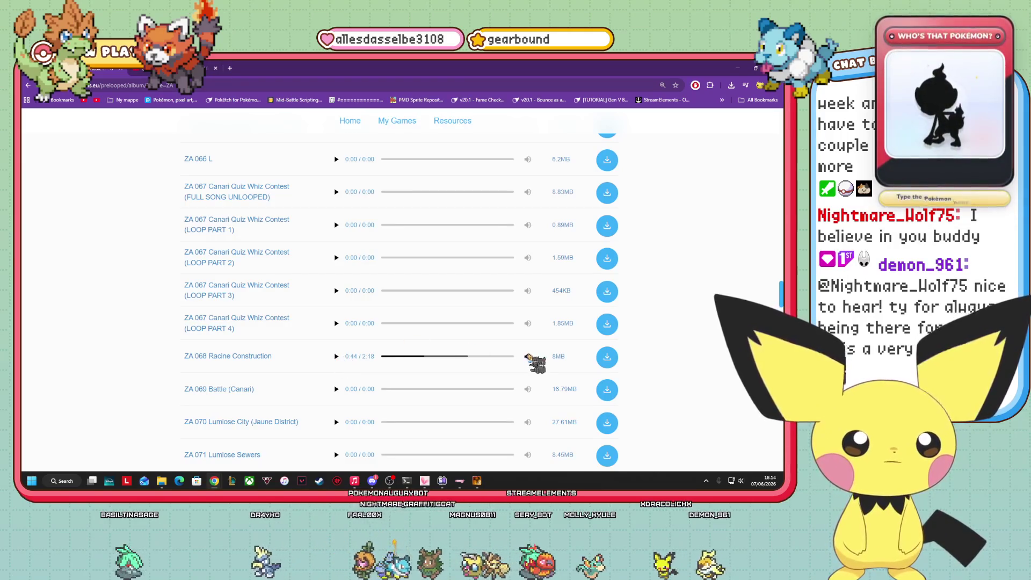
- Download ZA 068 Racine Construction from the Legends: ZA album
click(607, 357)
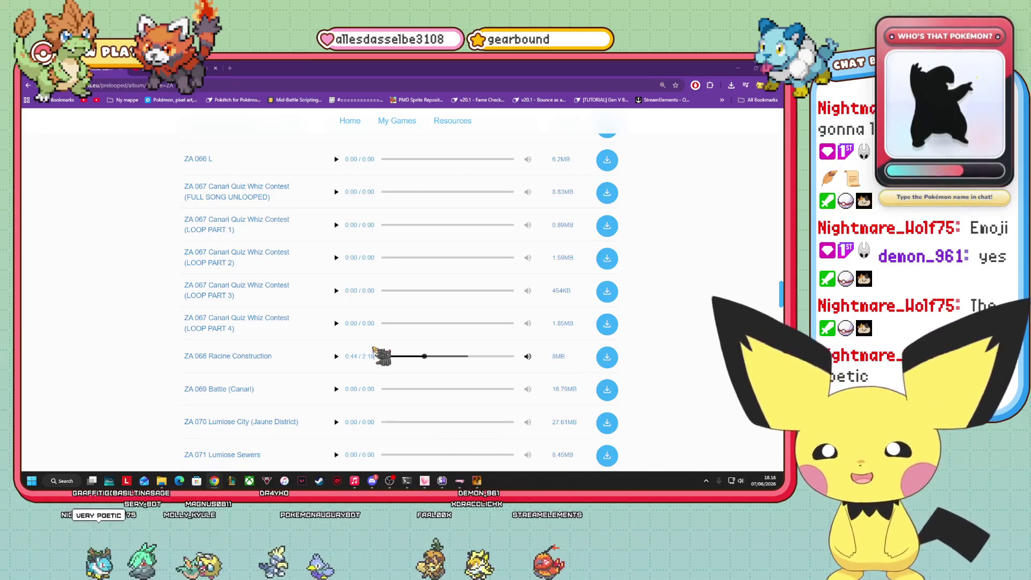
scroll(263, 364, down, 2)
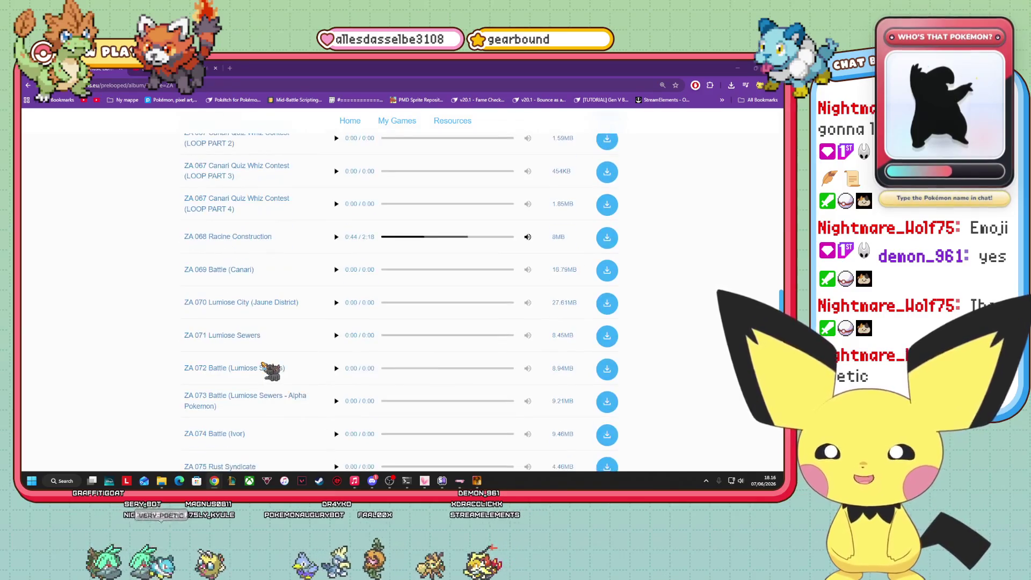
scroll(301, 370, down, 5)
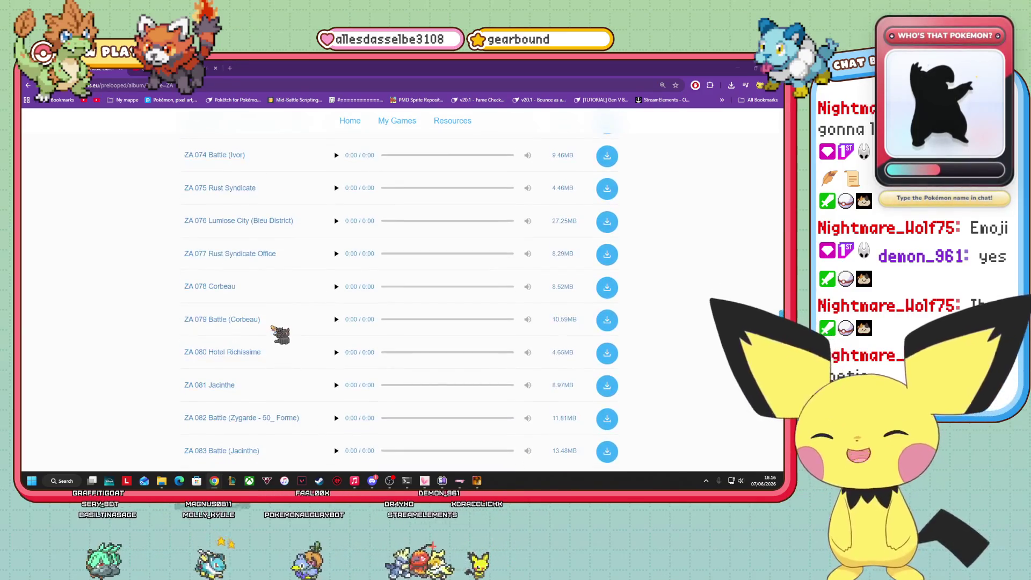
scroll(241, 322, down, 3)
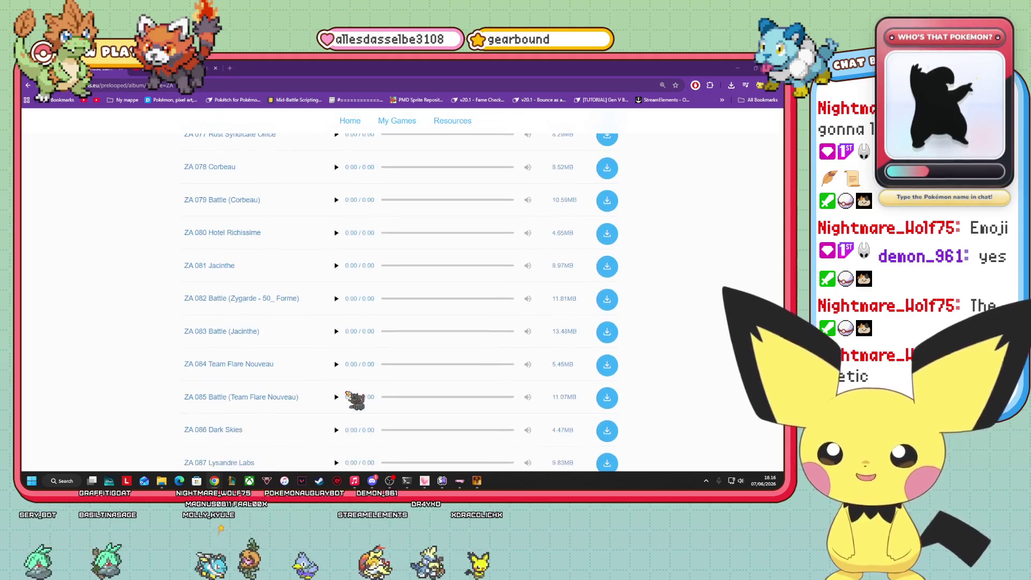
scroll(236, 324, up, 1)
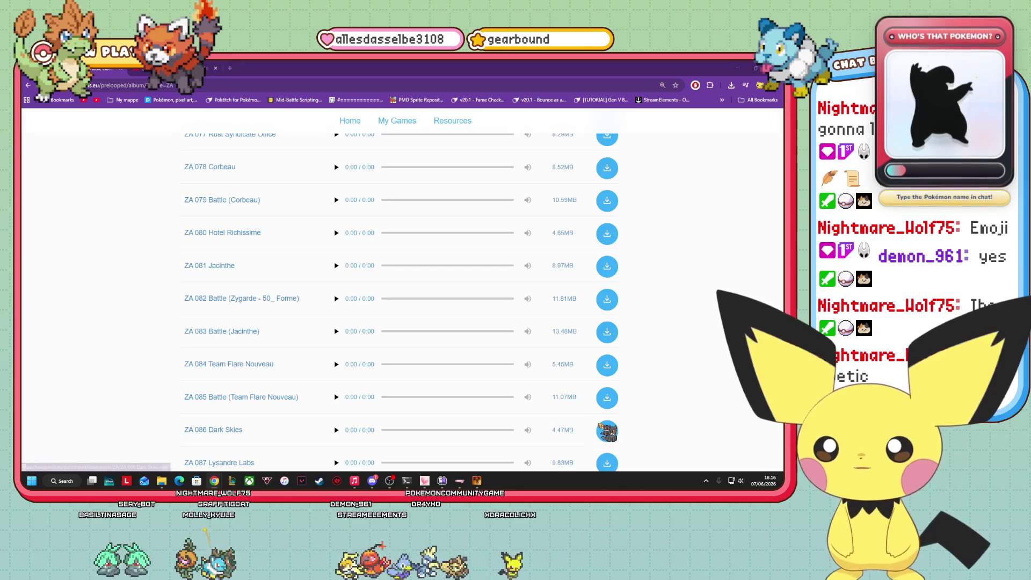
scroll(467, 435, down, 3)
scroll(484, 451, up, 2)
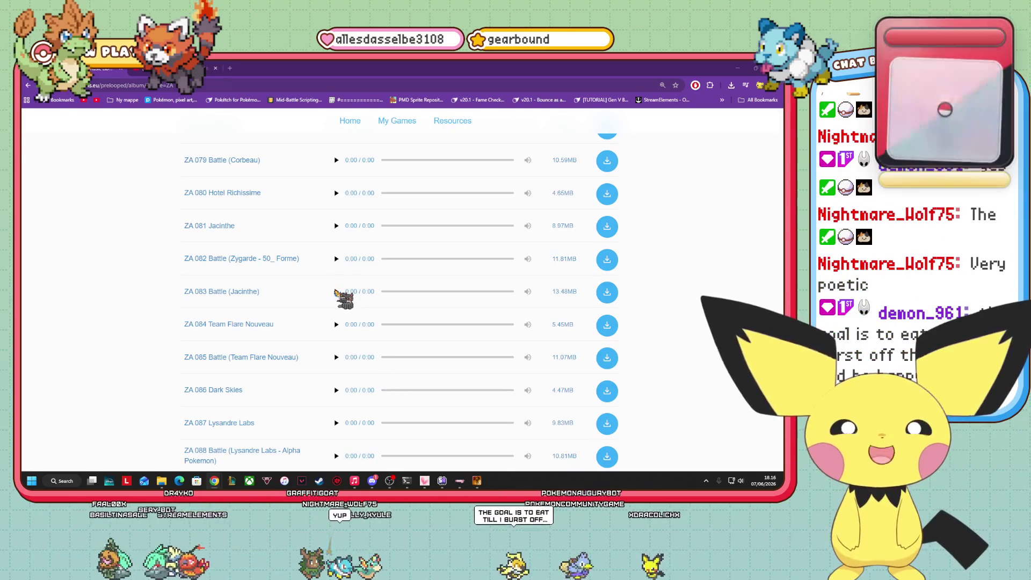
- Preview ZA 083 Battle (Jacinthe) with adjusted volume, then scroll on toward ZA 107 AZ
click(336, 290)
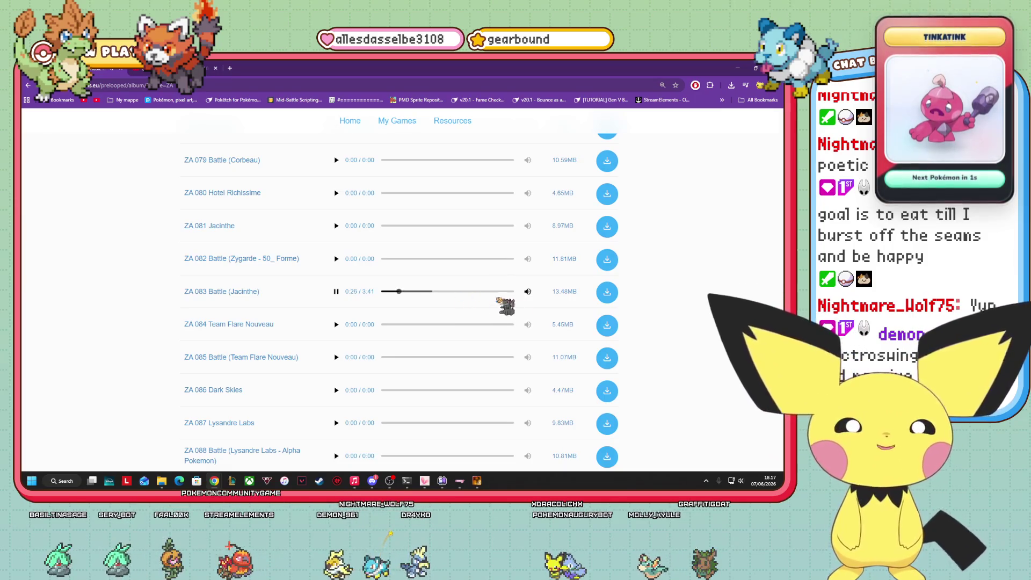
mouse_move(526, 291)
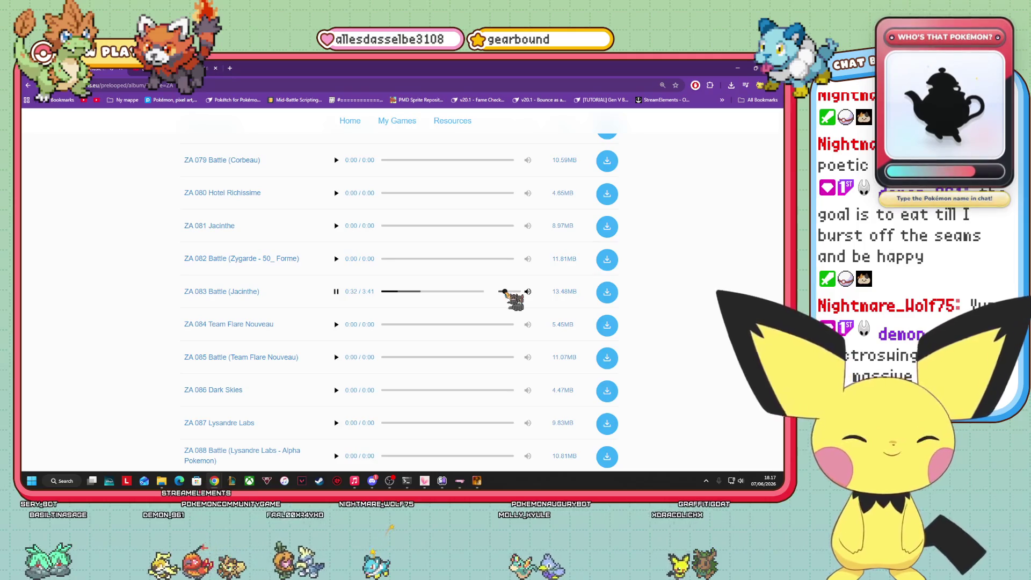
click(504, 291)
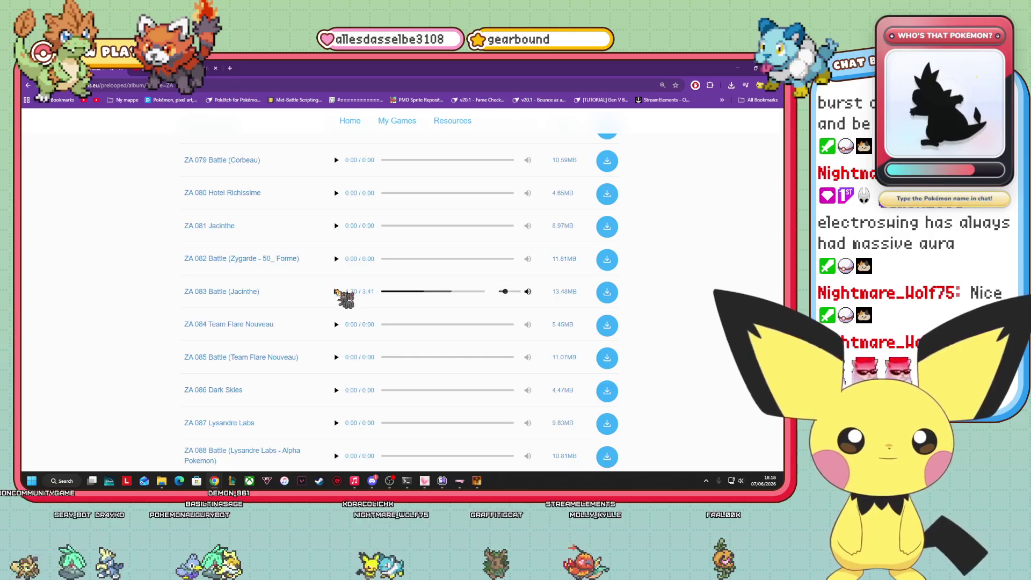
scroll(369, 324, down, 4)
scroll(275, 333, down, 7)
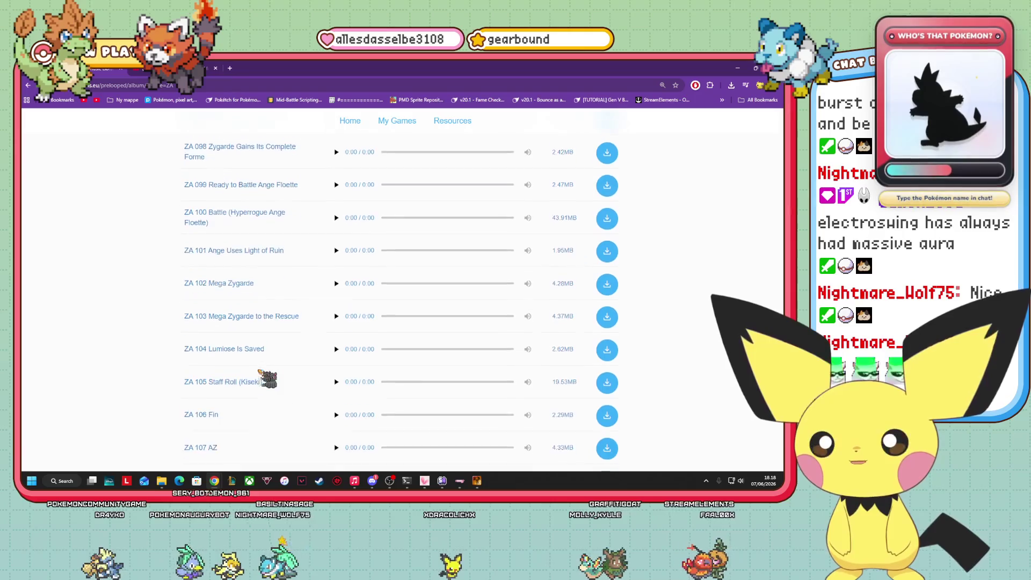
scroll(408, 382, down, 2)
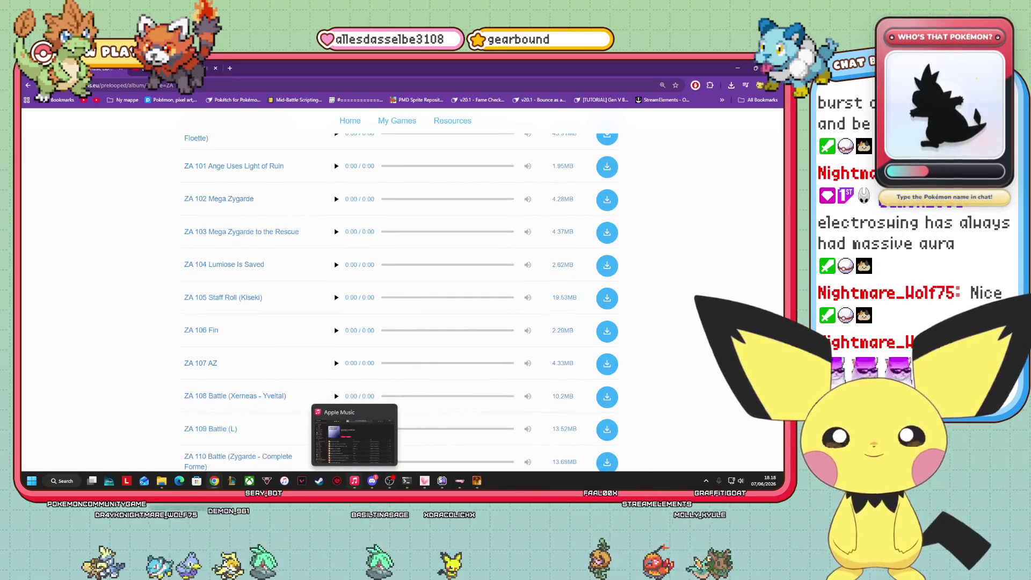
scroll(754, 467, down, 2)
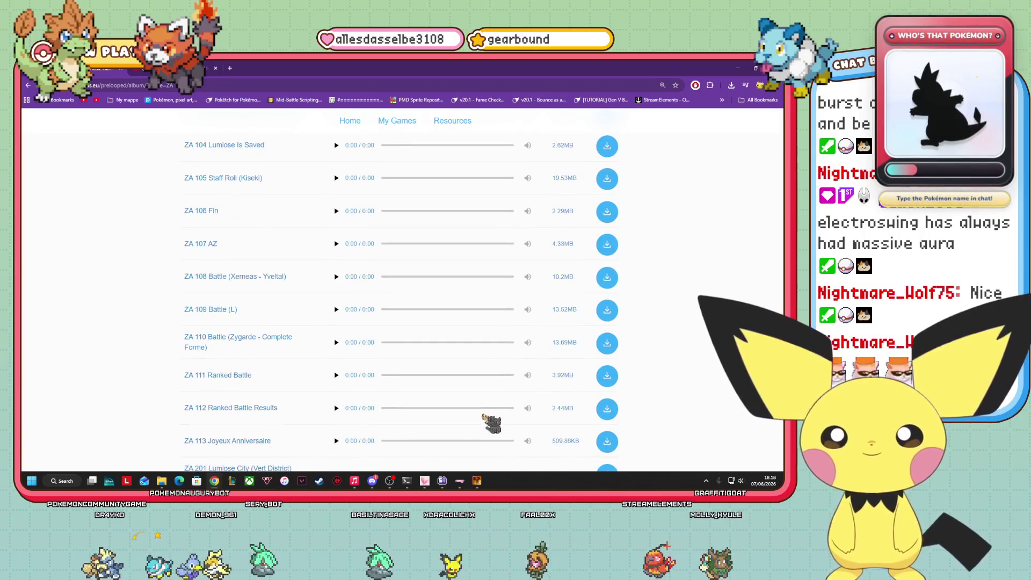
scroll(275, 454, down, 5)
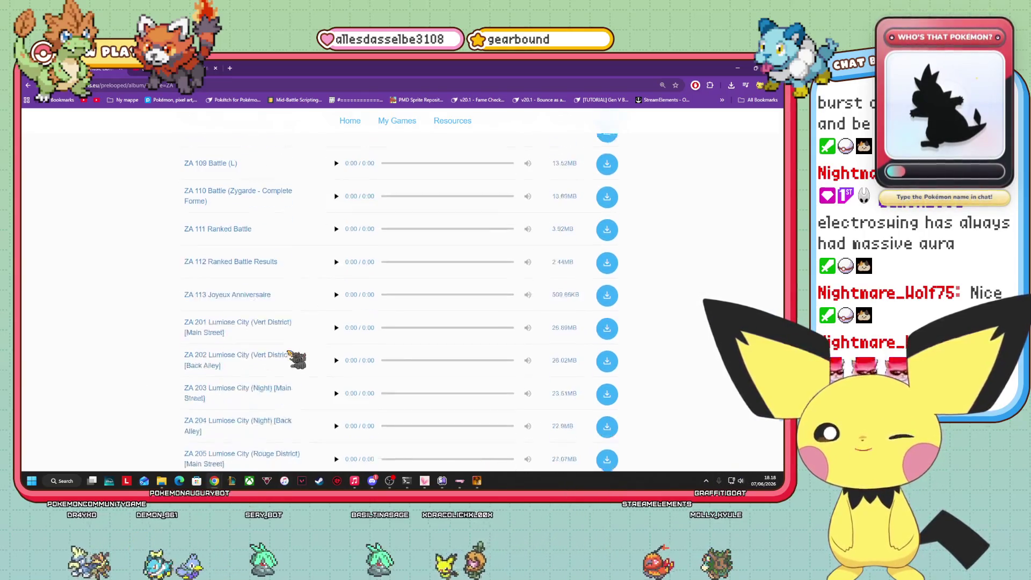
scroll(274, 384, down, 4)
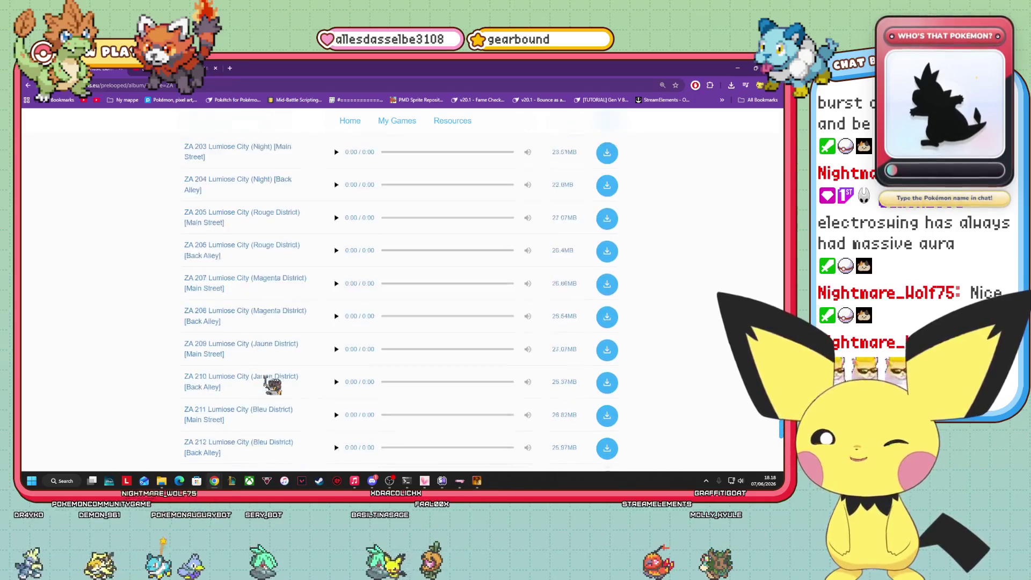
scroll(234, 371, down, 2)
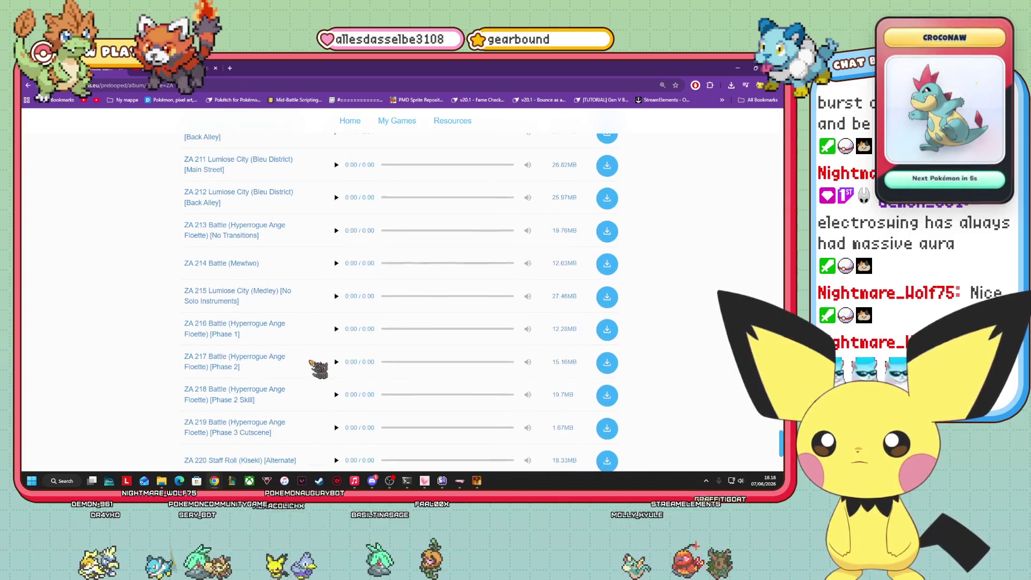
scroll(312, 362, down, 3)
scroll(300, 357, up, 20)
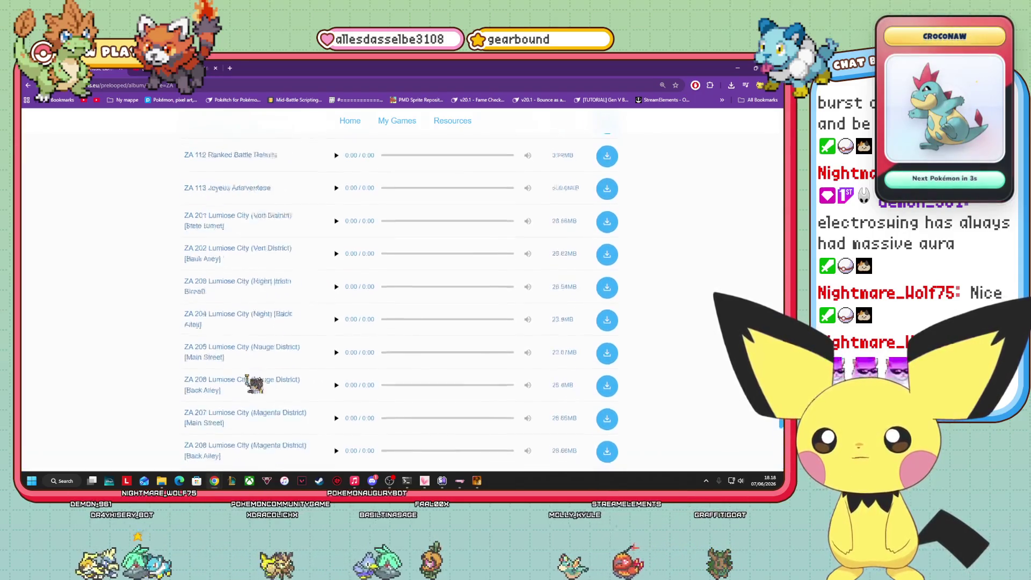
scroll(681, 209, up, 4)
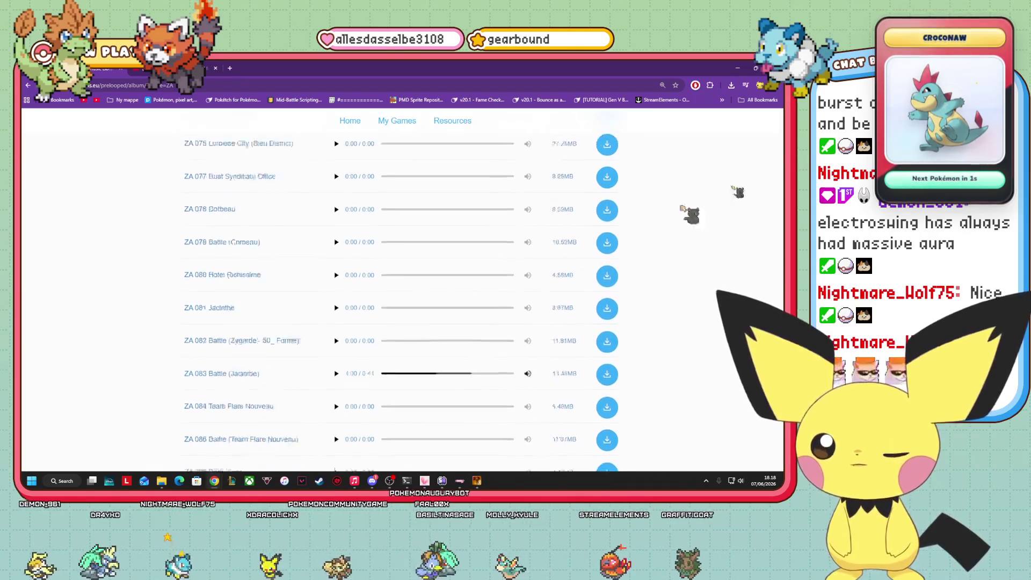
click(731, 85)
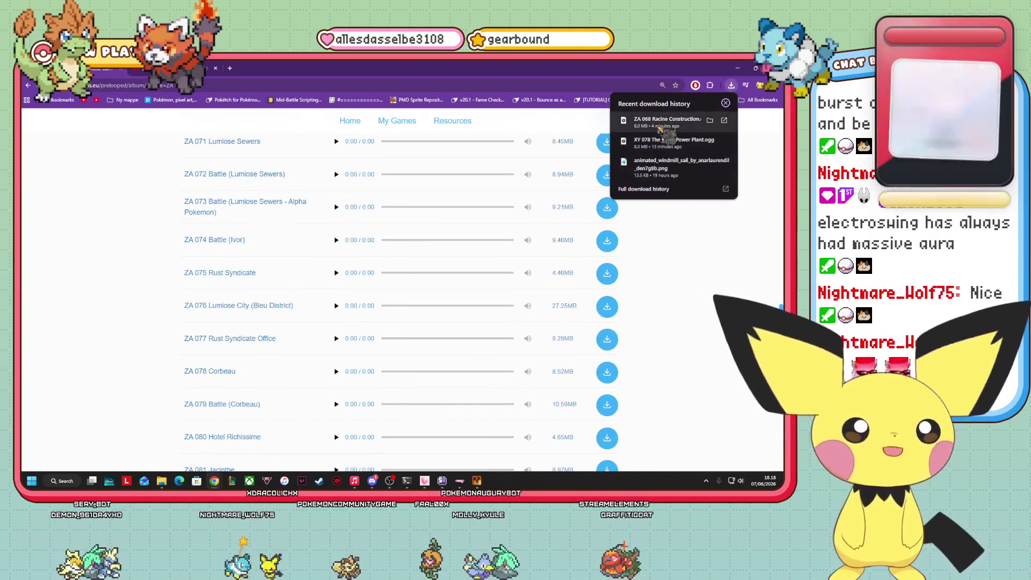
- Dismiss the recent downloads list and return to the grid of game albums
click(647, 329)
scroll(646, 329, up, 15)
scroll(648, 333, up, 5)
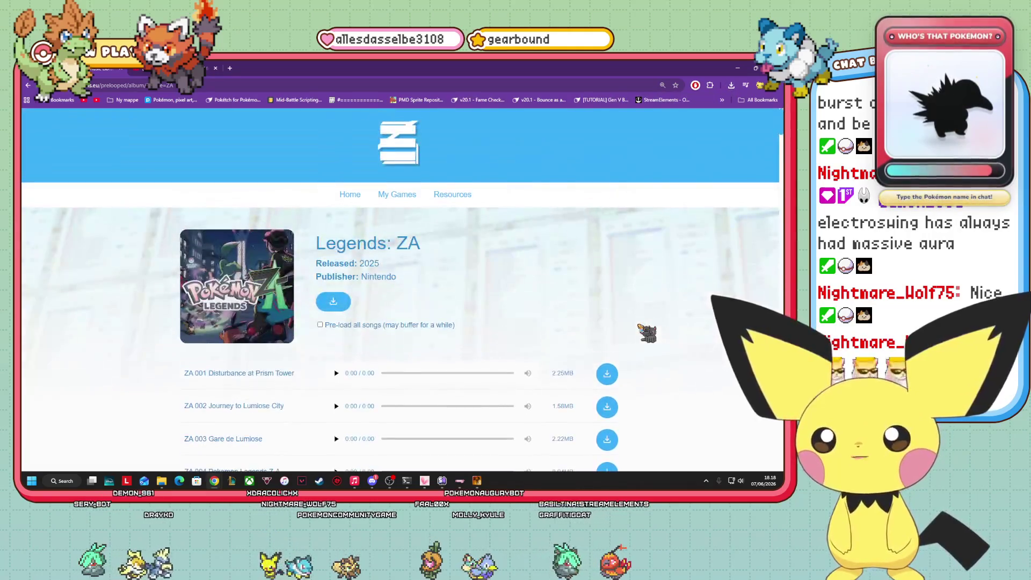
click(28, 85)
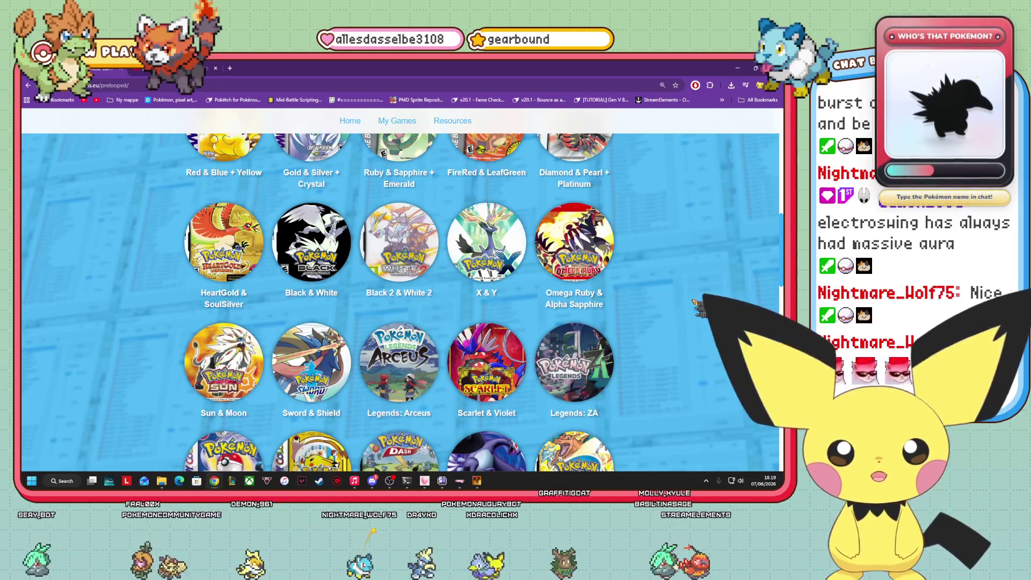
click(486, 242)
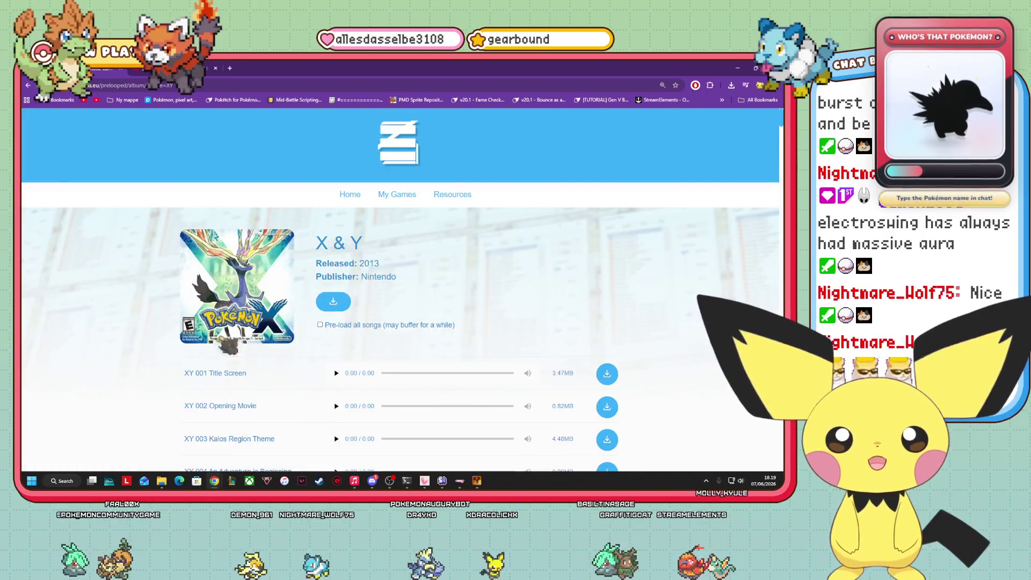
scroll(230, 346, down, 8)
scroll(294, 333, down, 8)
scroll(294, 333, down, 3)
scroll(294, 334, up, 1)
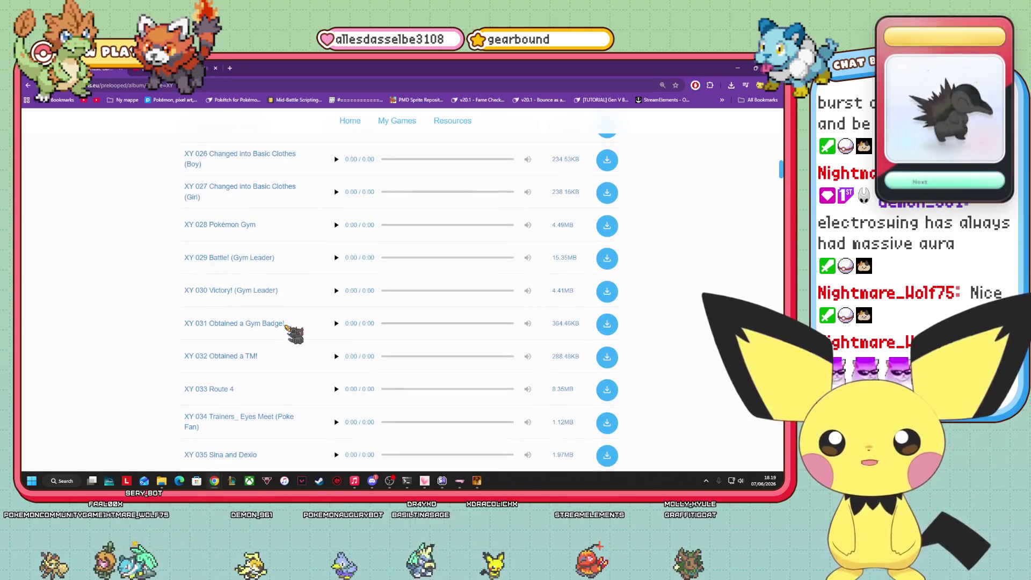
scroll(288, 326, down, 3)
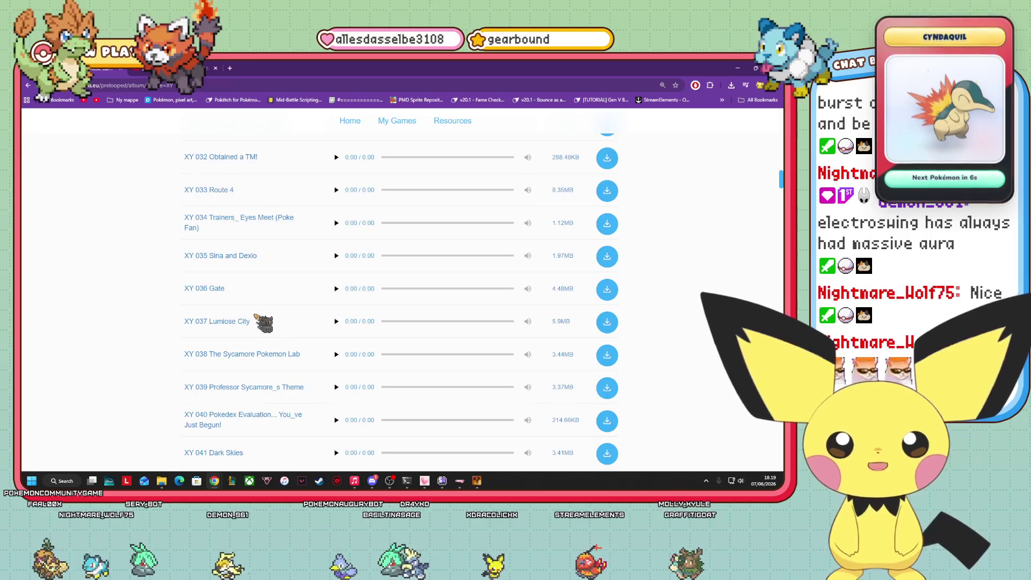
scroll(269, 272, down, 2)
scroll(253, 317, down, 2)
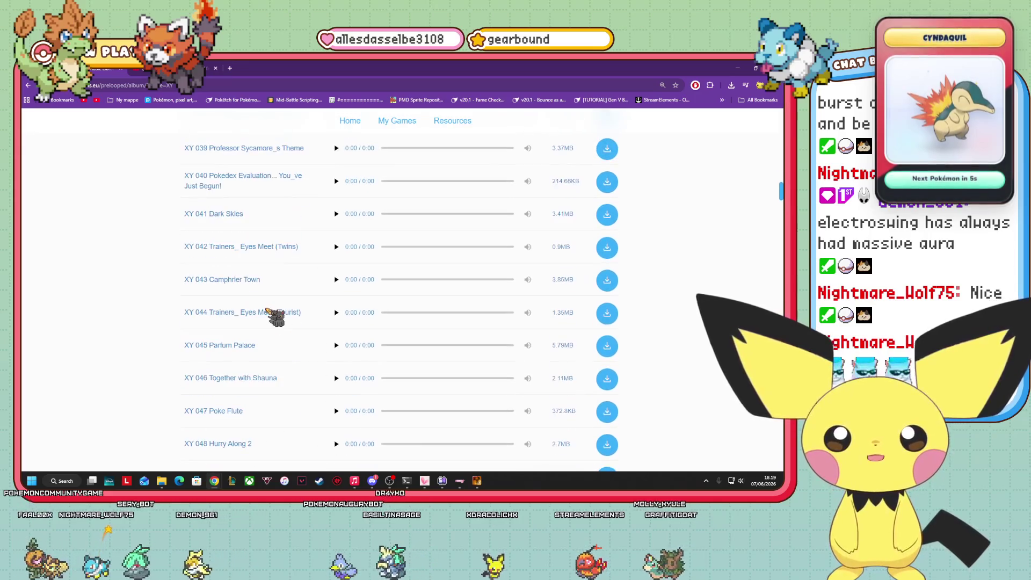
click(336, 214)
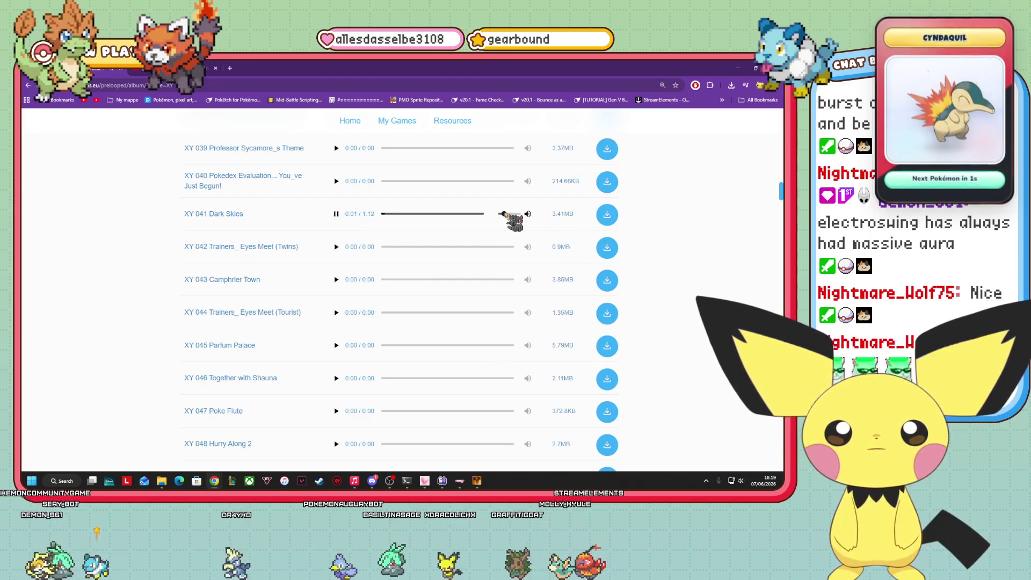
click(336, 213)
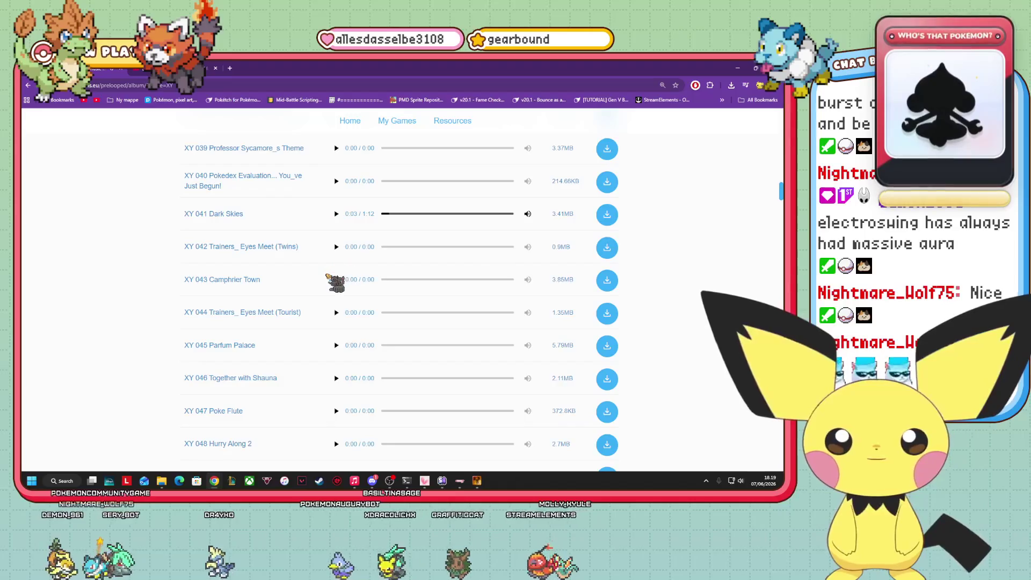
scroll(335, 282, down, 5)
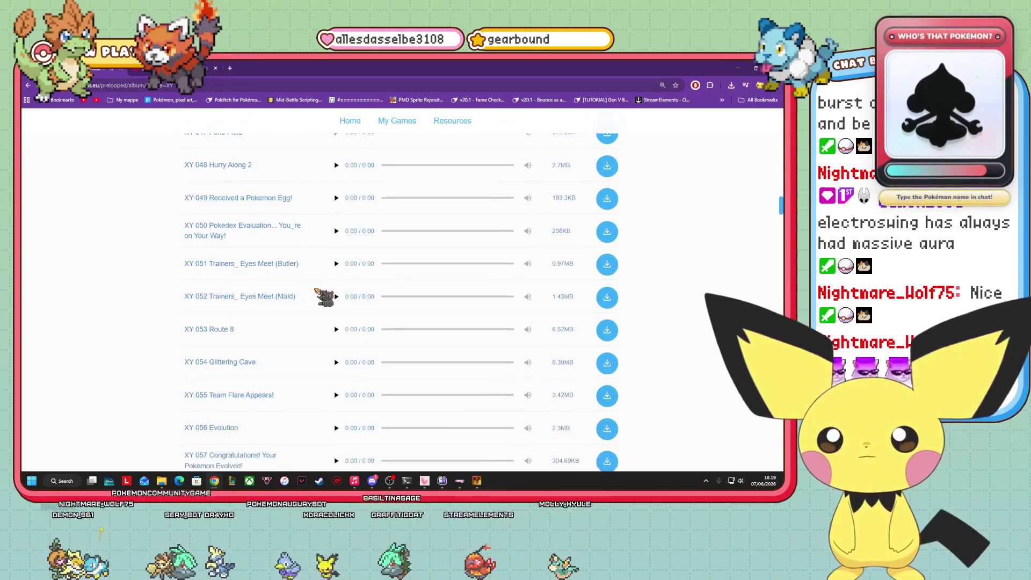
scroll(324, 296, down, 1)
scroll(338, 299, down, 3)
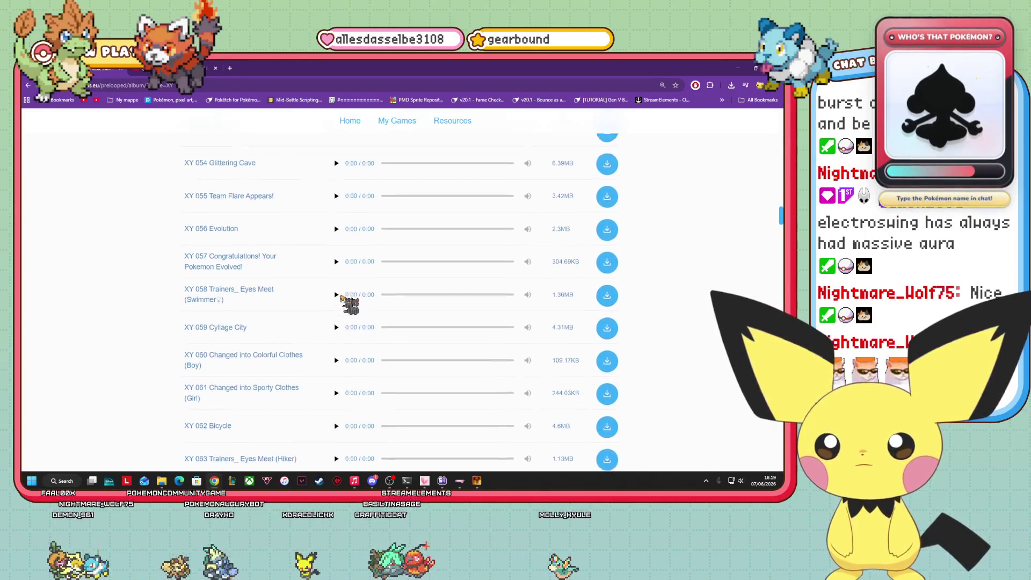
scroll(340, 297, down, 2)
scroll(337, 253, down, 3)
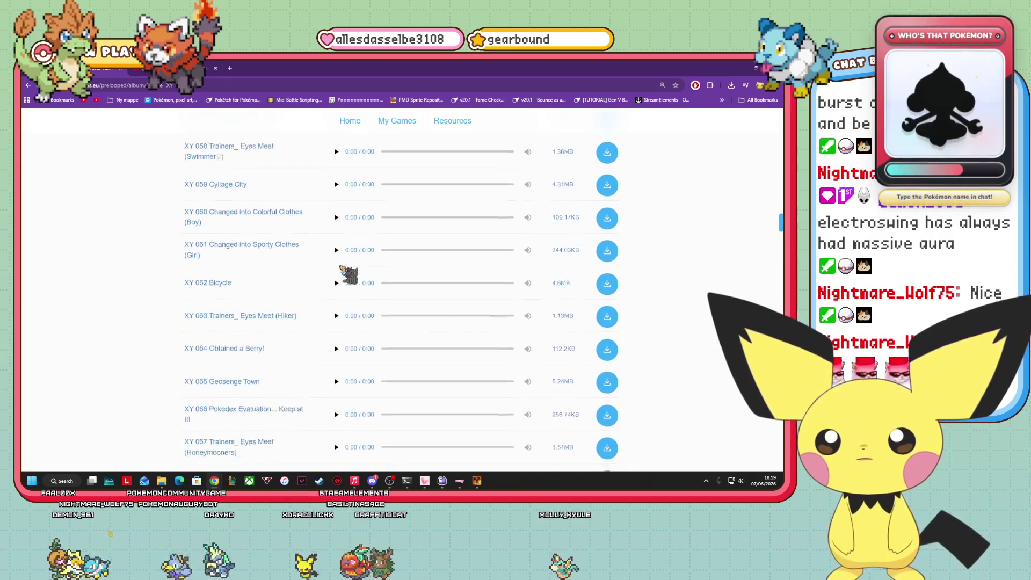
scroll(232, 290, up, 2)
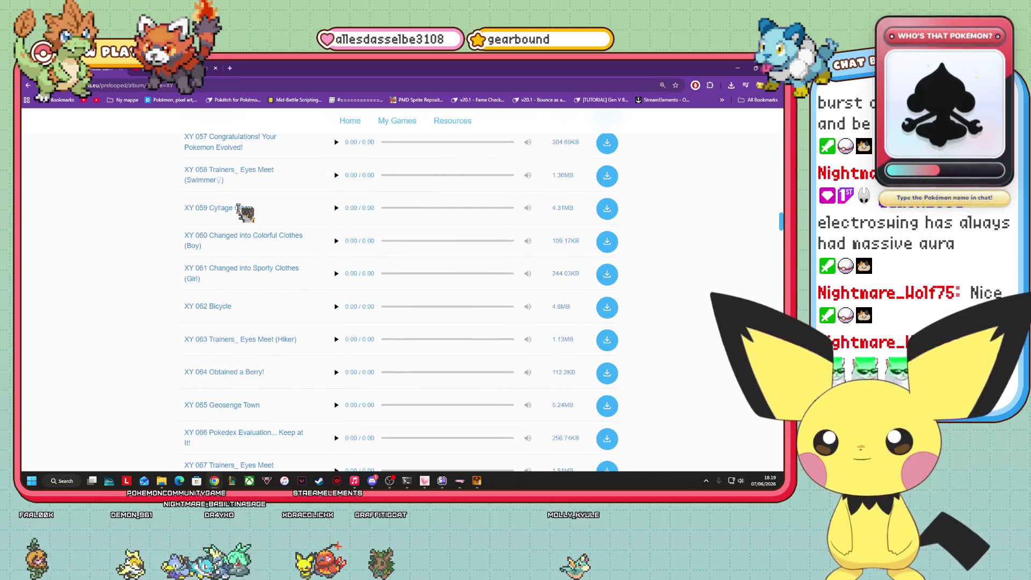
scroll(239, 208, up, 4)
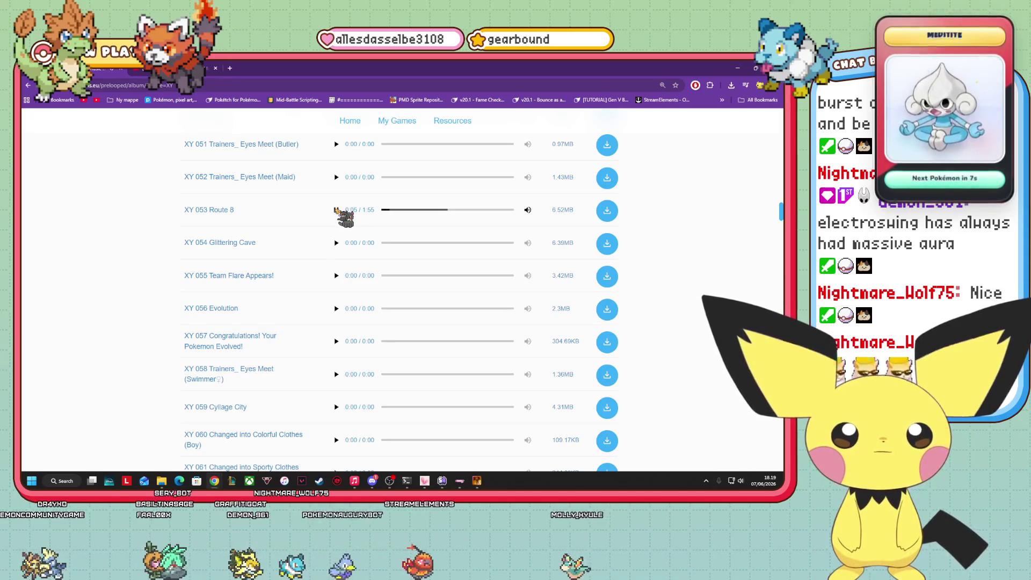
scroll(272, 271, down, 6)
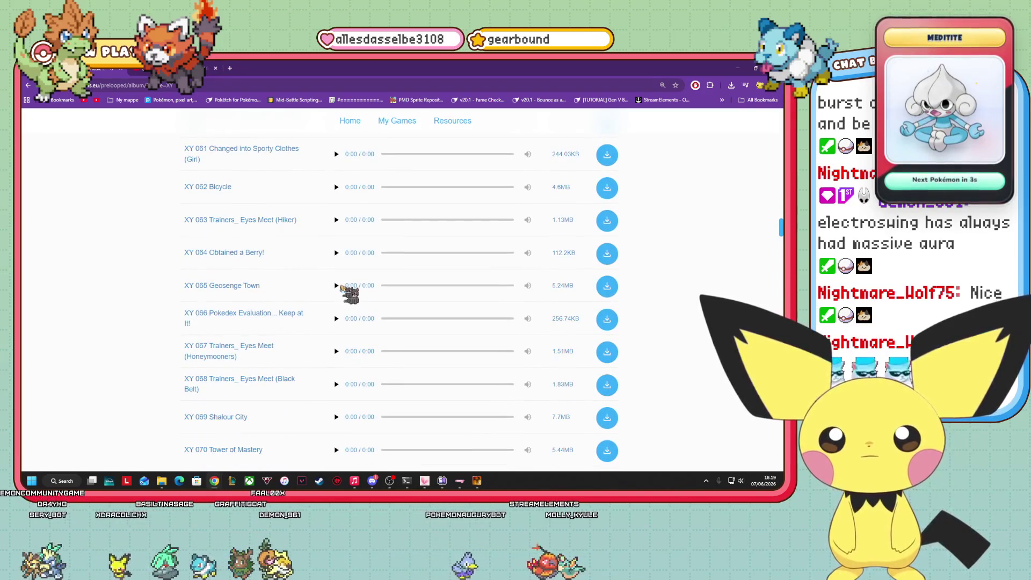
click(336, 285)
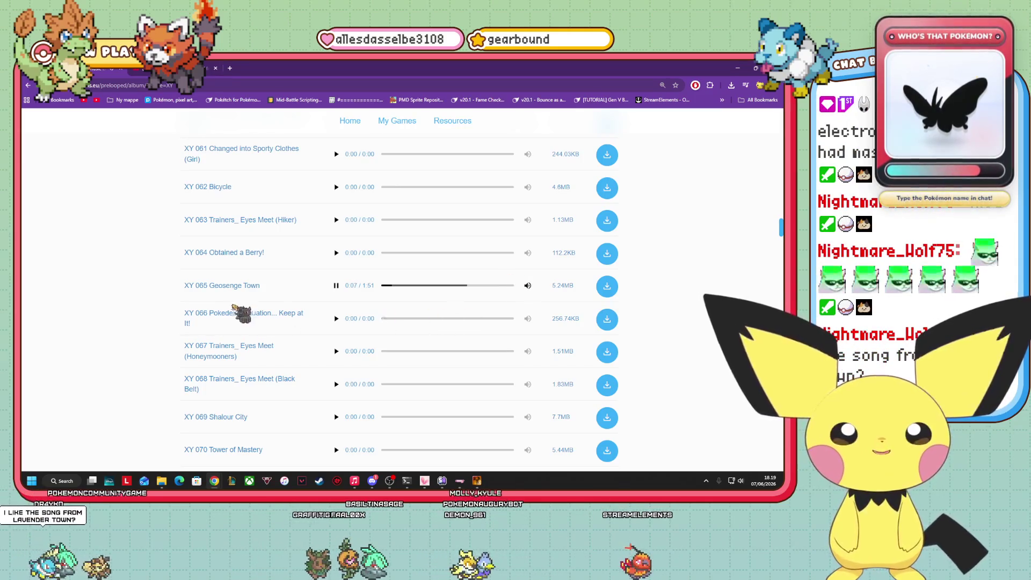
click(28, 84)
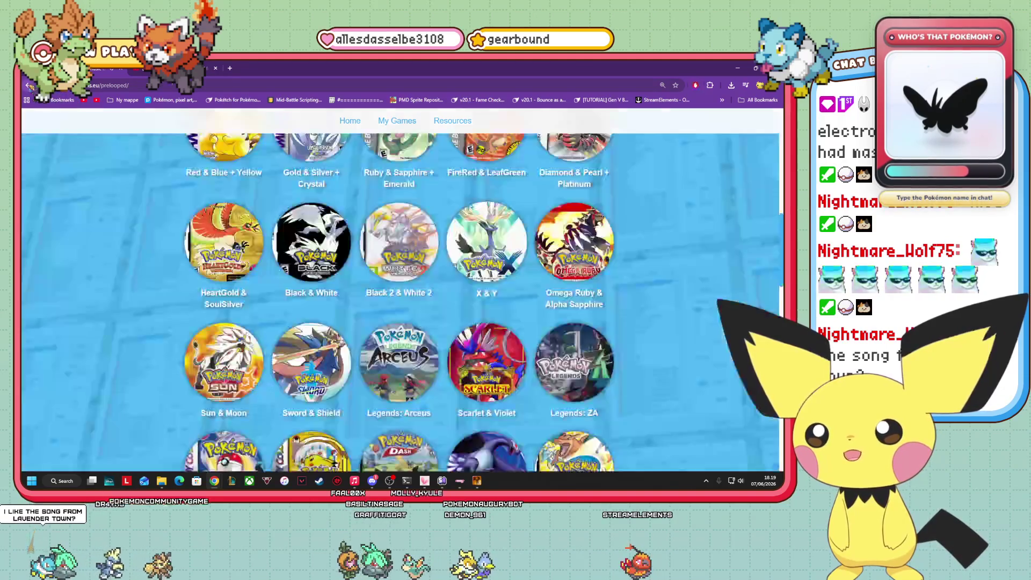
- Open the FireRed & LeafGreen album from the Available Games grid
scroll(628, 290, up, 3)
scroll(626, 288, down, 3)
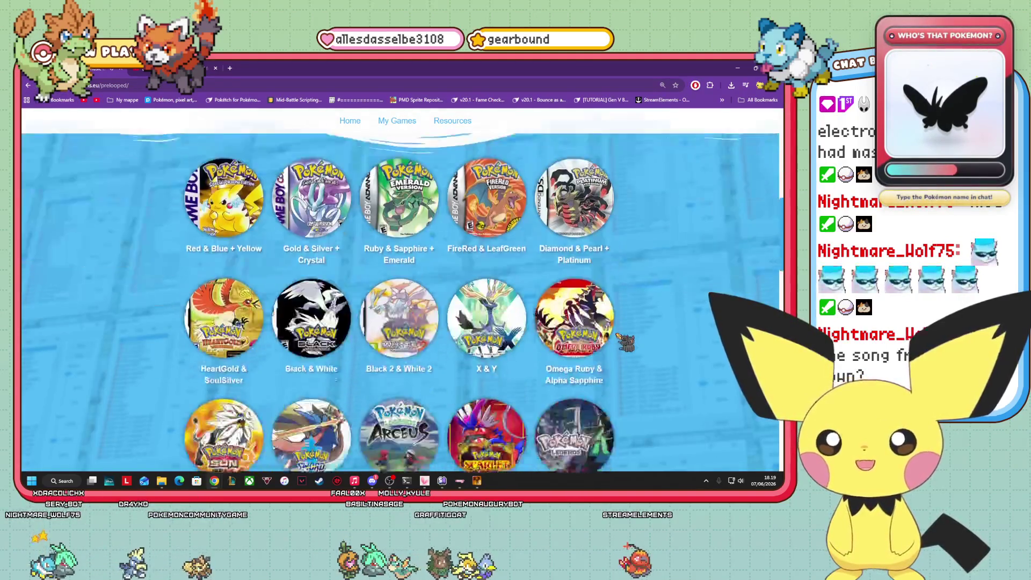
scroll(624, 341, down, 2)
scroll(443, 322, up, 3)
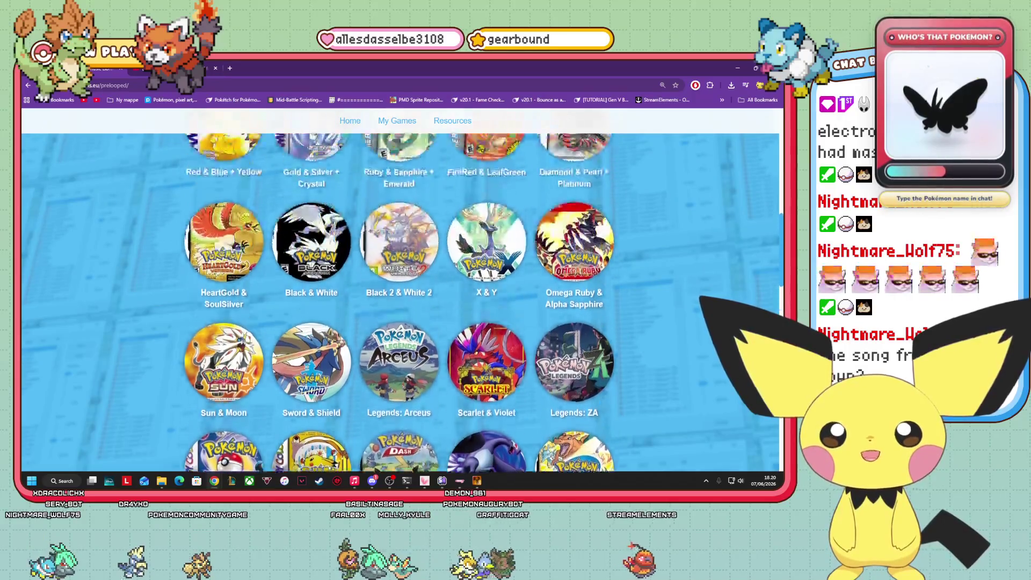
scroll(520, 404, down, 2)
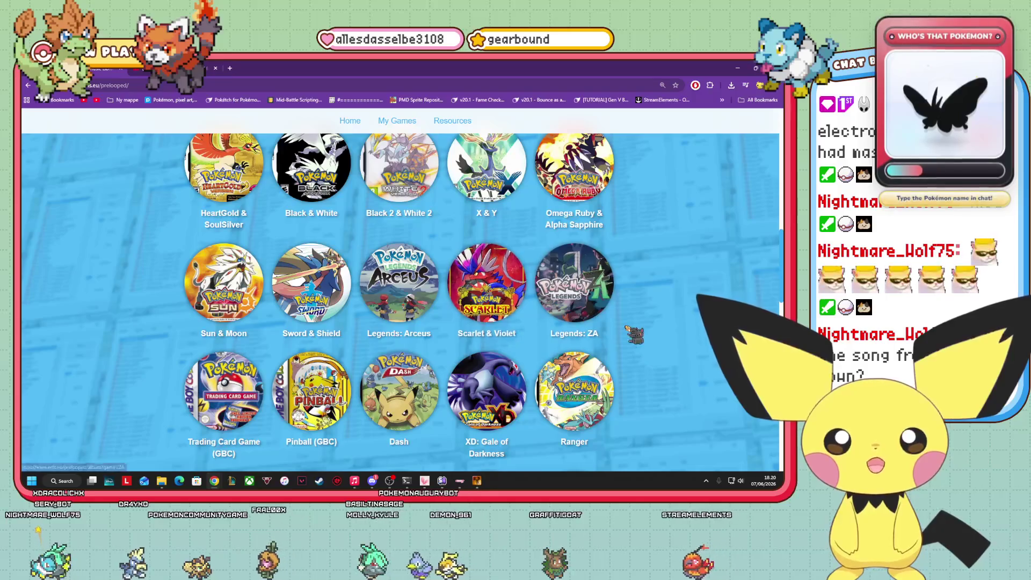
scroll(515, 333, up, 7)
scroll(502, 295, down, 2)
click(486, 328)
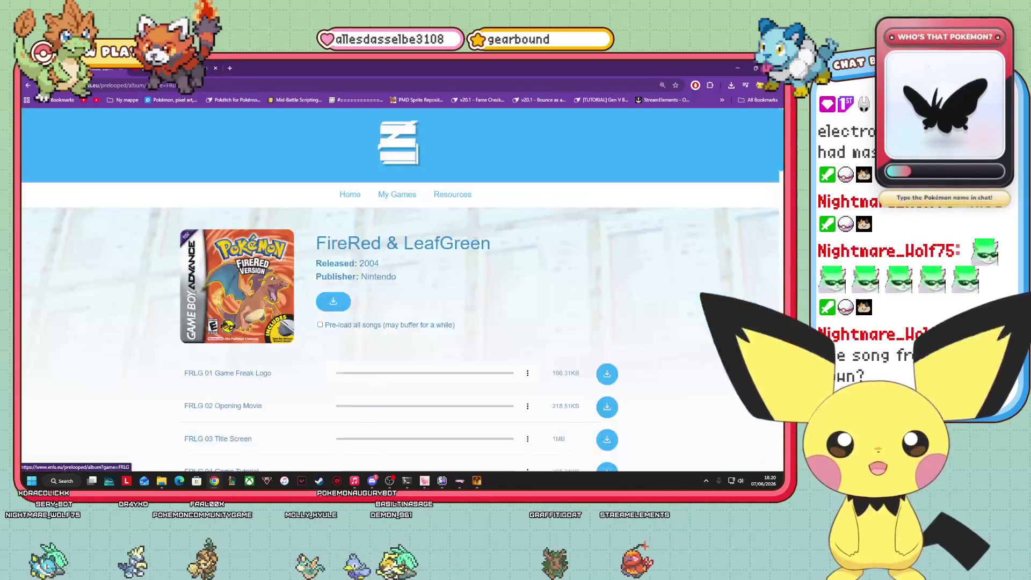
- Browse the FRLG tracks while Lavender Town Theme previews, then go back to Available Games
scroll(340, 357, down, 10)
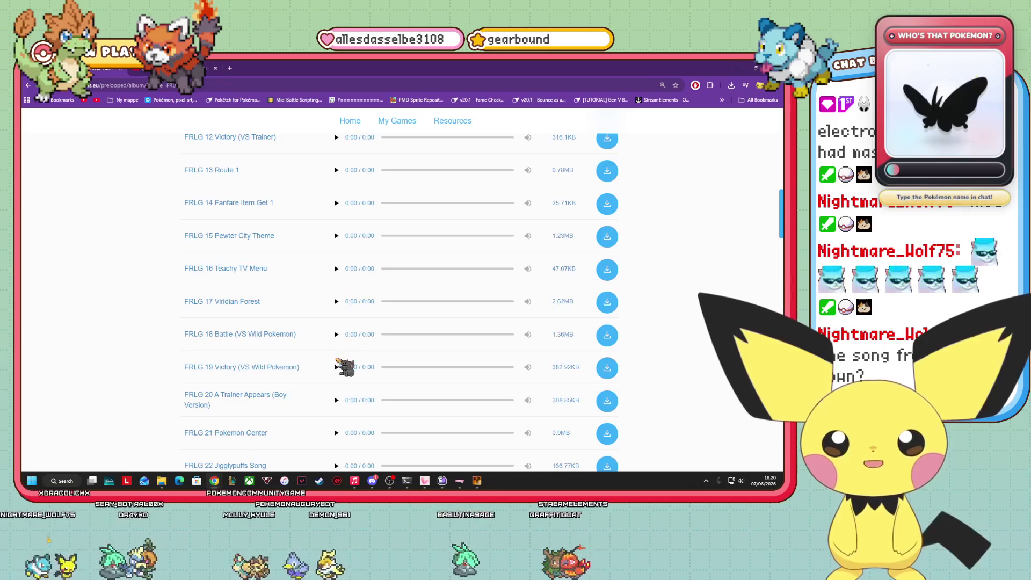
scroll(338, 360, down, 3)
scroll(327, 365, down, 5)
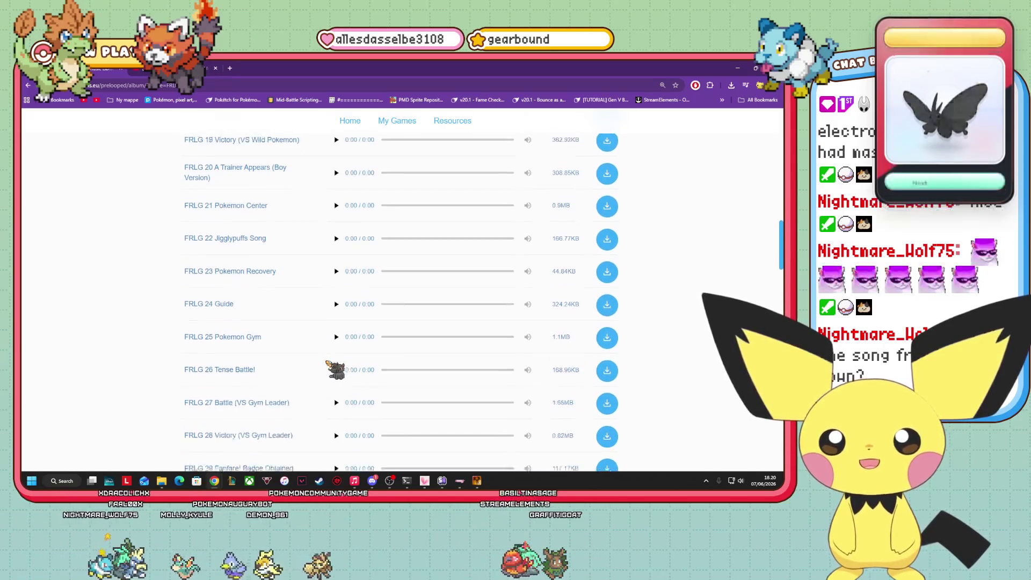
scroll(329, 360, down, 5)
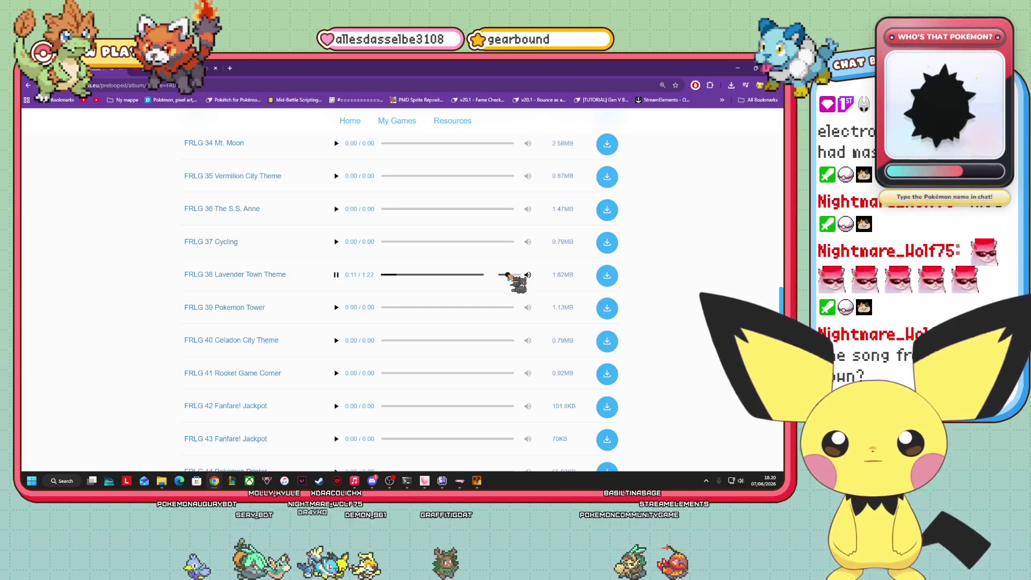
scroll(442, 348, down, 2)
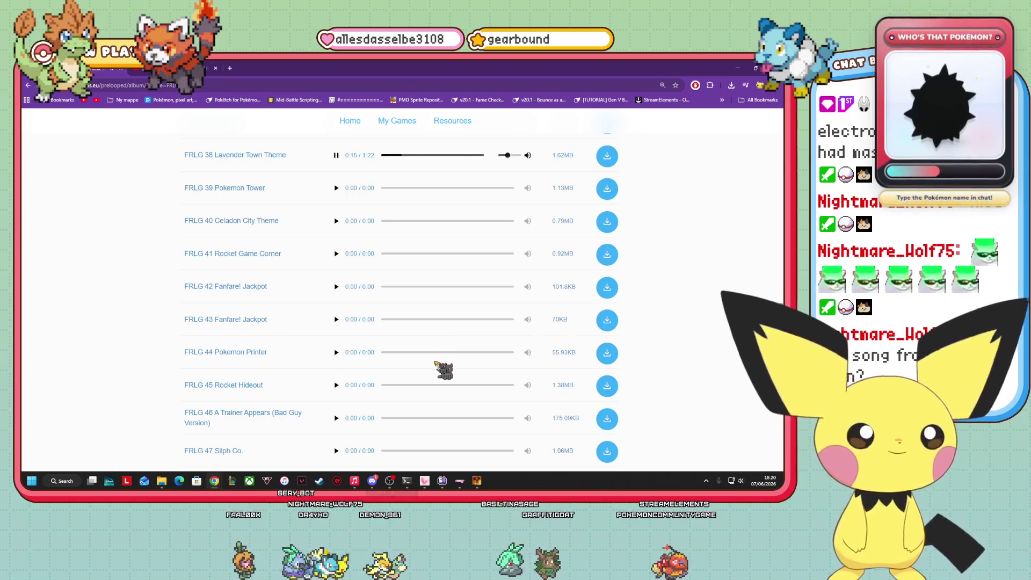
scroll(444, 357, up, 1)
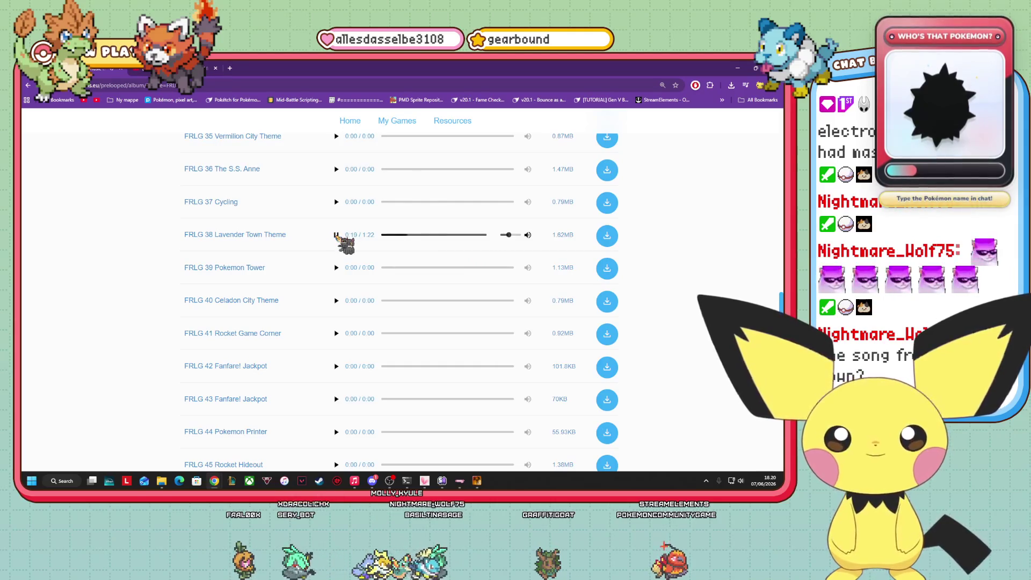
scroll(334, 293, down, 5)
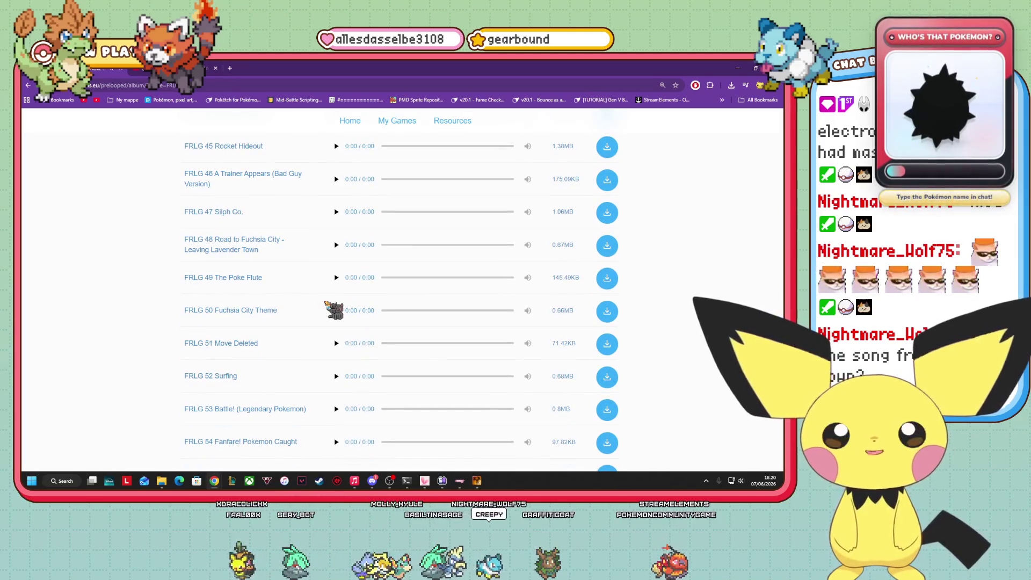
scroll(386, 368, down, 8)
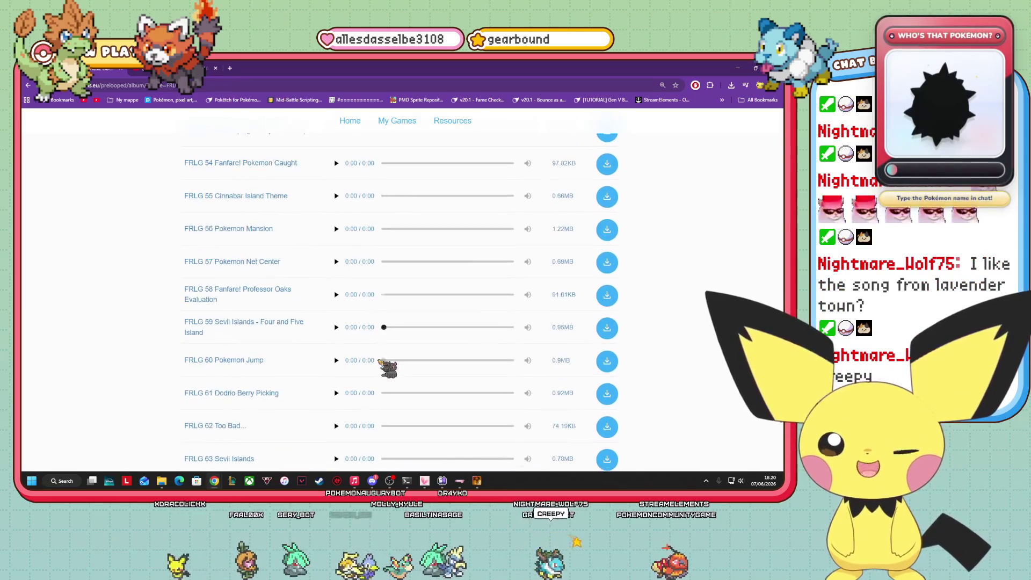
key(alt+Left)
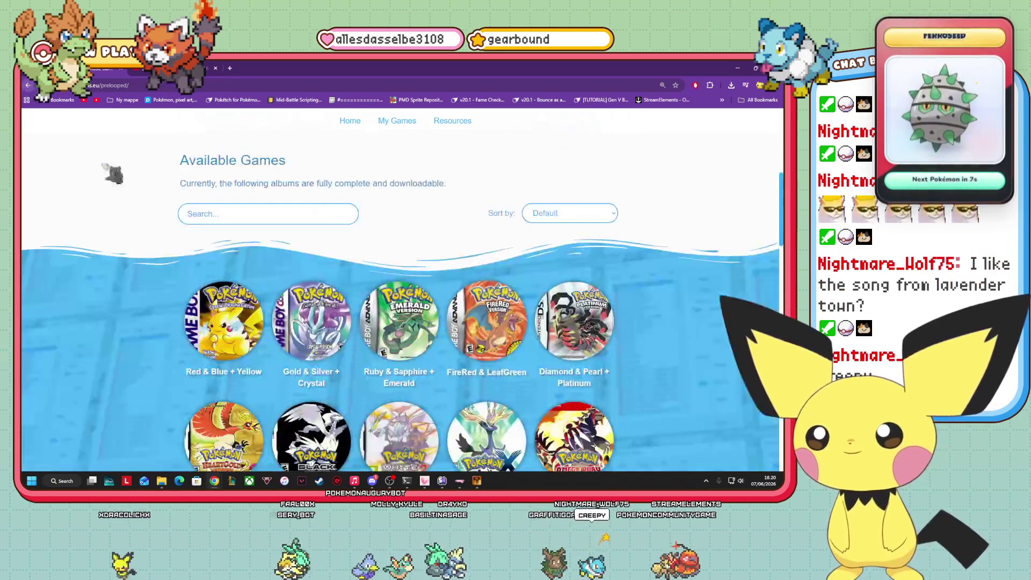
- Look over the album grid, then switch to YouTube and select the old search words
scroll(341, 335, down, 5)
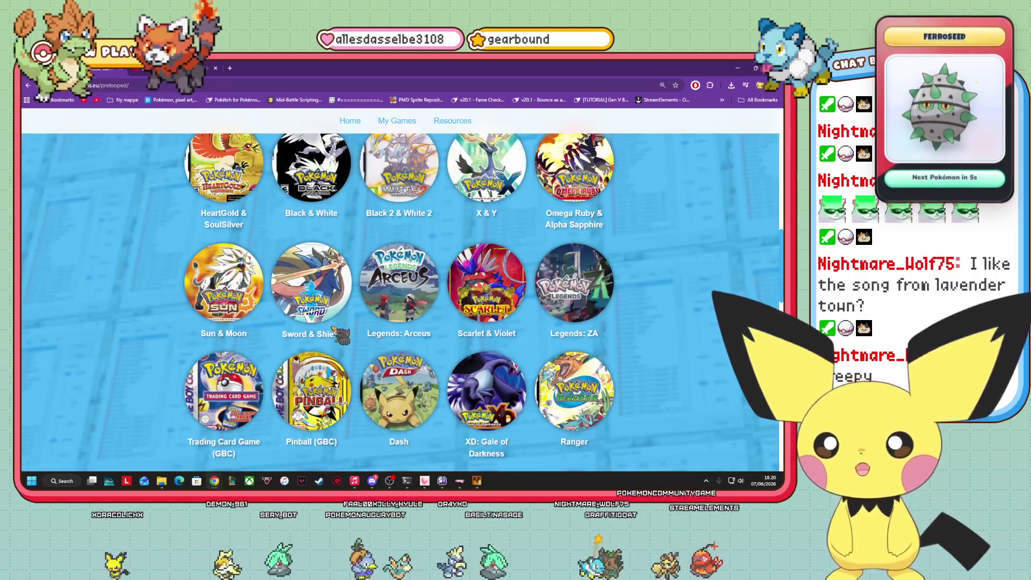
scroll(607, 335, down, 2)
scroll(606, 336, down, 5)
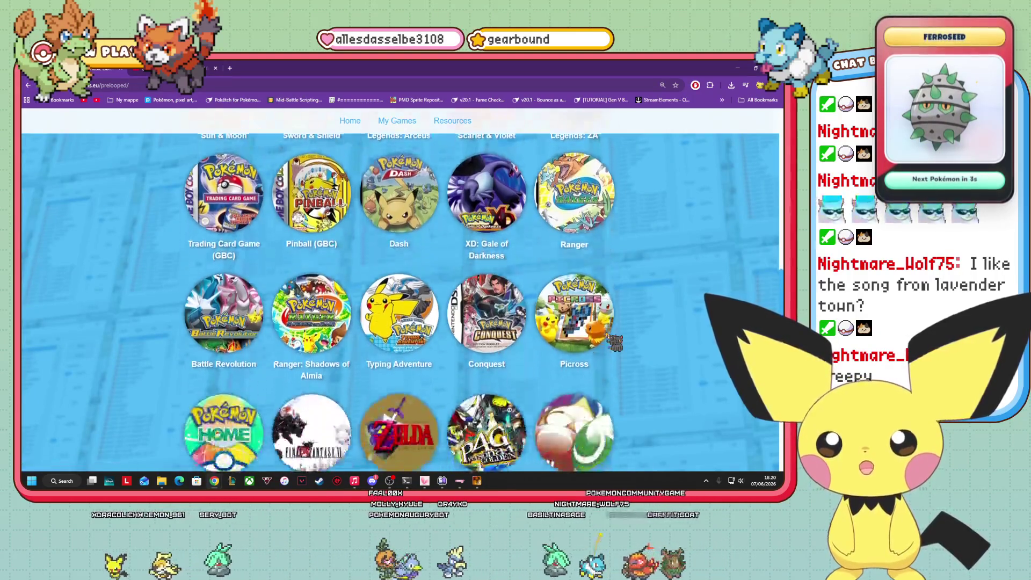
scroll(472, 448, up, 10)
scroll(473, 449, up, 3)
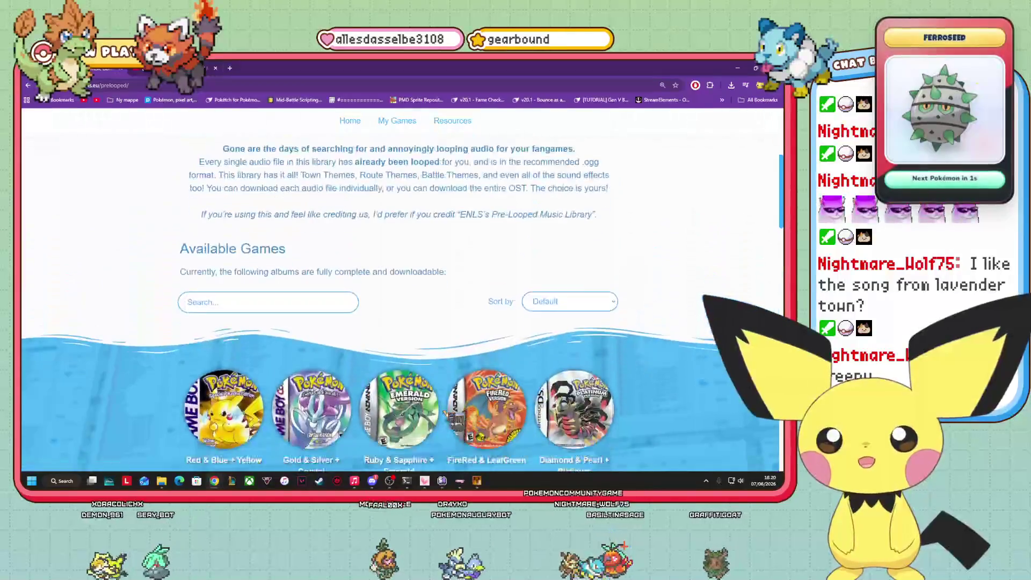
key(ctrl+Tab)
drag(400, 121, 309, 135)
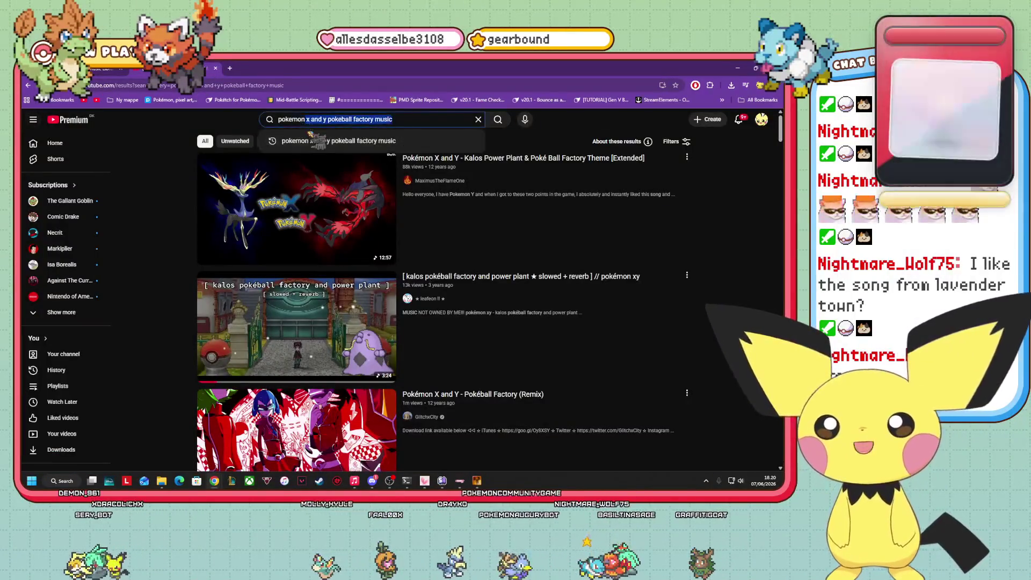
- Search YouTube for 'let's go pikachu lavender town theme' and look through the results
text(let's go pikachu)
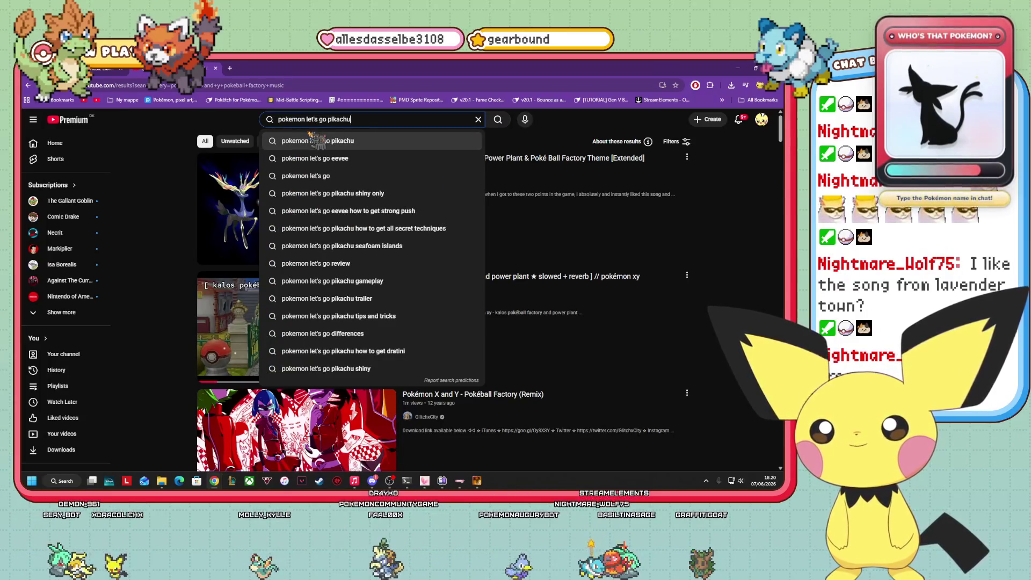
text( lavender town theme)
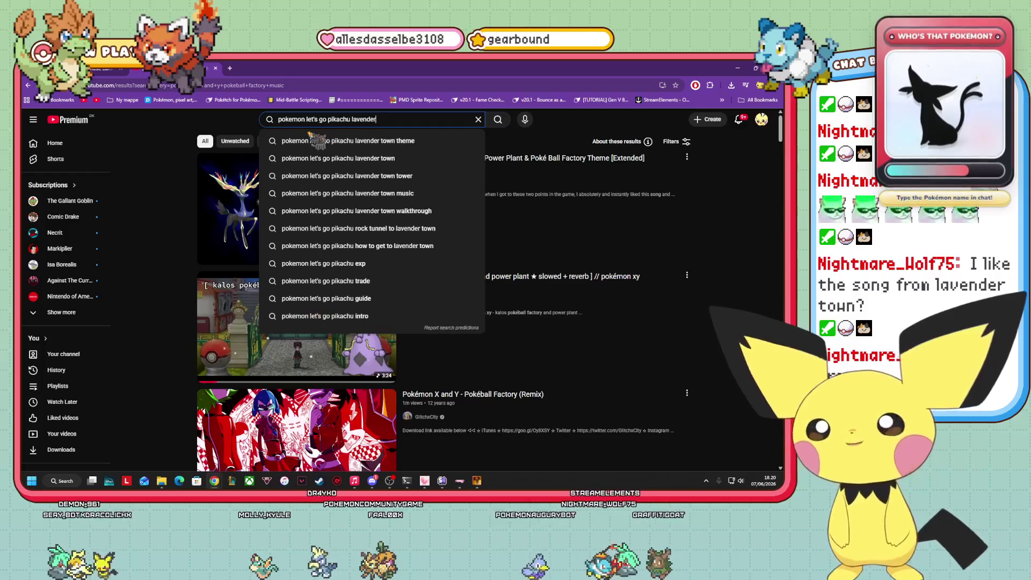
key(Return)
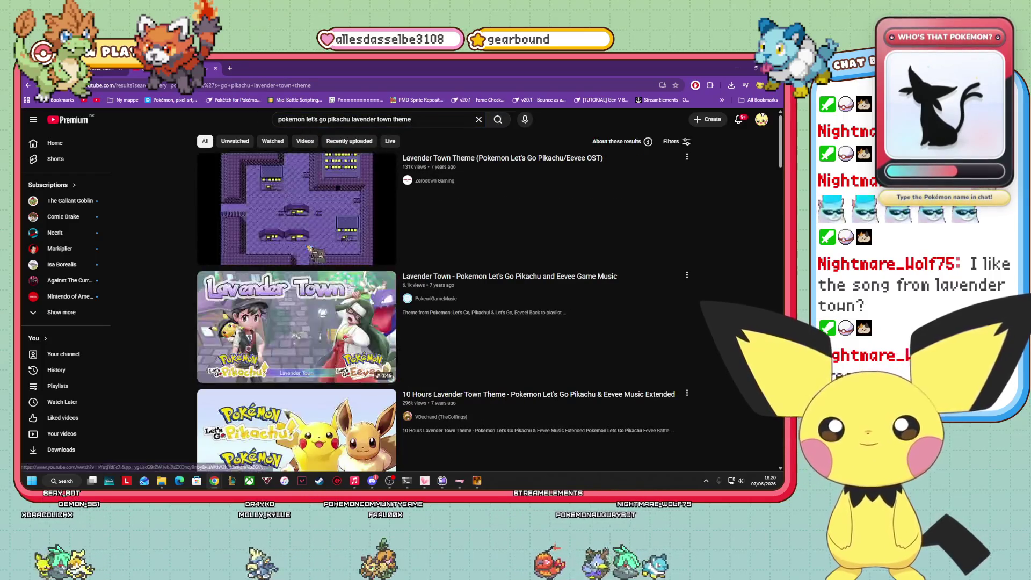
scroll(538, 236, down, 7)
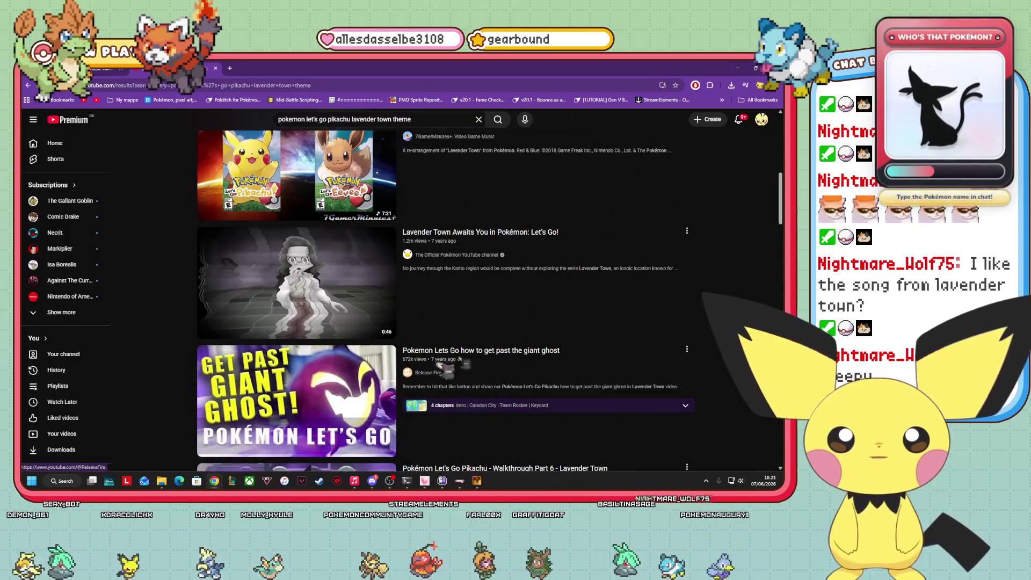
scroll(565, 310, down, 2)
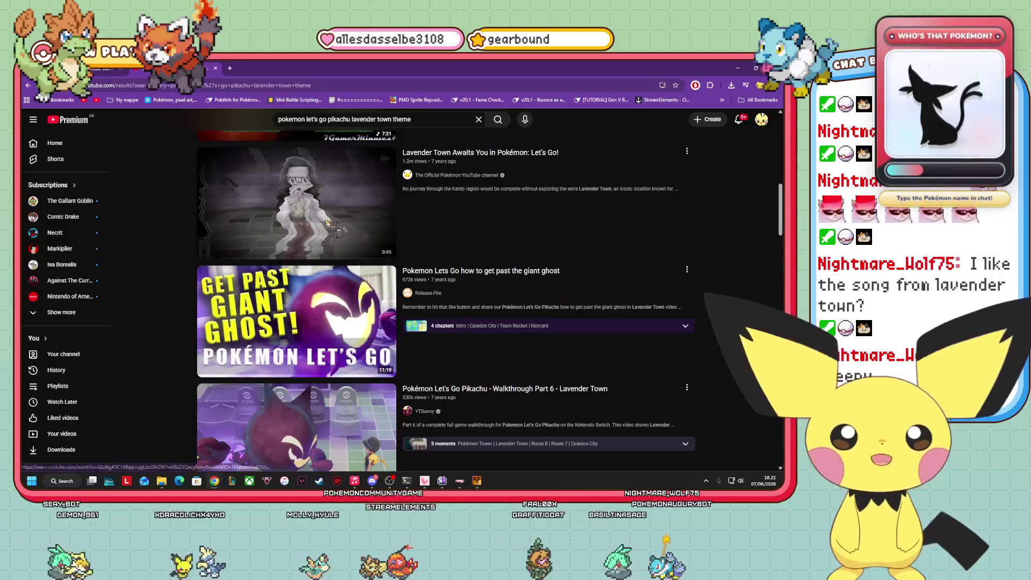
scroll(584, 251, down, 2)
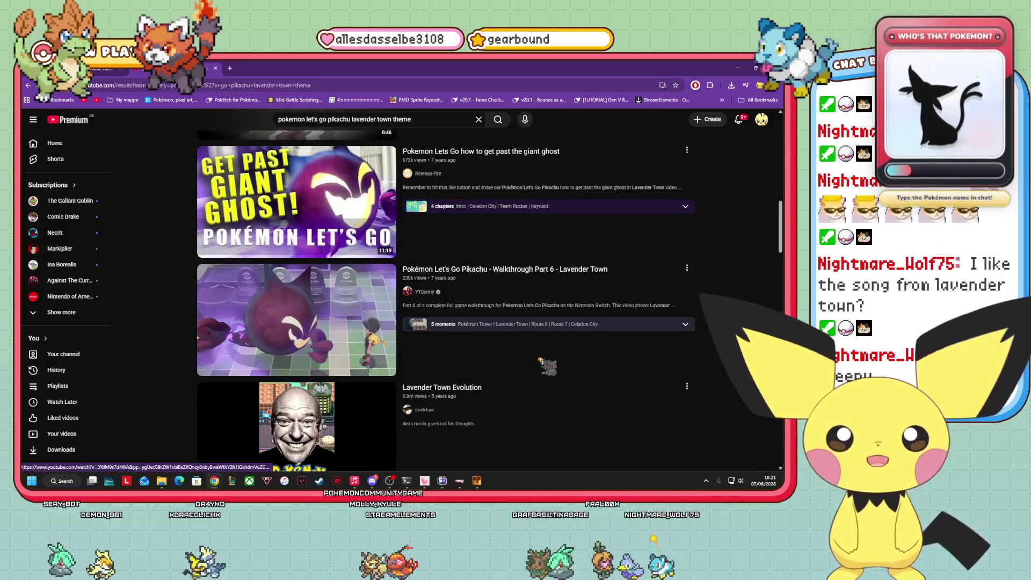
scroll(594, 364, down, 2)
scroll(588, 358, up, 10)
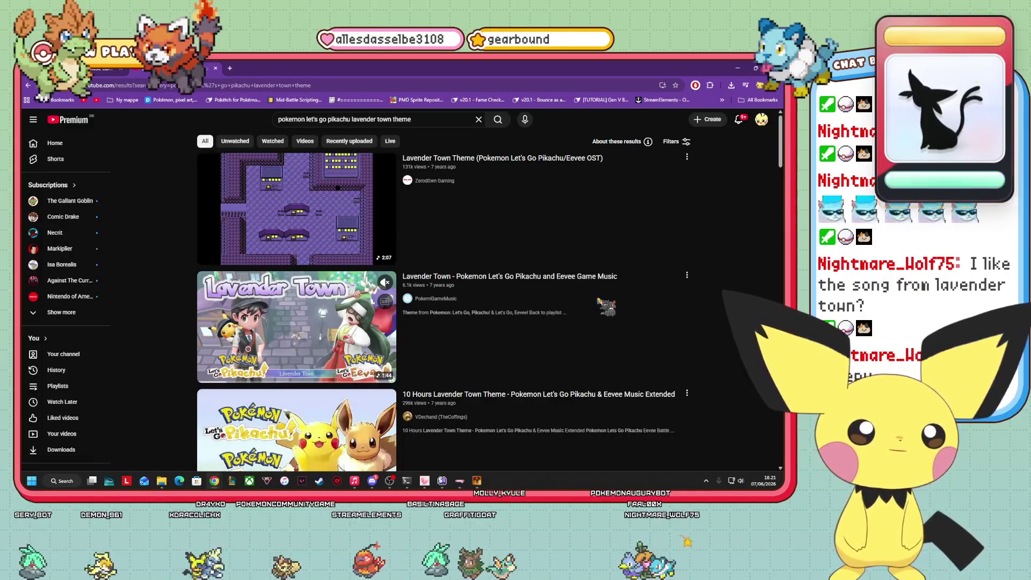
- Watch the Lavender Town Let's Go Pikachu and Eevee music video, read its comments, then return to the library
click(391, 292)
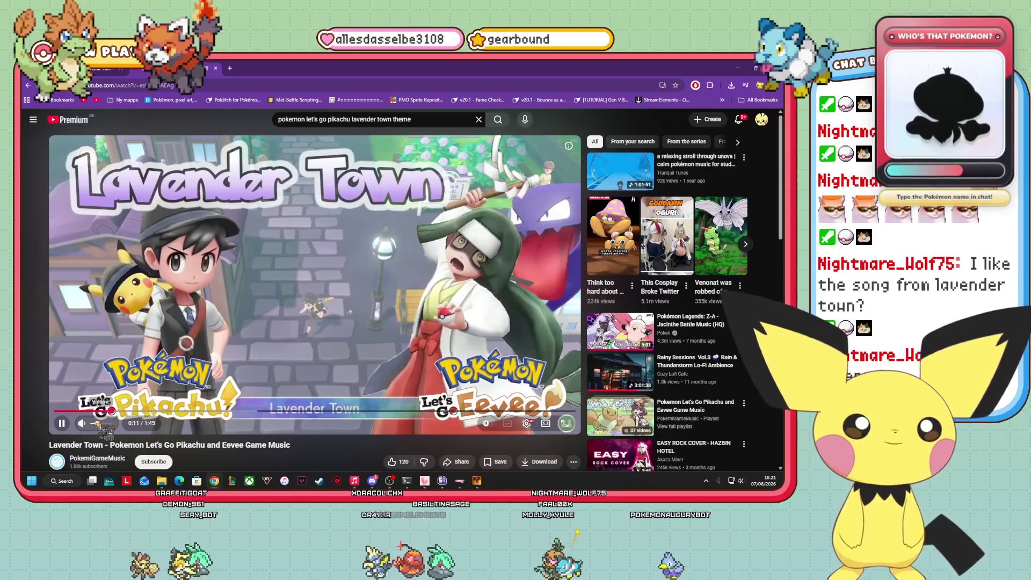
scroll(326, 366, down, 10)
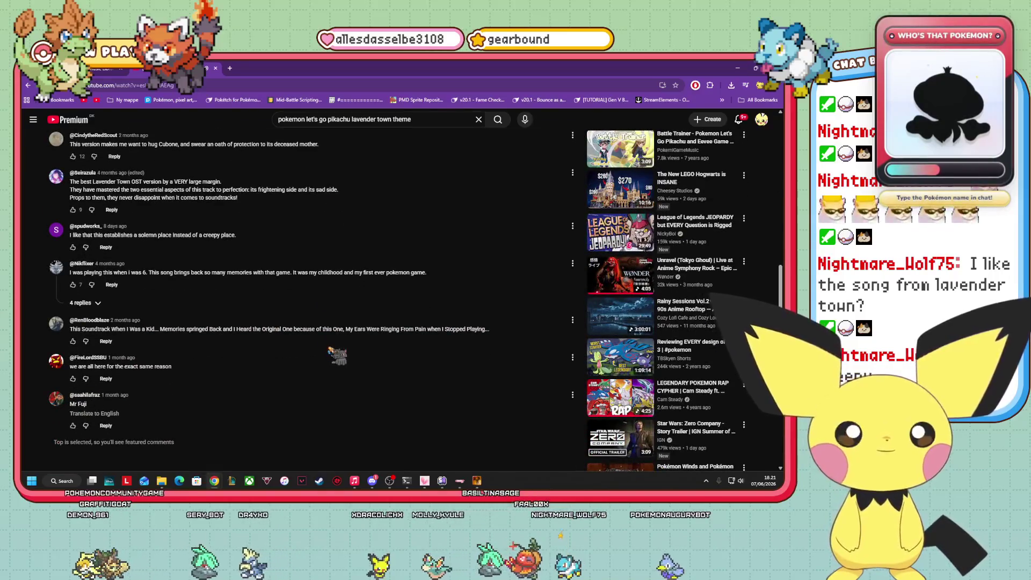
scroll(343, 350, down, 2)
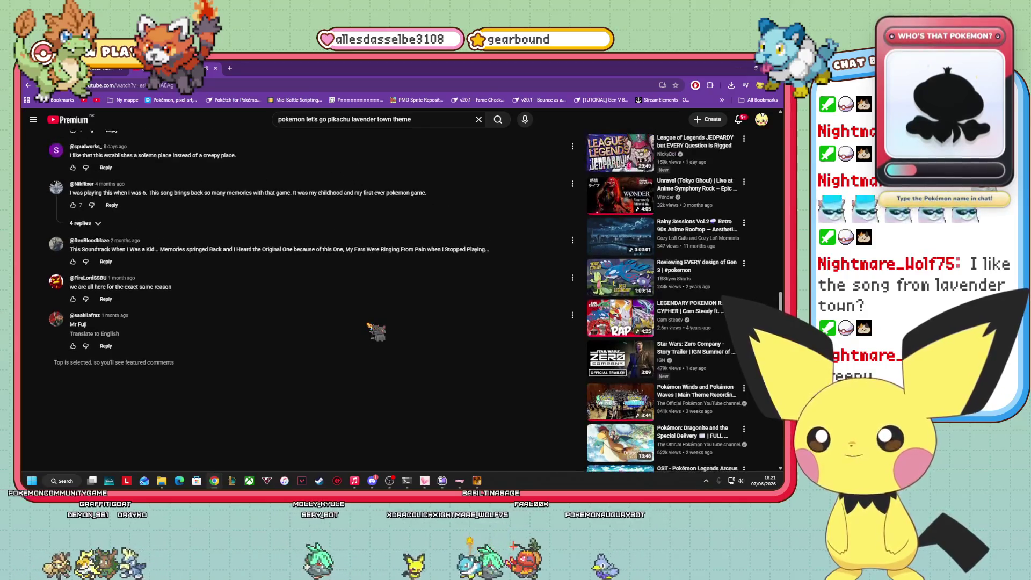
scroll(373, 319, up, 1)
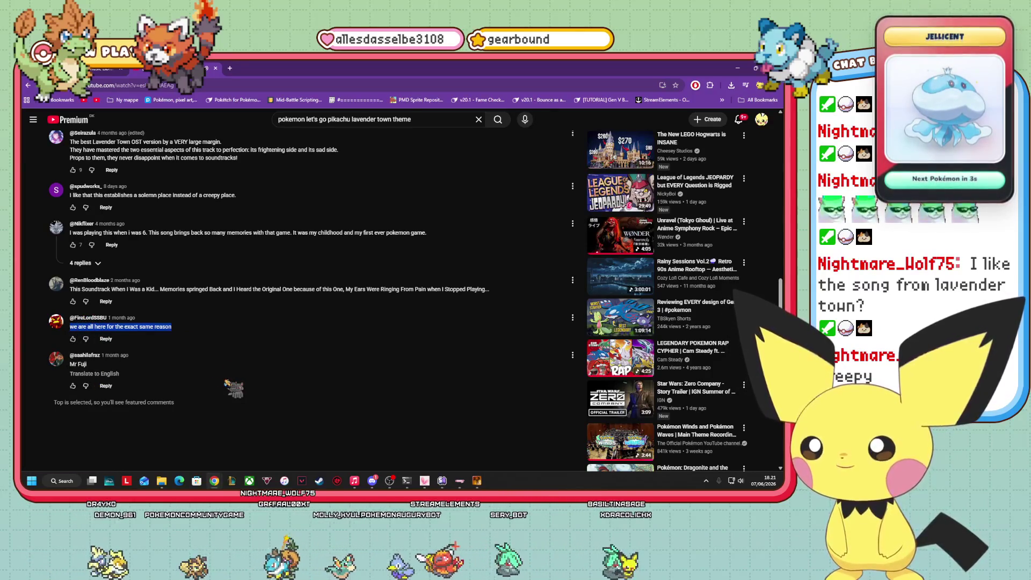
scroll(533, 315, up, 1)
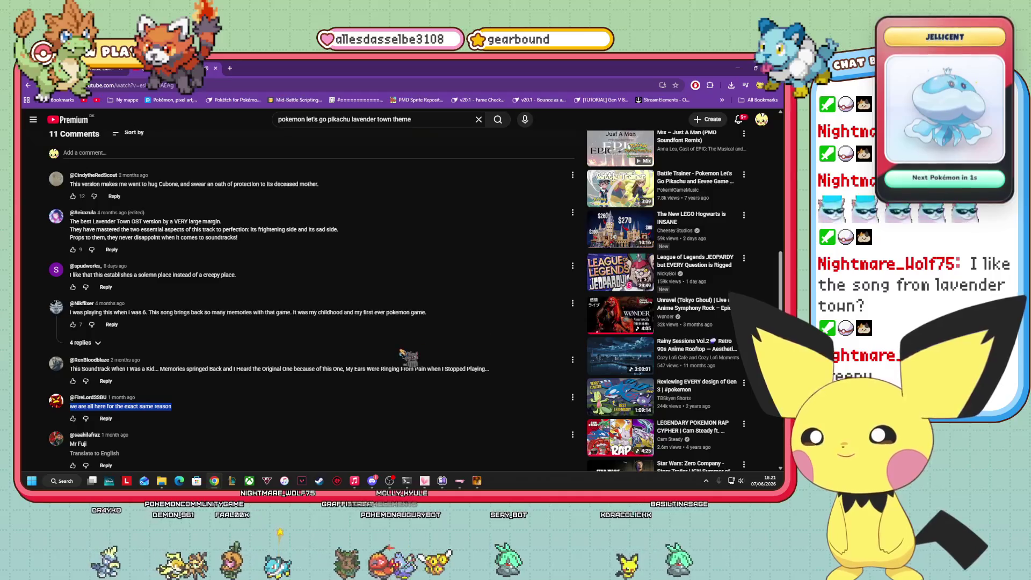
scroll(395, 351, up, 3)
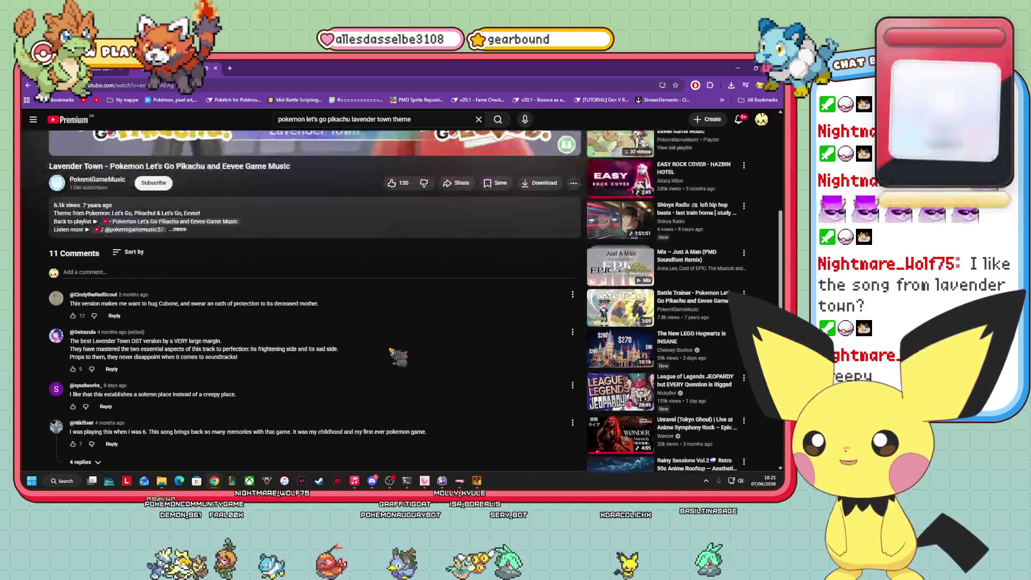
scroll(397, 355, down, 3)
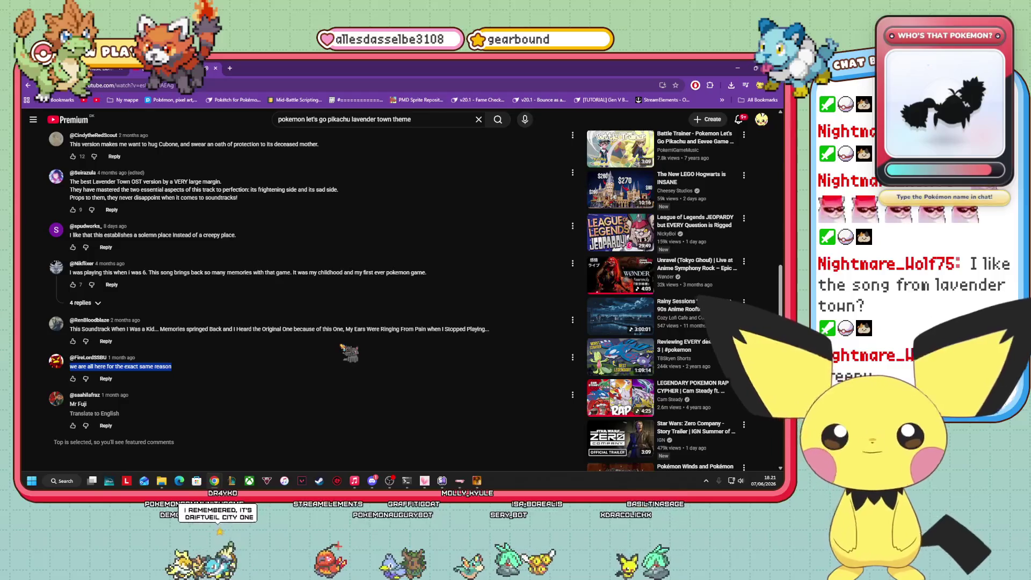
scroll(345, 349, up, 10)
scroll(345, 350, down, 9)
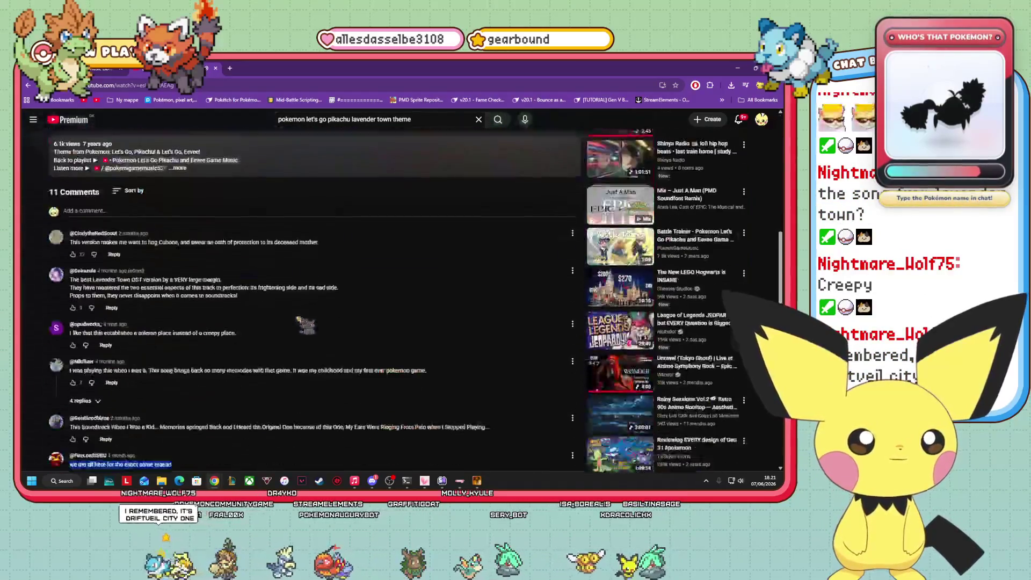
key(ctrl+shift+Tab)
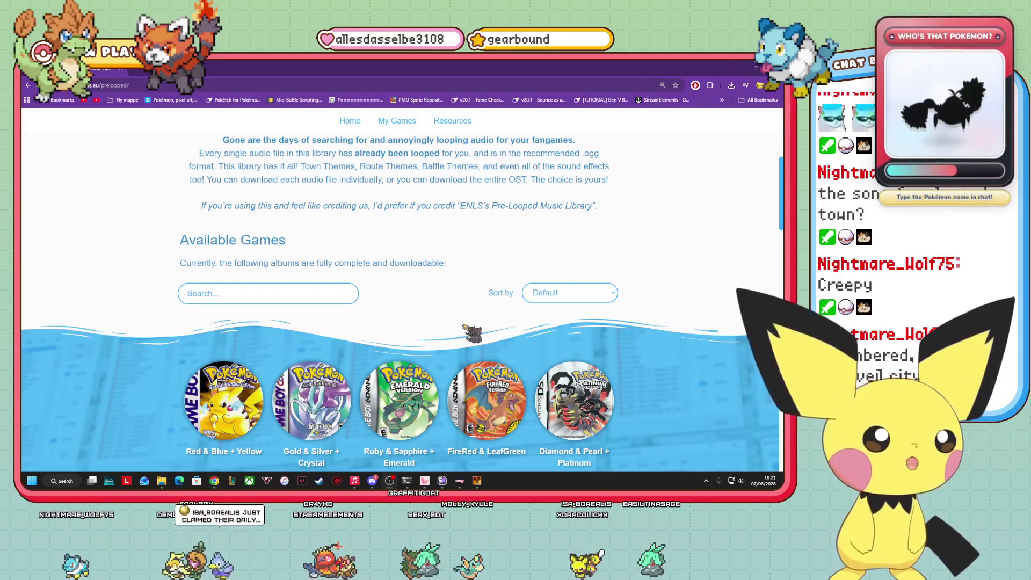
- Open the Black & White album and scroll its track list down toward the BW 200s
scroll(399, 247, up, 3)
scroll(399, 247, down, 10)
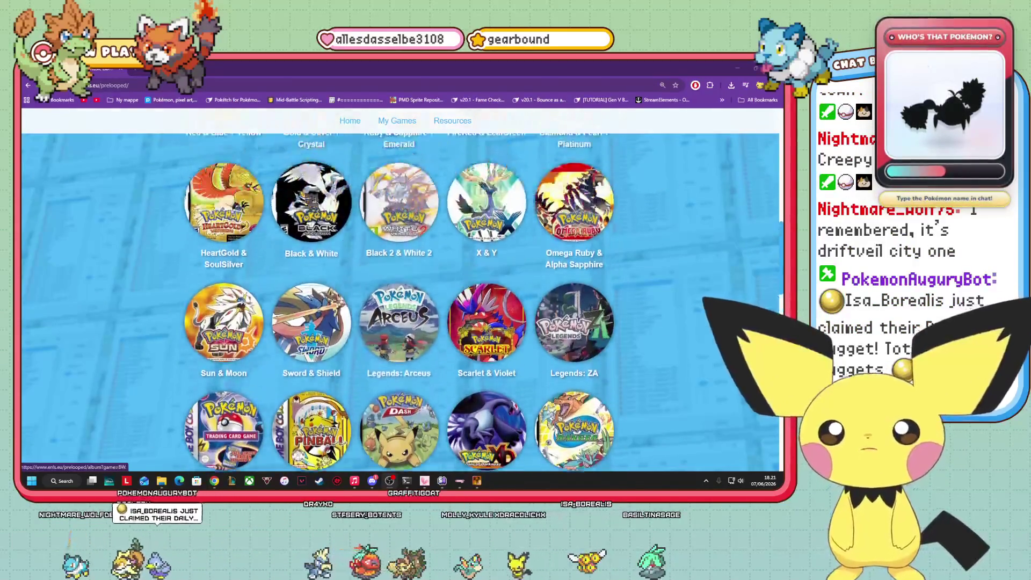
click(311, 204)
scroll(381, 365, down, 5)
scroll(369, 358, down, 6)
scroll(365, 361, down, 5)
scroll(355, 353, down, 5)
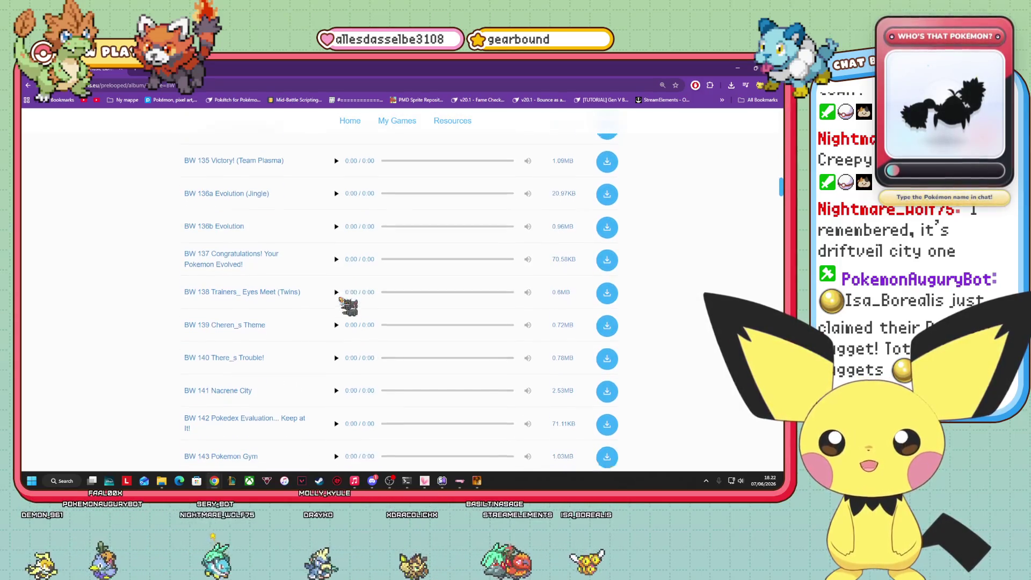
scroll(339, 300, down, 3)
scroll(337, 328, down, 6)
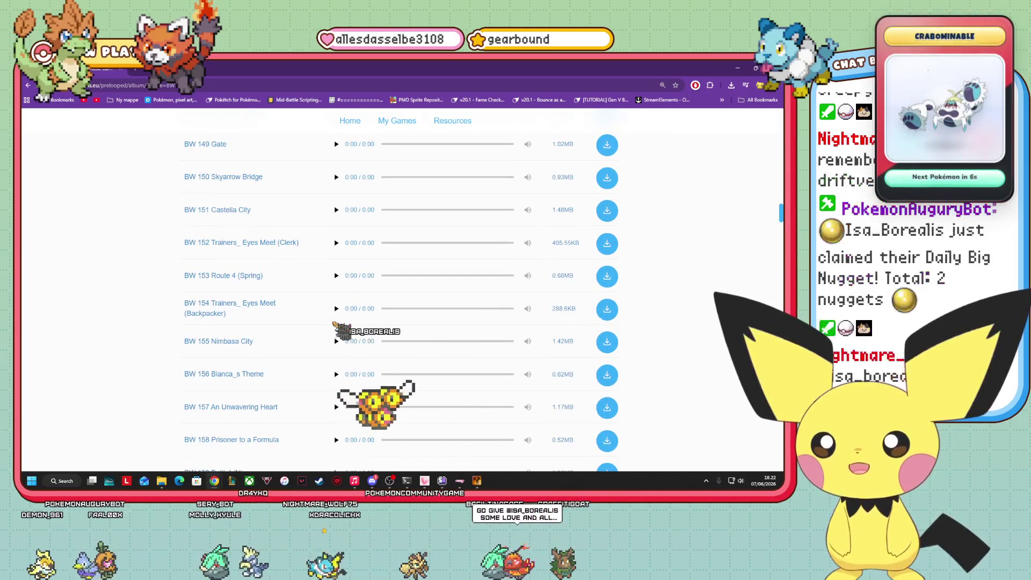
scroll(334, 324, down, 5)
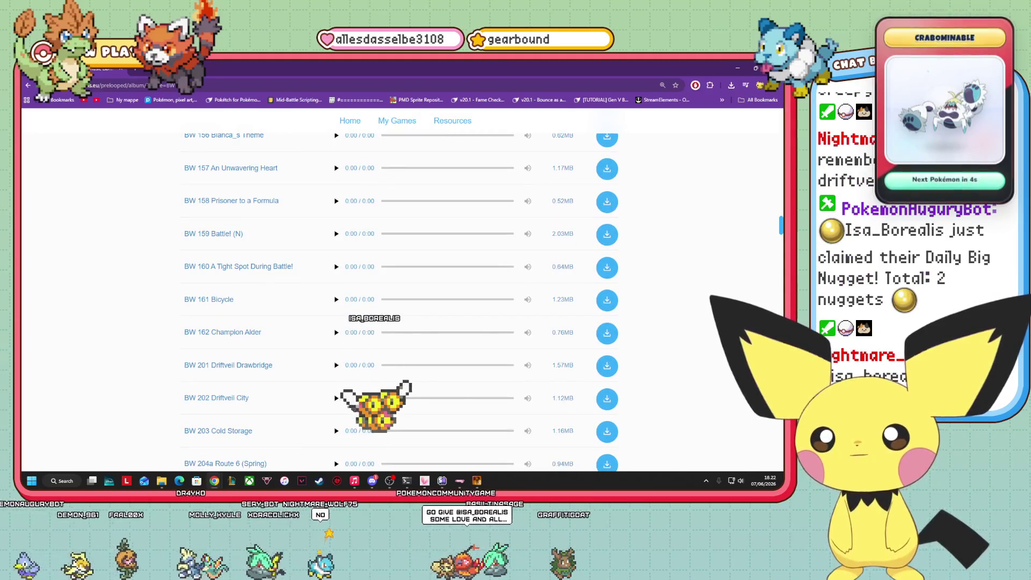
- Play BW 202 Driftveil City, briefly pausing and resuming it while scrolling the list
click(336, 397)
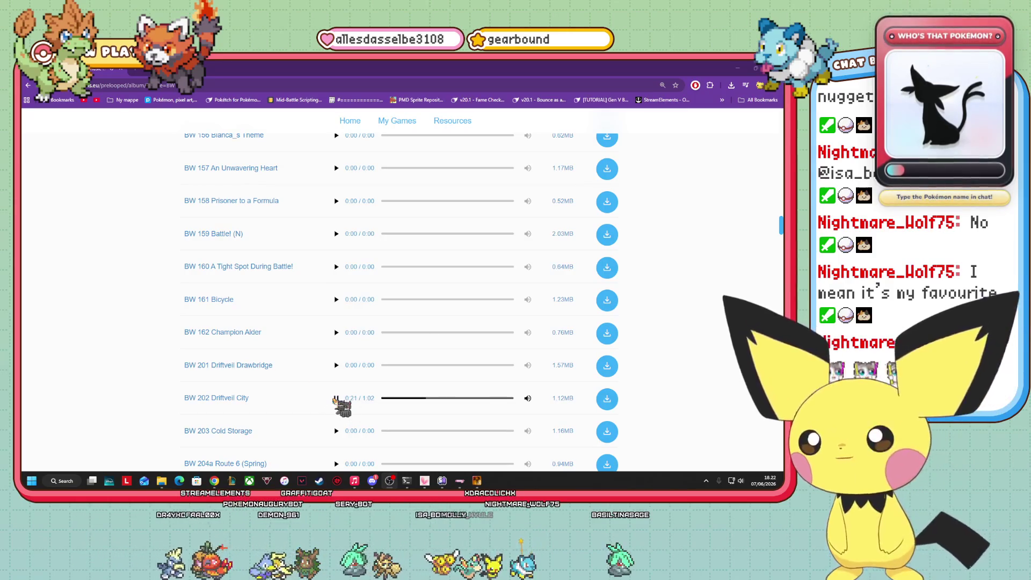
click(336, 398)
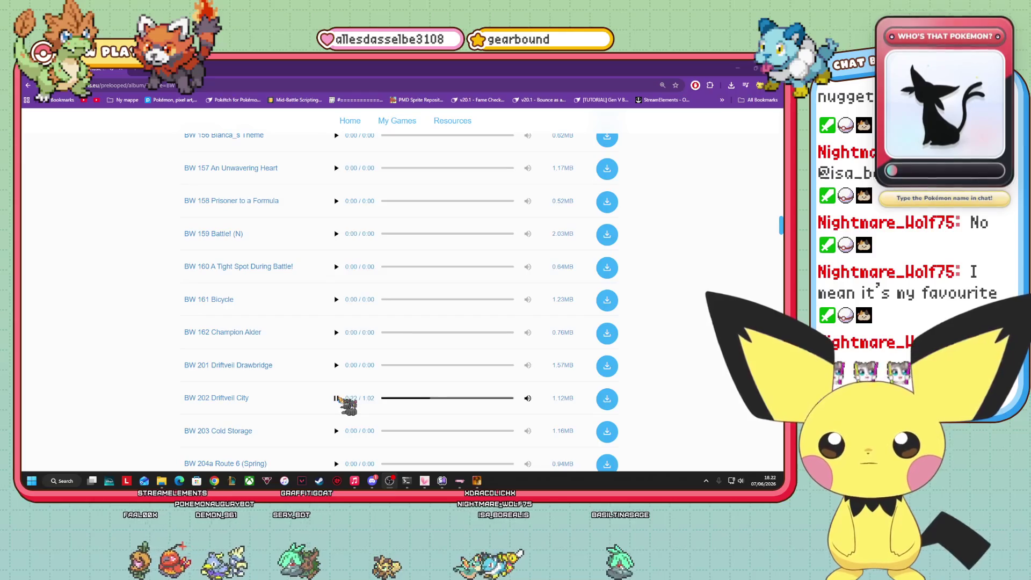
click(336, 398)
scroll(453, 398, down, 1)
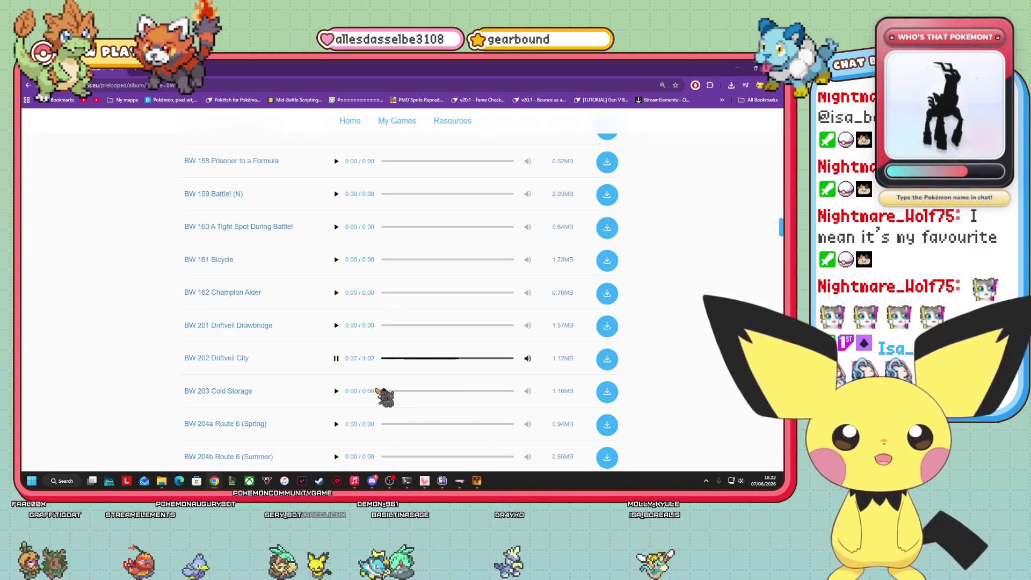
scroll(377, 376, down, 2)
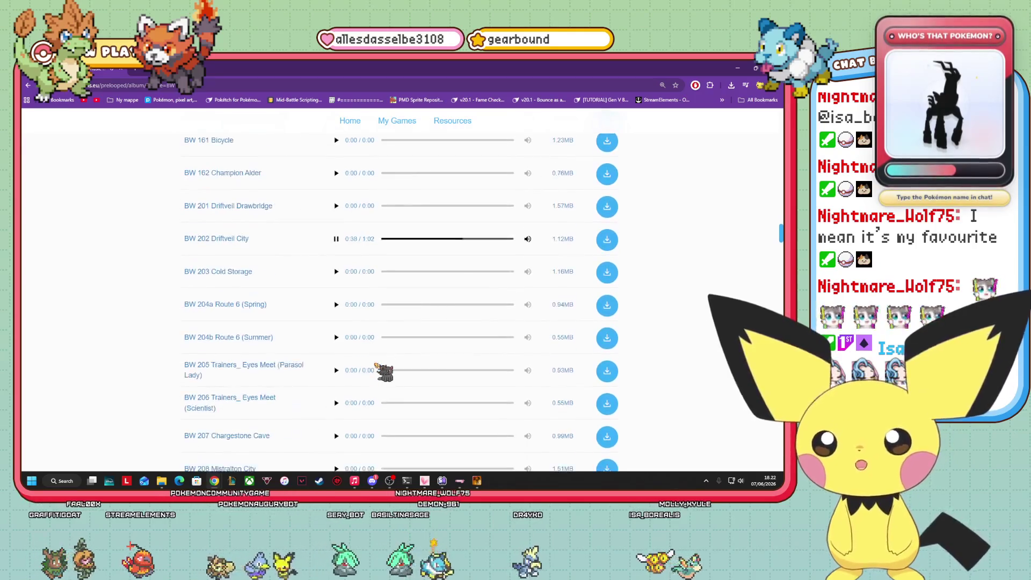
scroll(381, 370, down, 2)
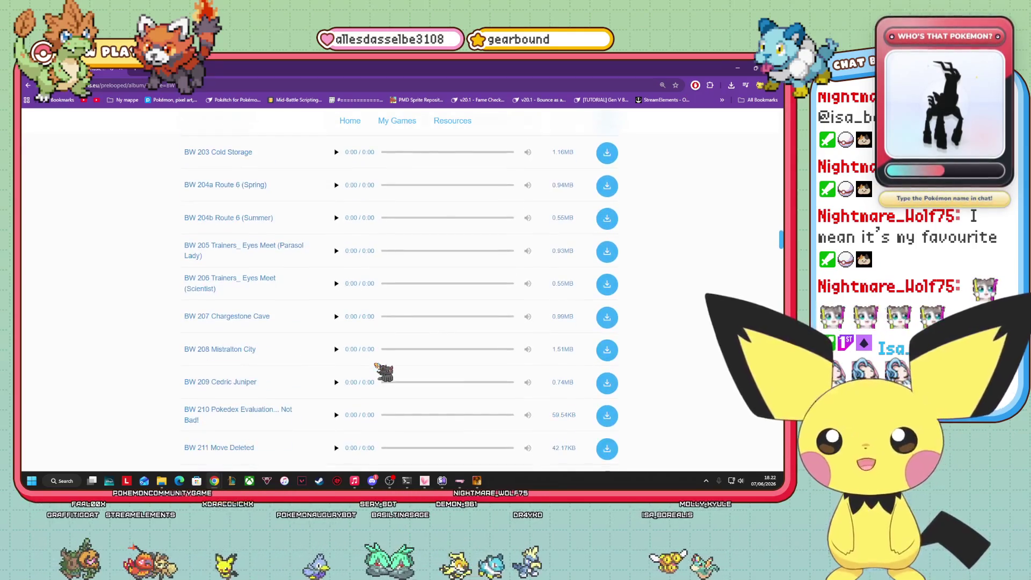
scroll(376, 370, down, 1)
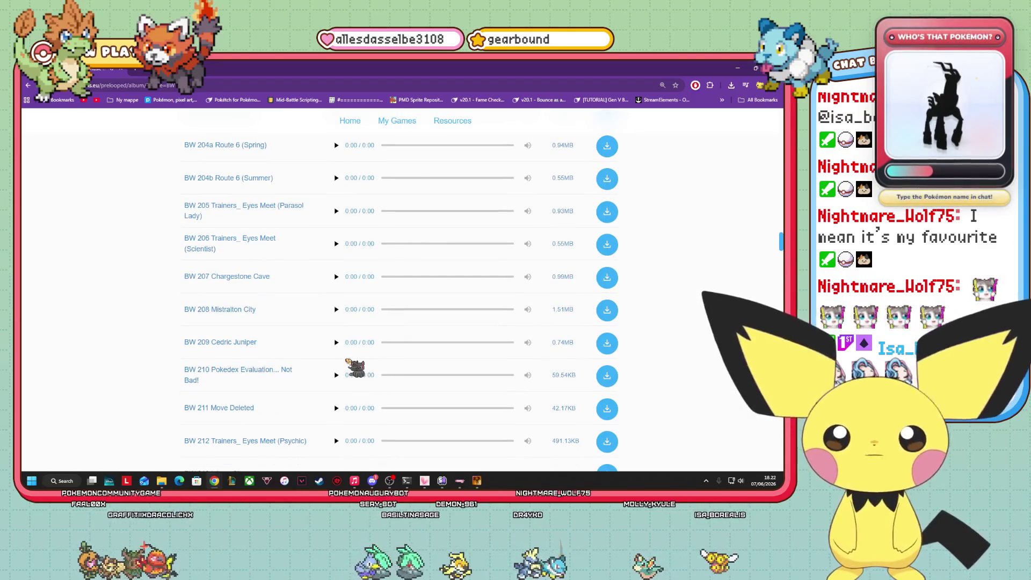
scroll(376, 333, up, 3)
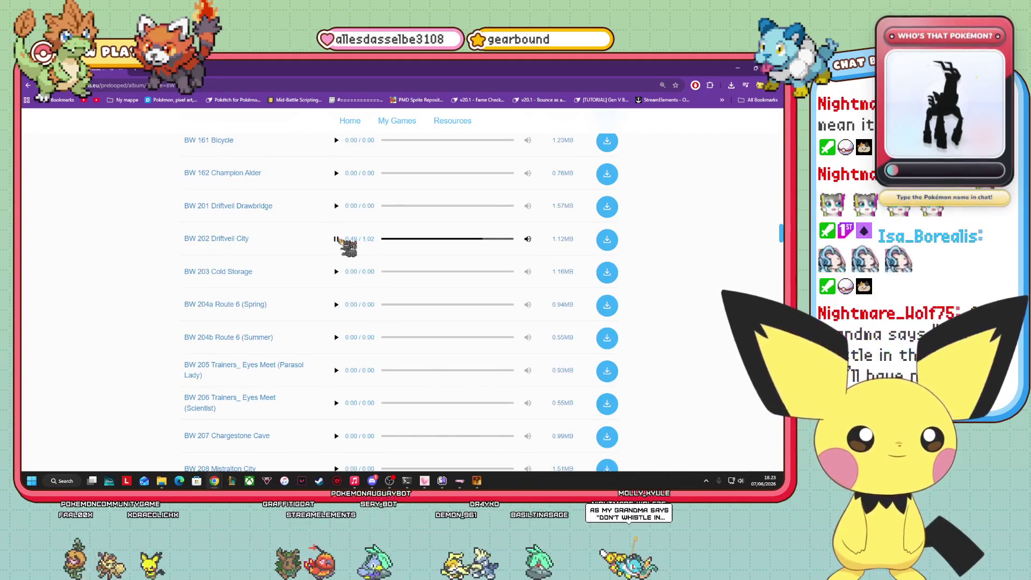
- Pause Driftveil City and scroll further through the Black & White tracks
click(337, 239)
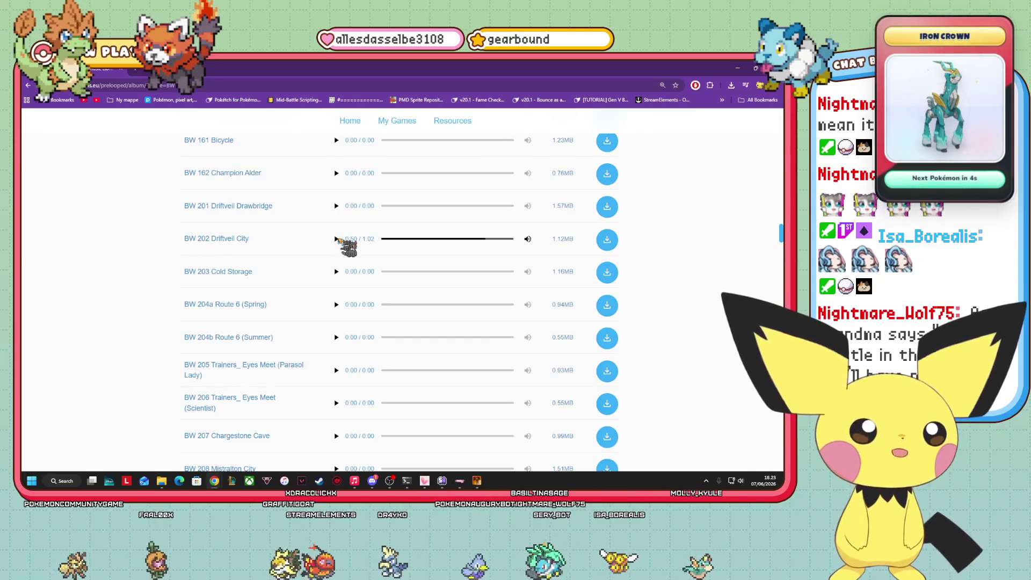
scroll(355, 316, down, 7)
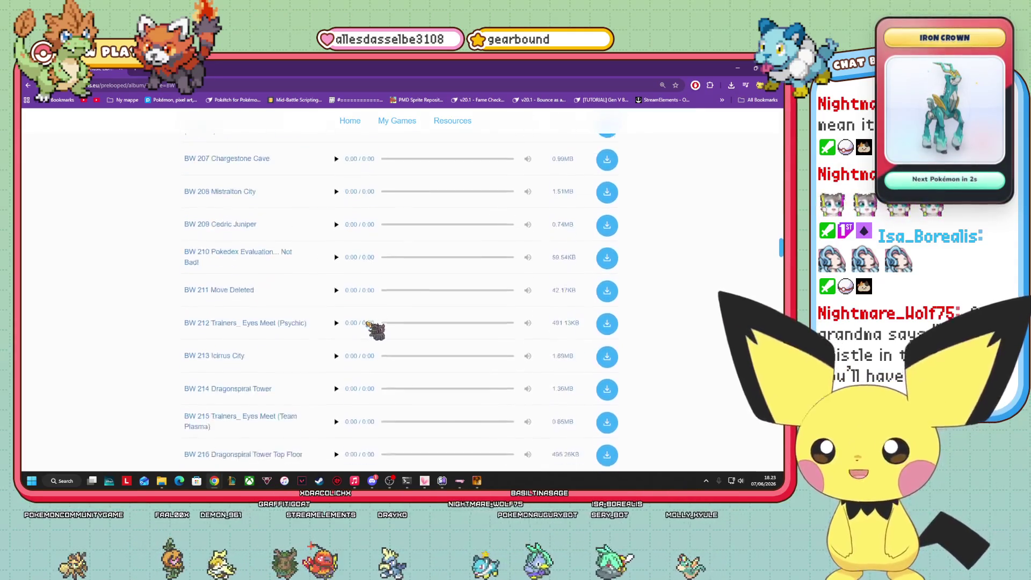
scroll(369, 420, down, 2)
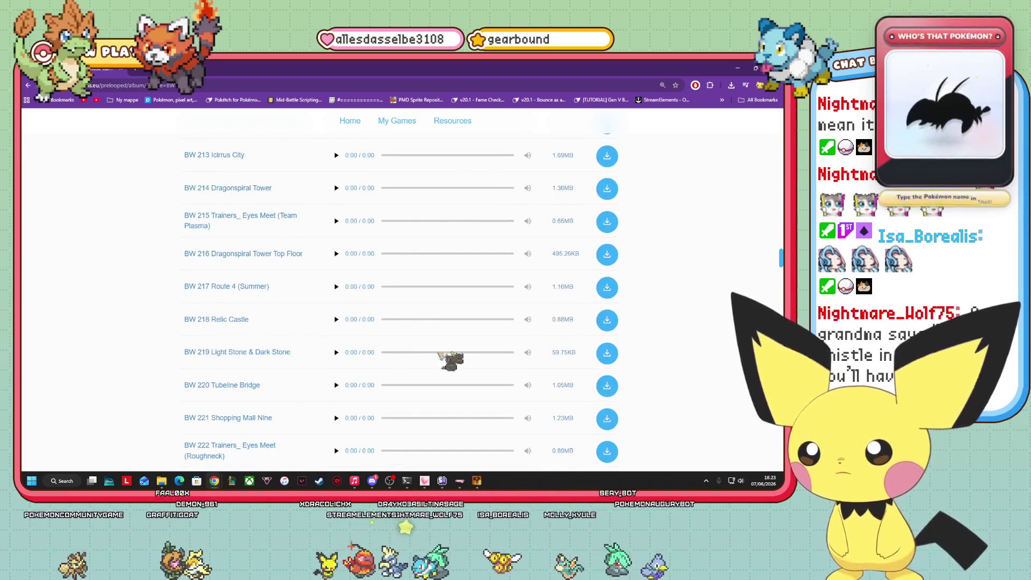
scroll(380, 453, down, 3)
scroll(356, 414, up, 2)
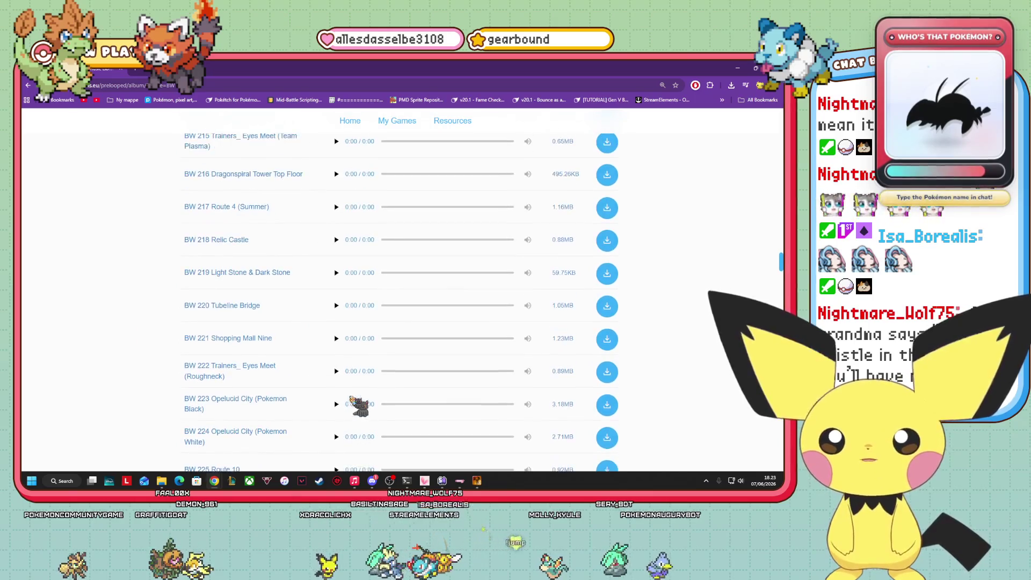
scroll(436, 302, down, 6)
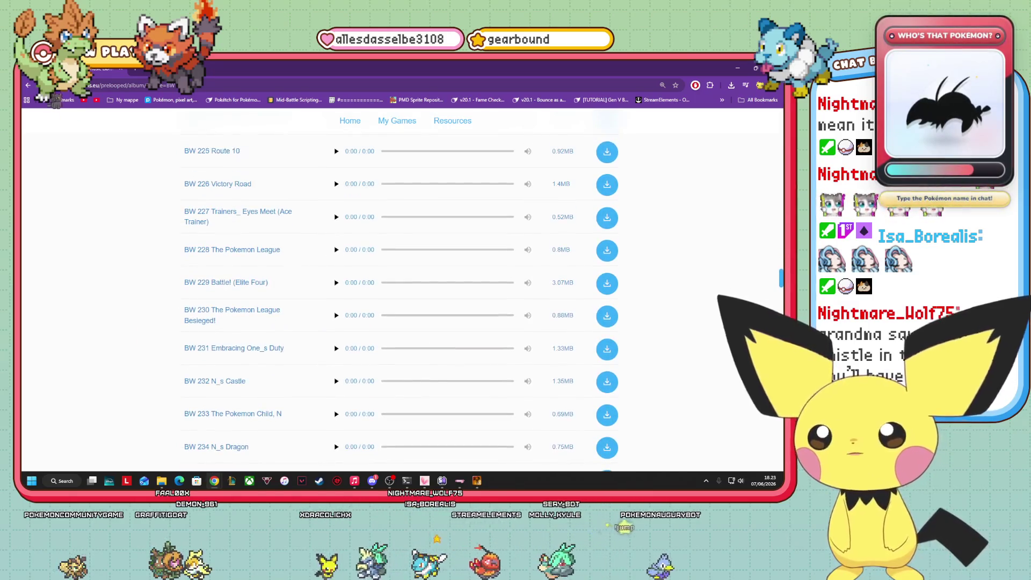
- Return to the games grid and open the Sword & Shield album
click(28, 85)
scroll(486, 252, down, 8)
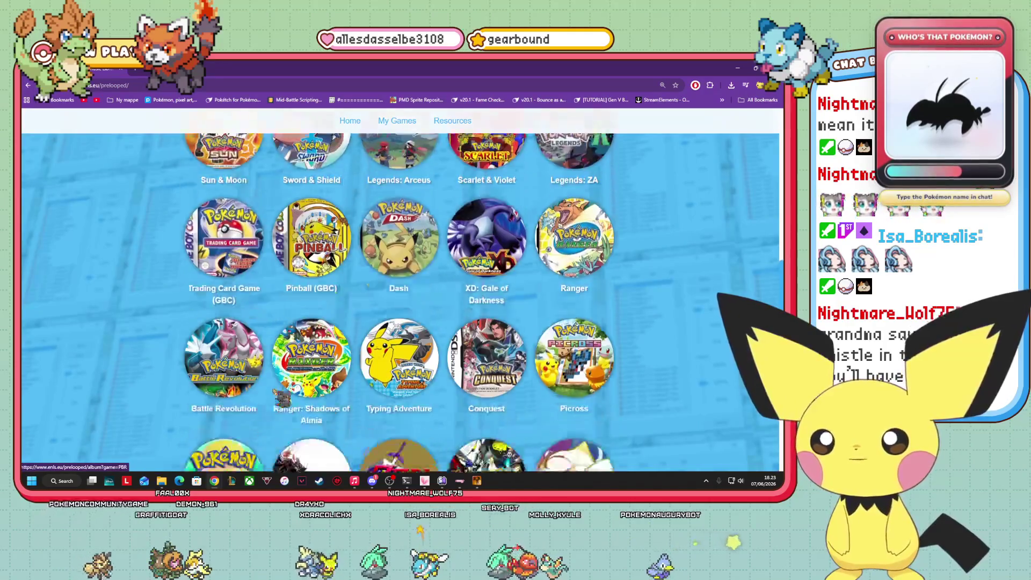
scroll(487, 252, down, 3)
scroll(483, 322, up, 11)
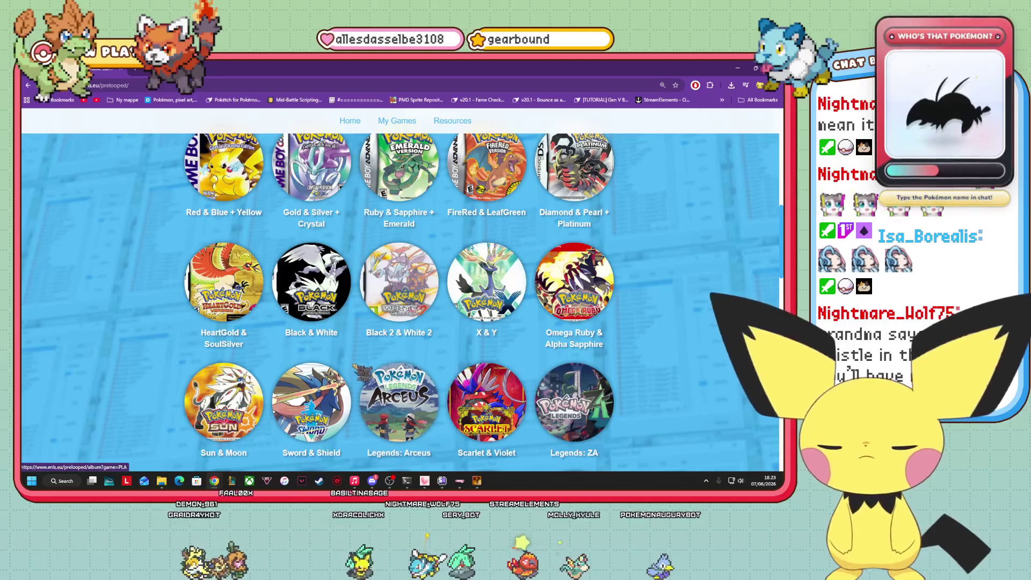
click(312, 402)
- Browse the Sword & Shield track list up and down around SwSh 026 Boutique
scroll(200, 349, down, 5)
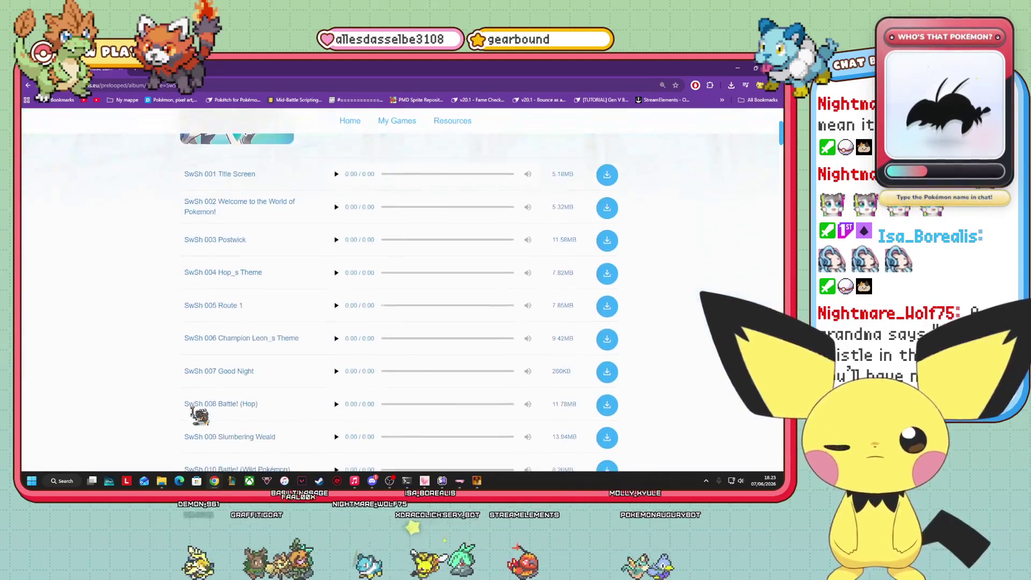
scroll(201, 423, down, 3)
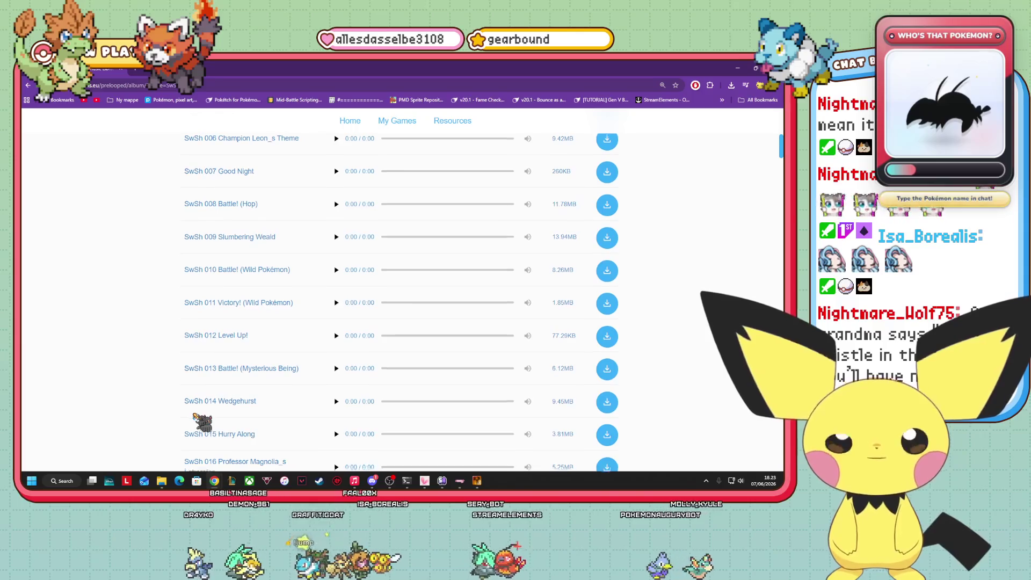
scroll(203, 422, down, 1)
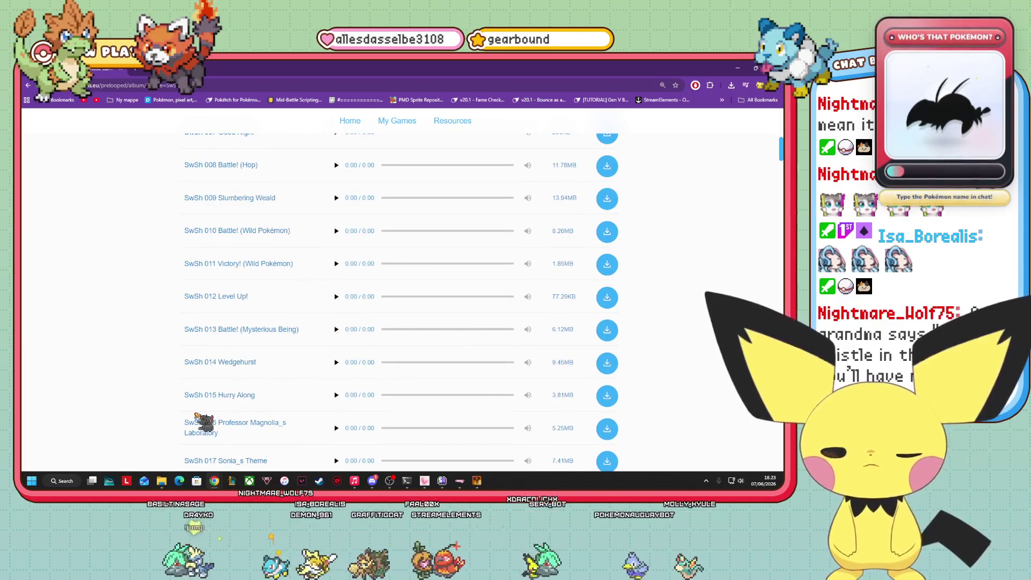
scroll(235, 355, up, 2)
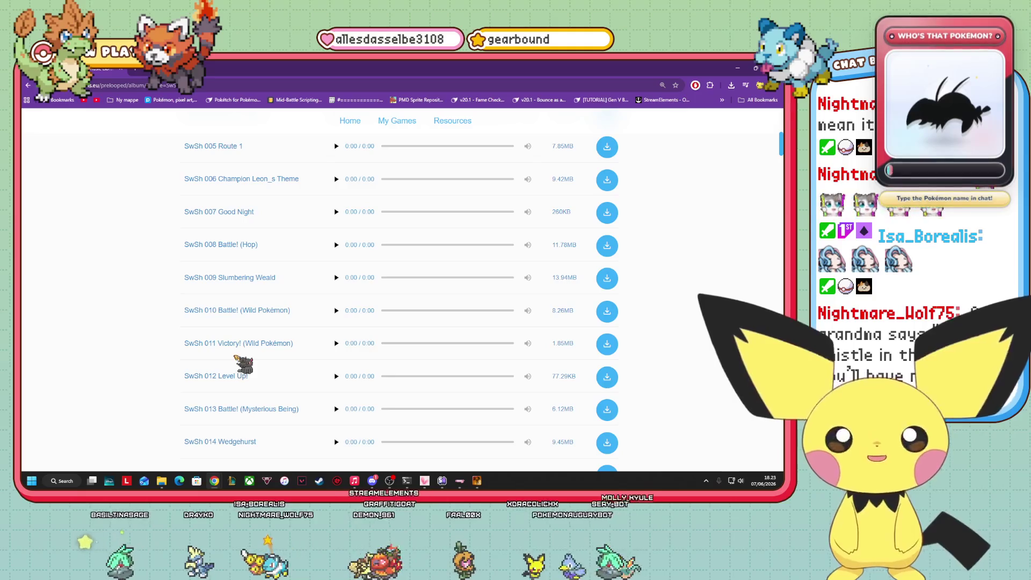
scroll(259, 352, down, 8)
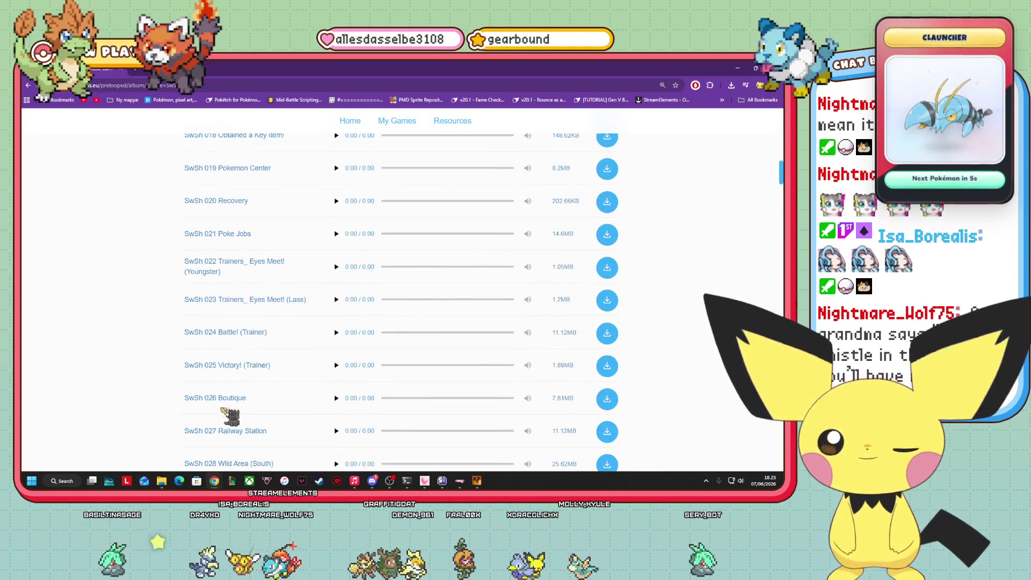
scroll(250, 413, down, 2)
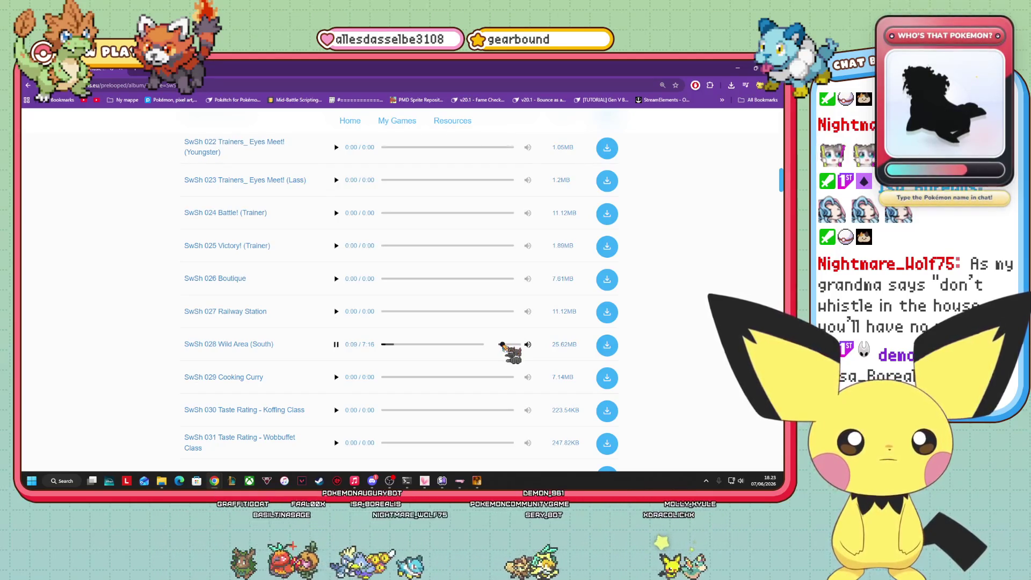
scroll(304, 398, down, 2)
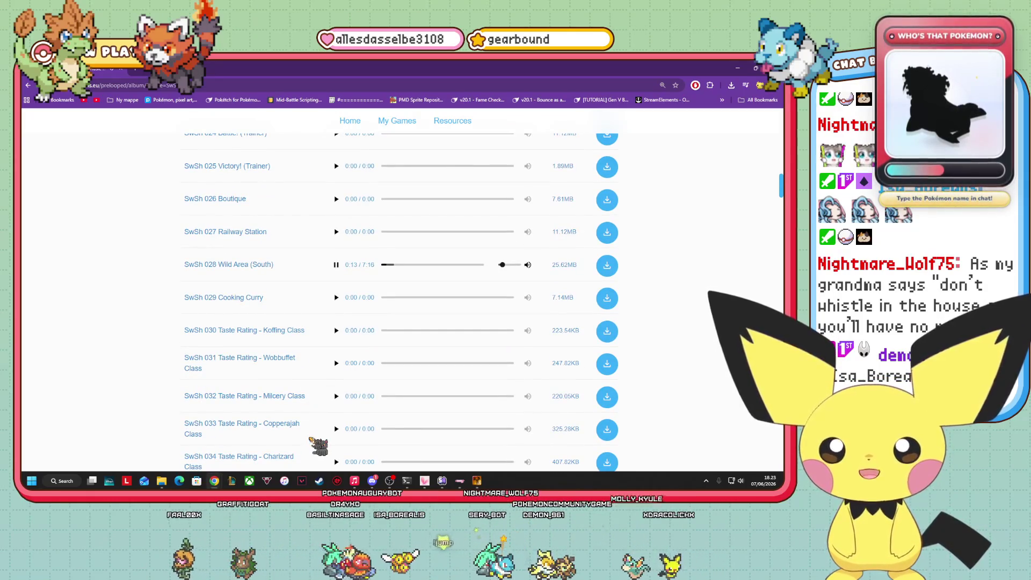
scroll(318, 446, down, 4)
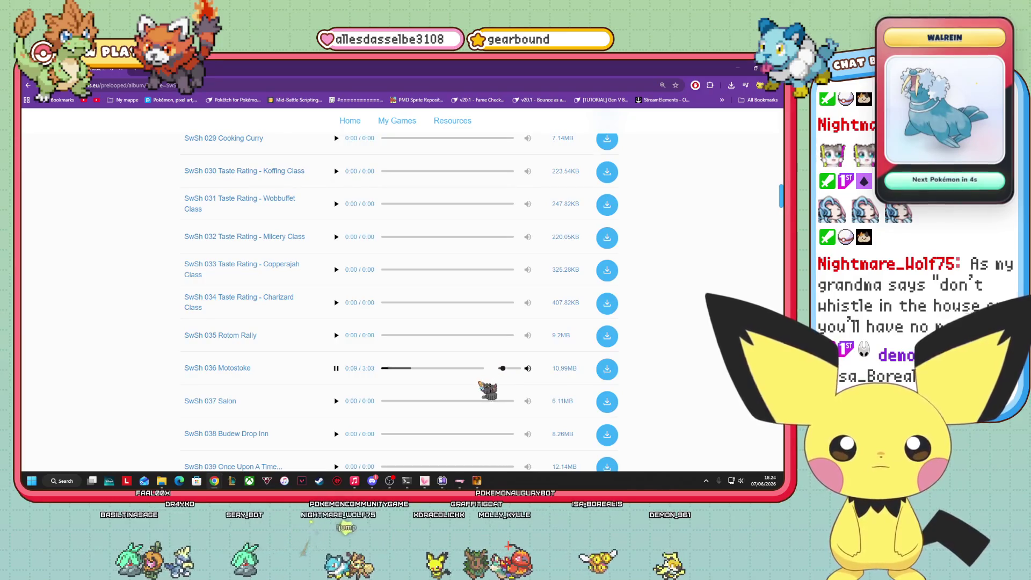
scroll(311, 371, down, 4)
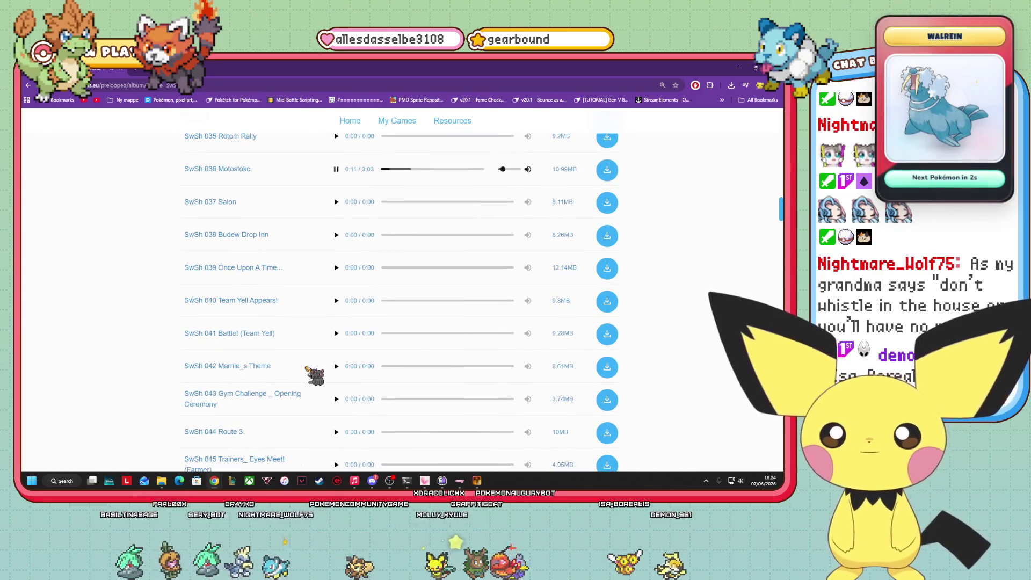
scroll(314, 374, up, 5)
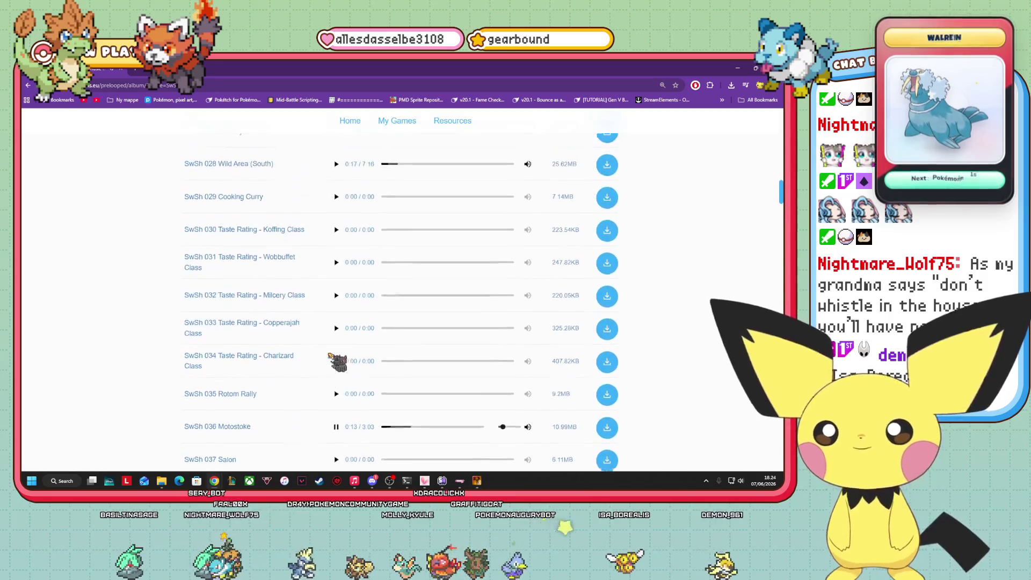
scroll(337, 363, up, 3)
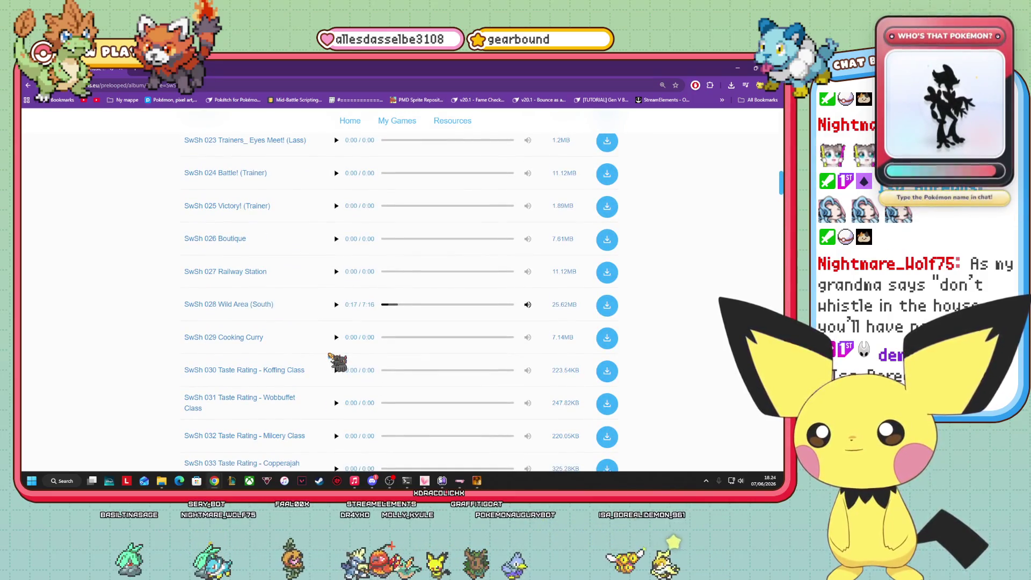
scroll(330, 355, up, 2)
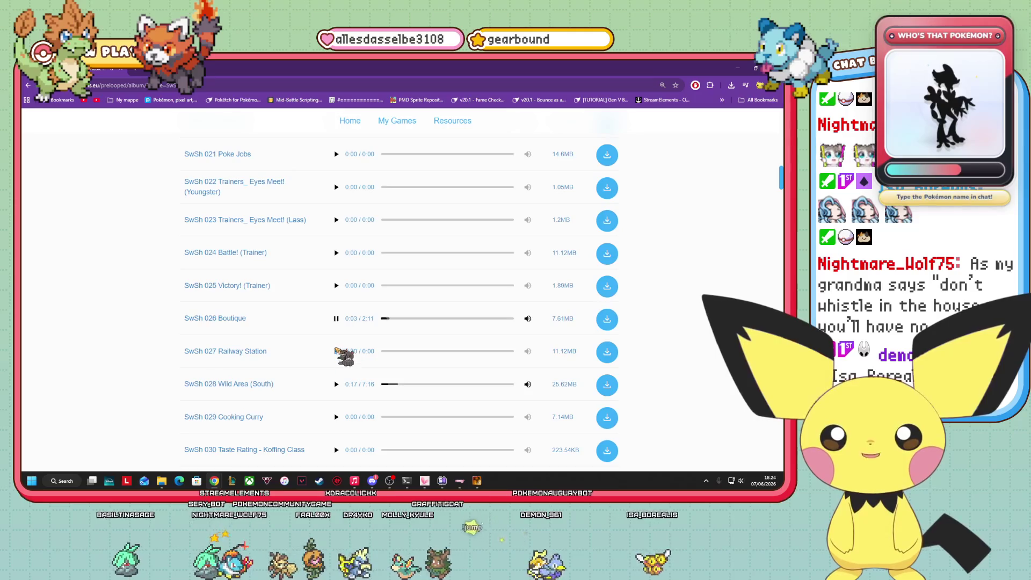
- Play SwSh 027 Railway Station and scroll further down the track list
click(336, 351)
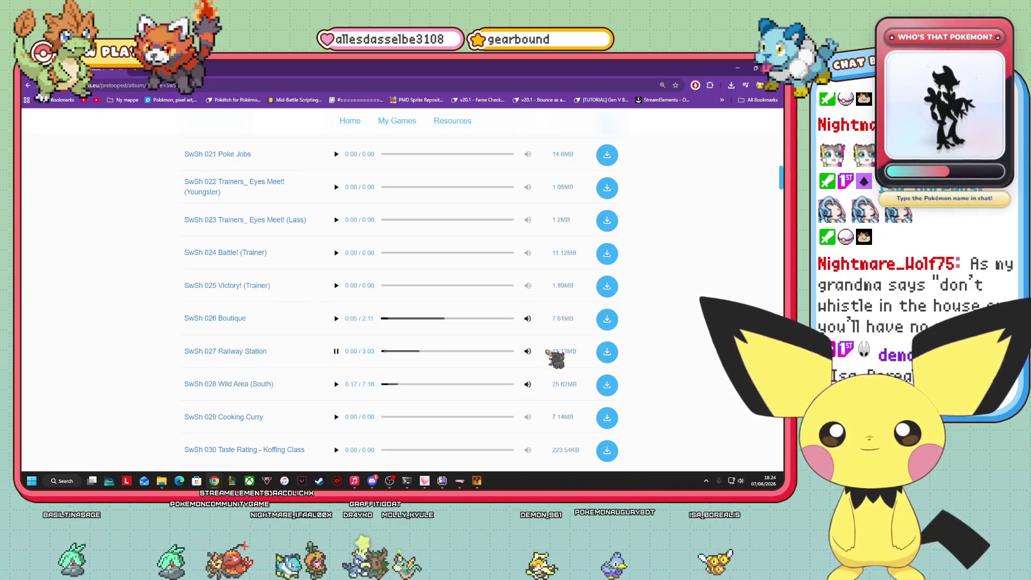
mouse_move(517, 353)
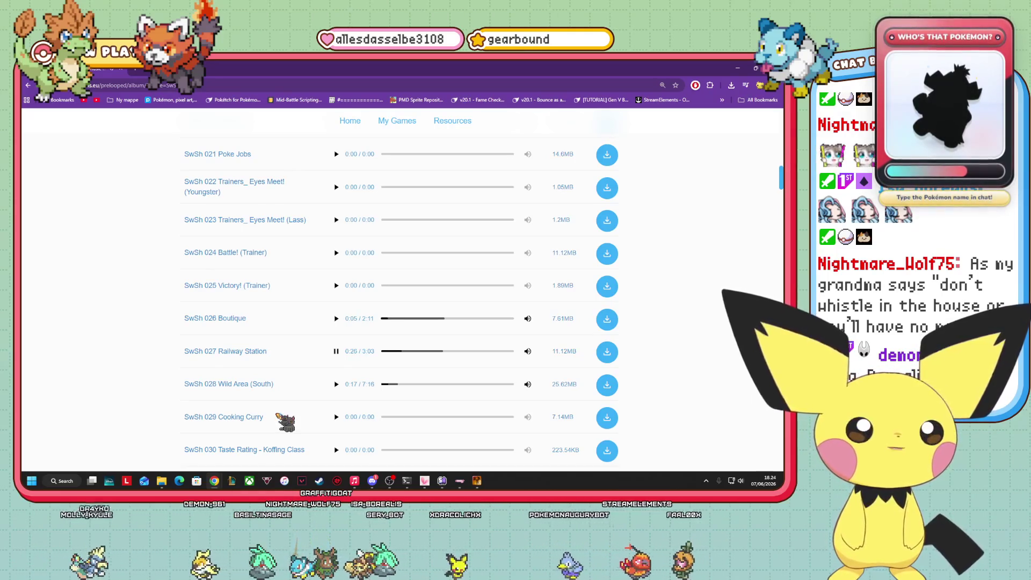
scroll(332, 344, down, 3)
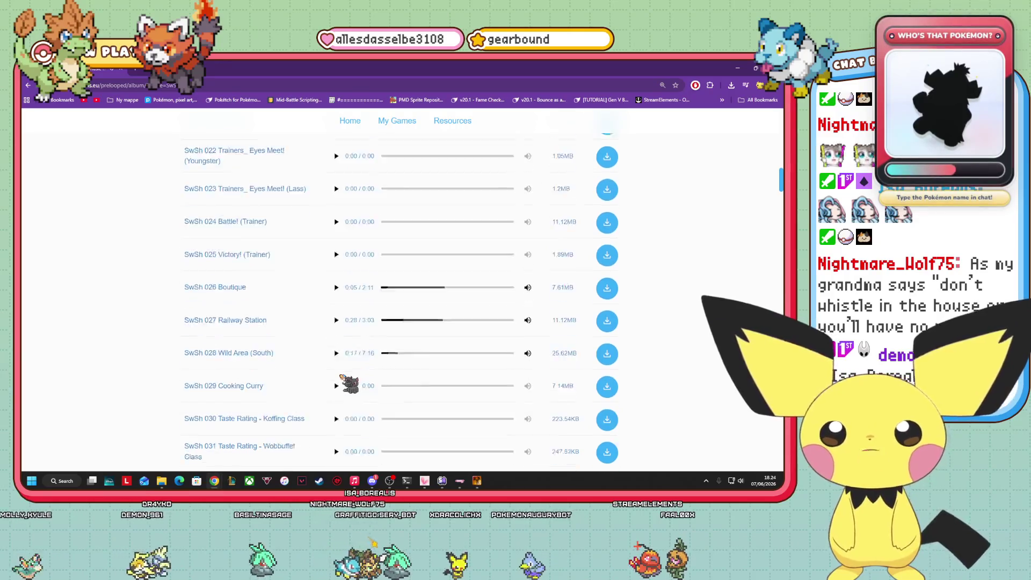
scroll(332, 337, down, 5)
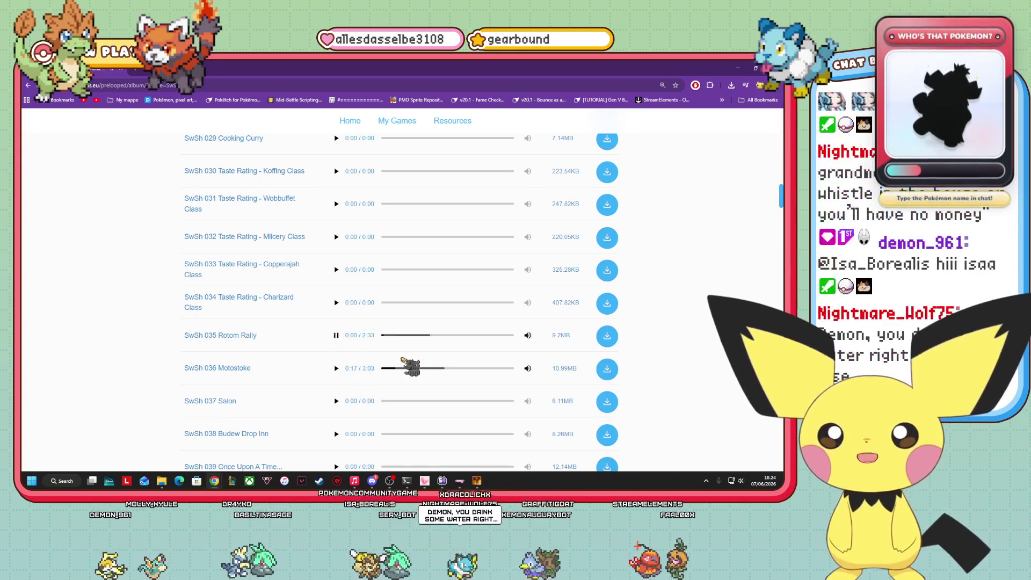
scroll(355, 370, down, 2)
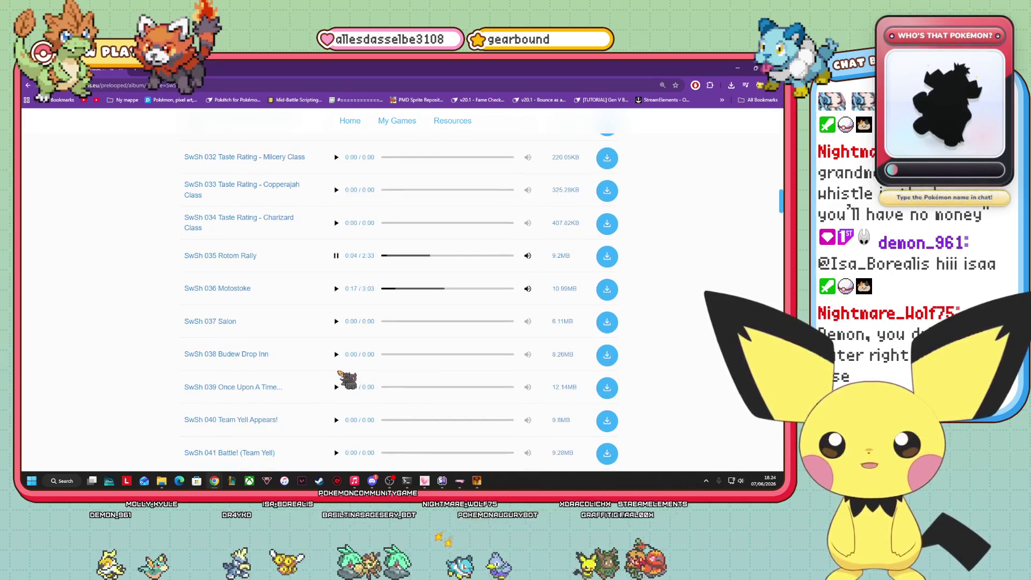
scroll(339, 375, down, 3)
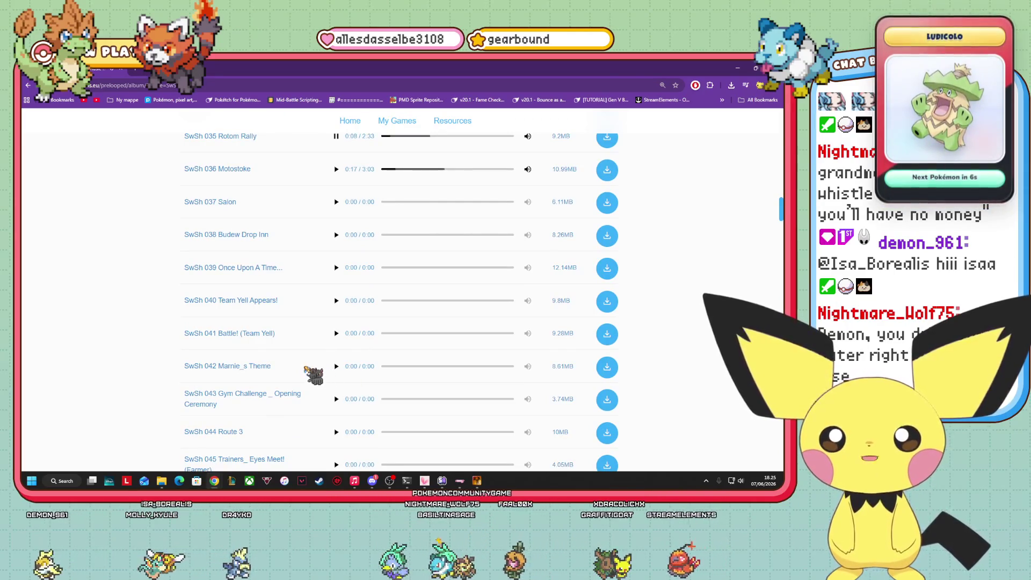
- Play SwSh 041 Battle! (Team Yell) and keep browsing the Sword & Shield tracks
click(336, 333)
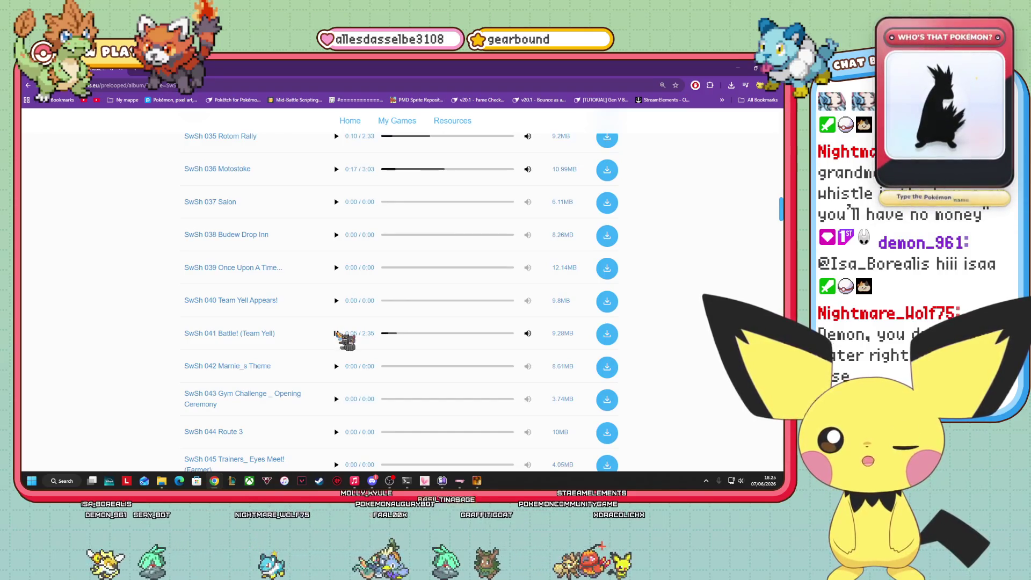
scroll(335, 333, down, 7)
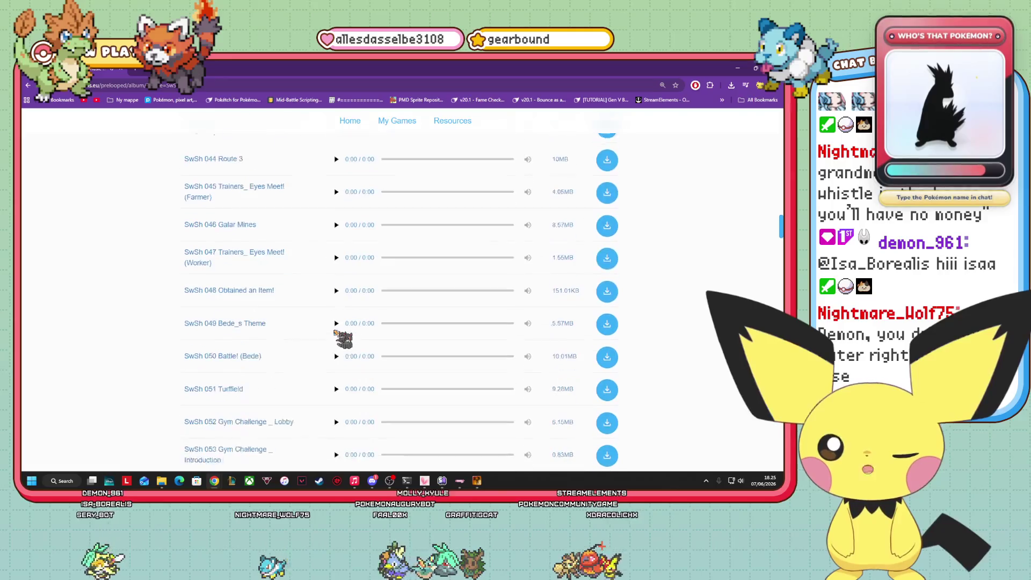
scroll(334, 332, down, 7)
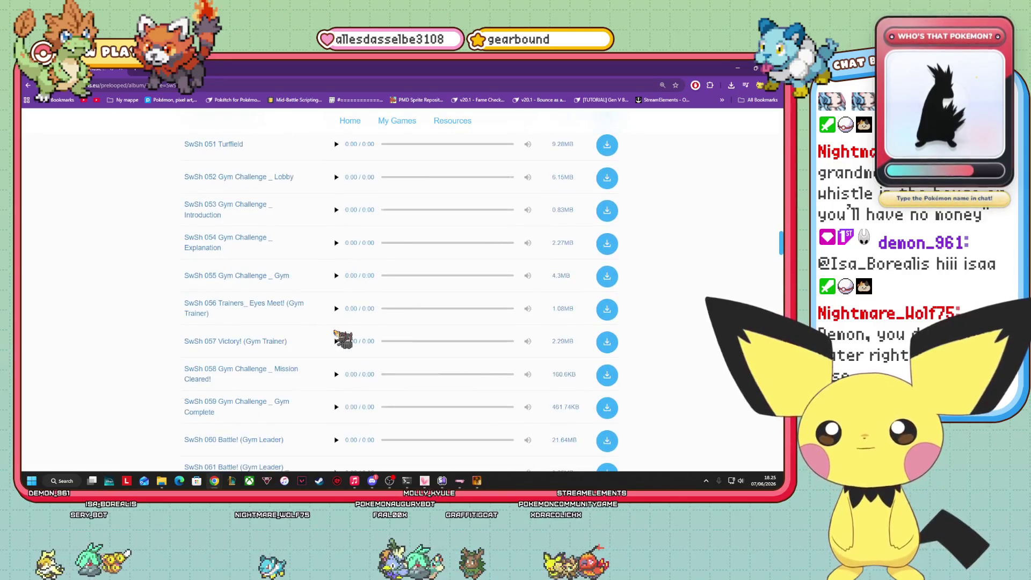
scroll(336, 349, down, 3)
scroll(338, 355, up, 13)
scroll(336, 357, down, 8)
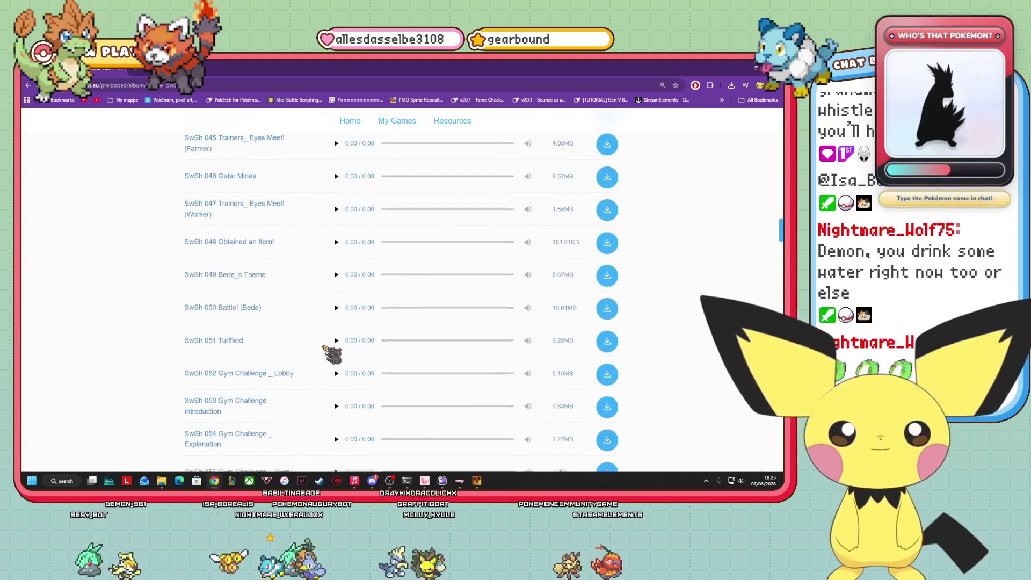
scroll(334, 356, down, 2)
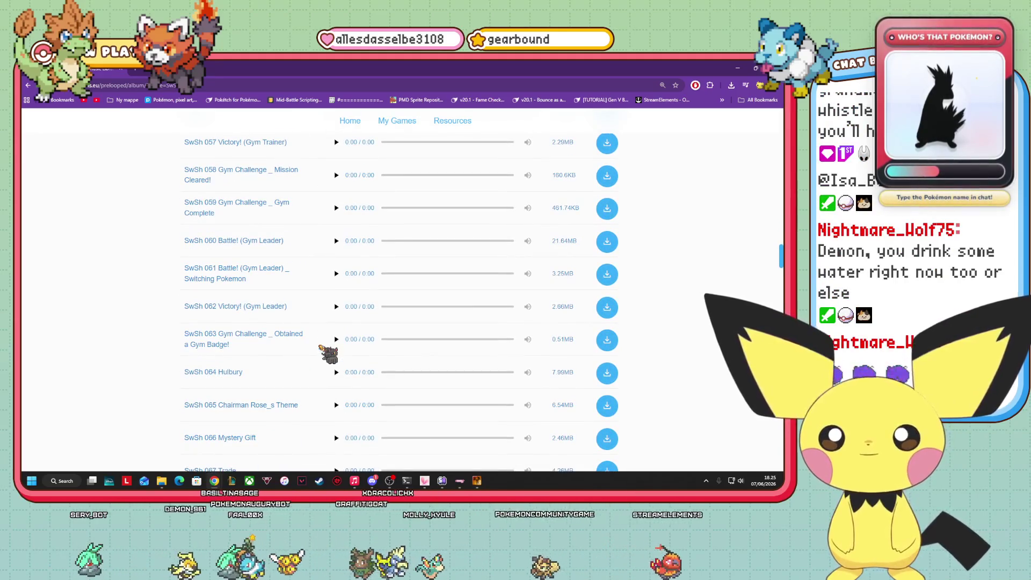
- Preview SwSh 064 Hulbury, then start SwSh 083 Spikemuth (Loud Guitar)
click(337, 372)
scroll(339, 376, down, 3)
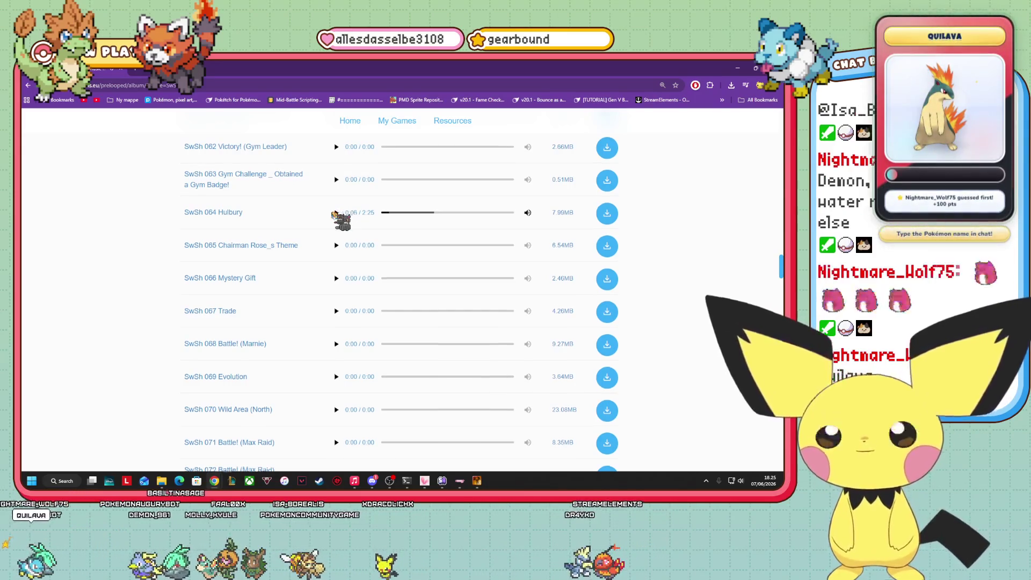
scroll(337, 215, down, 4)
scroll(325, 264, down, 4)
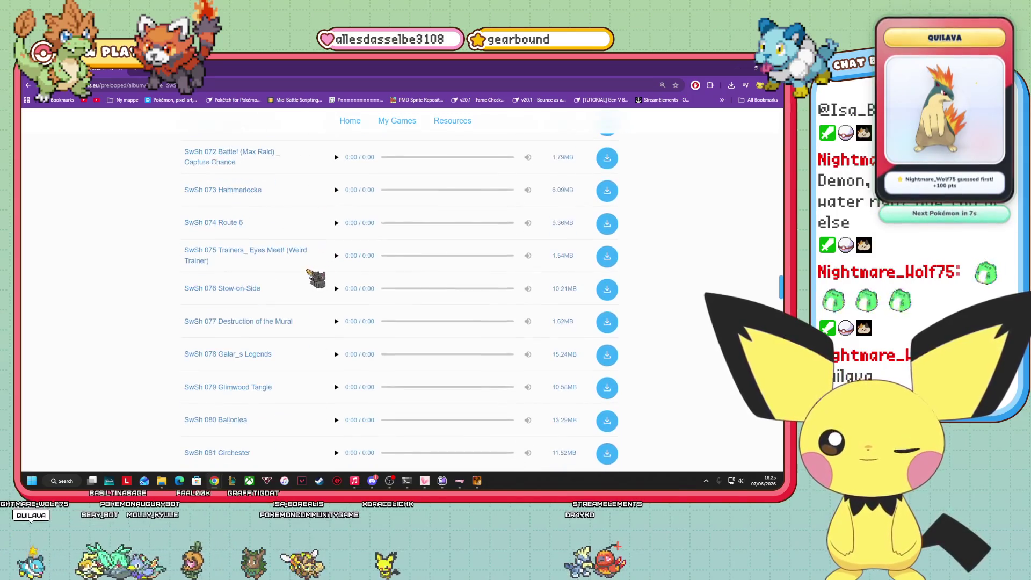
scroll(321, 294, down, 2)
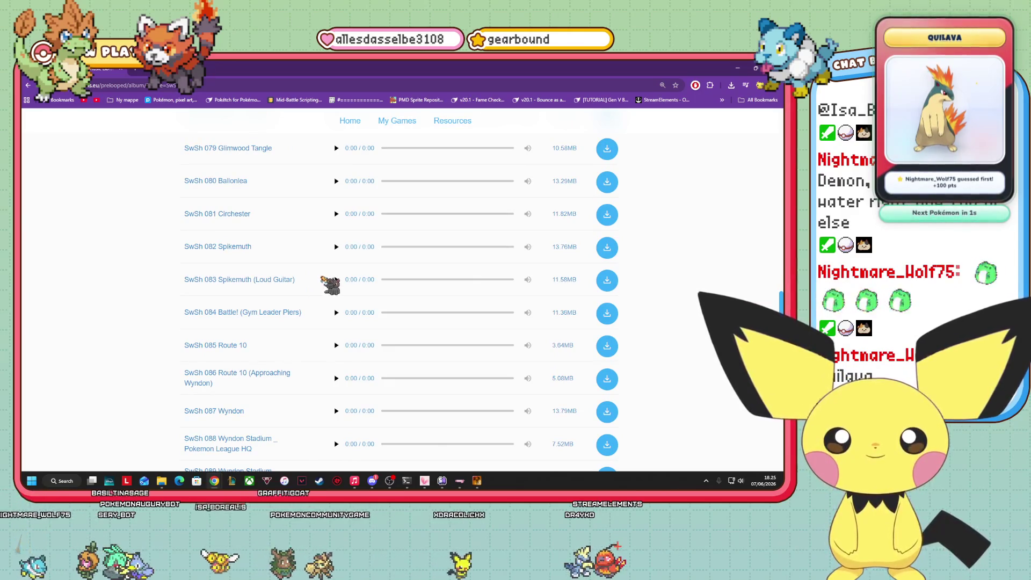
click(336, 279)
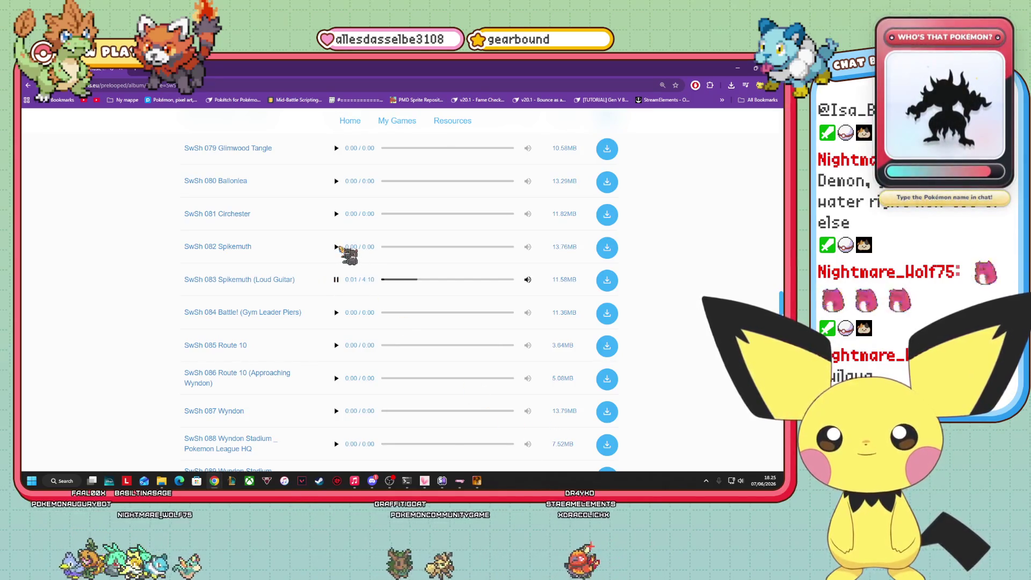
- Skip Spikemuth (Loud Guitar) ahead to about 1:42 and scroll down the track list
drag(398, 280, 441, 283)
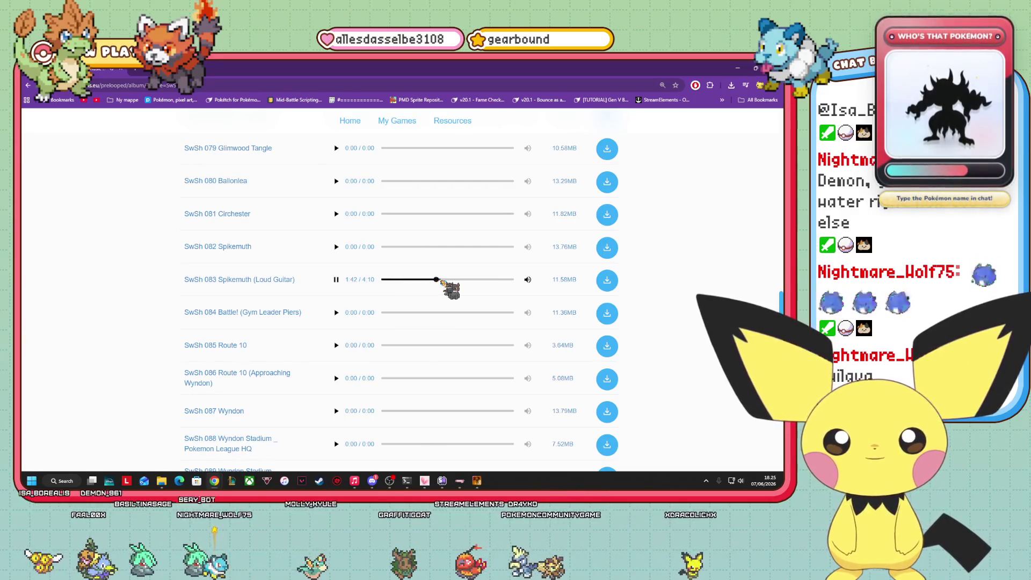
scroll(436, 288, down, 2)
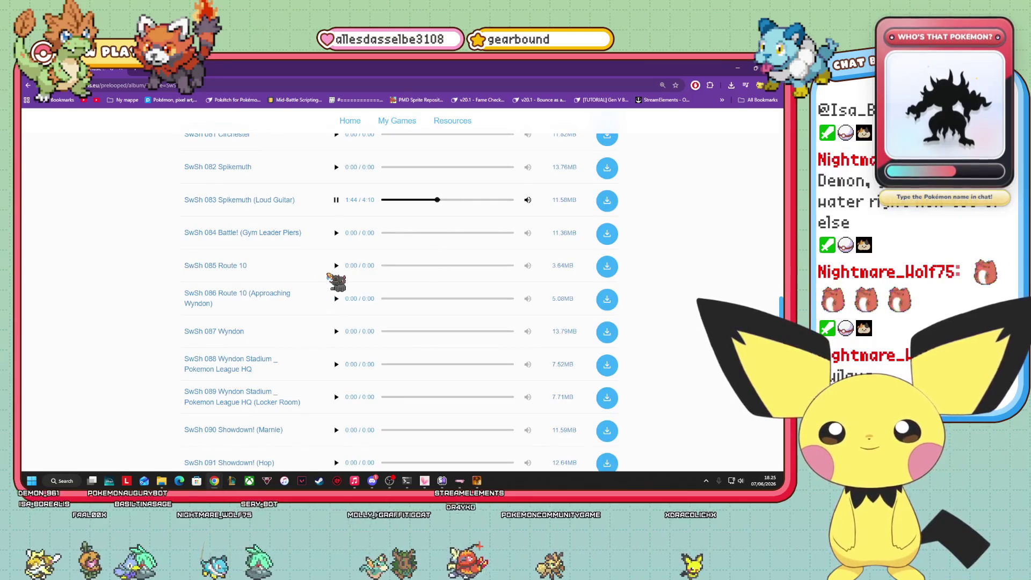
scroll(332, 273, down, 3)
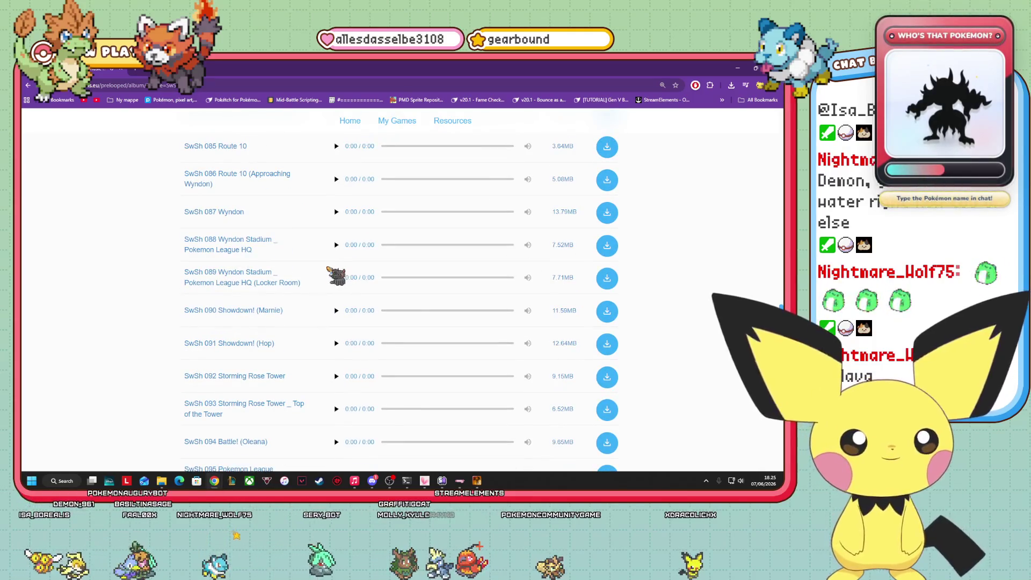
scroll(355, 186, up, 3)
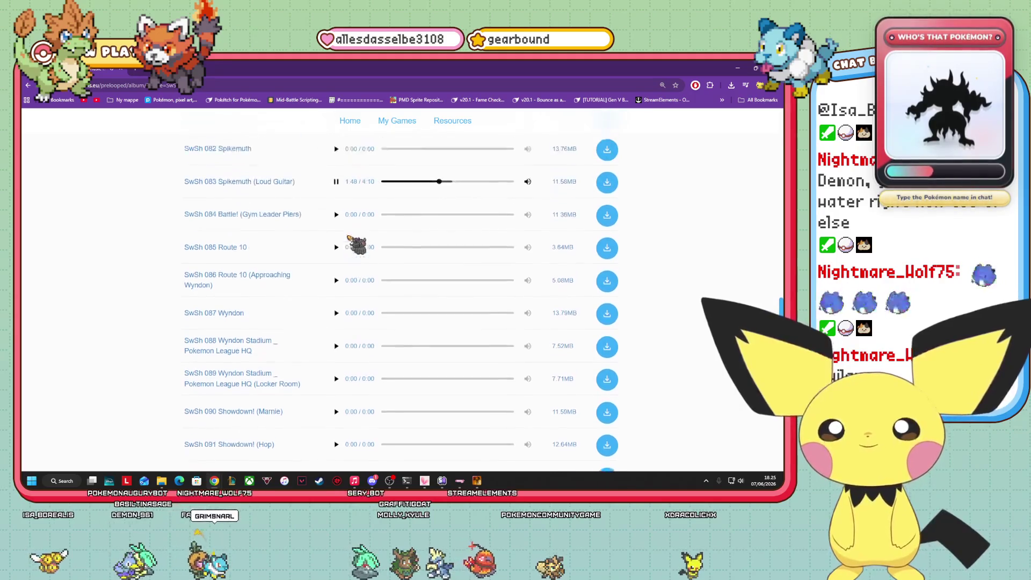
scroll(326, 363, down, 5)
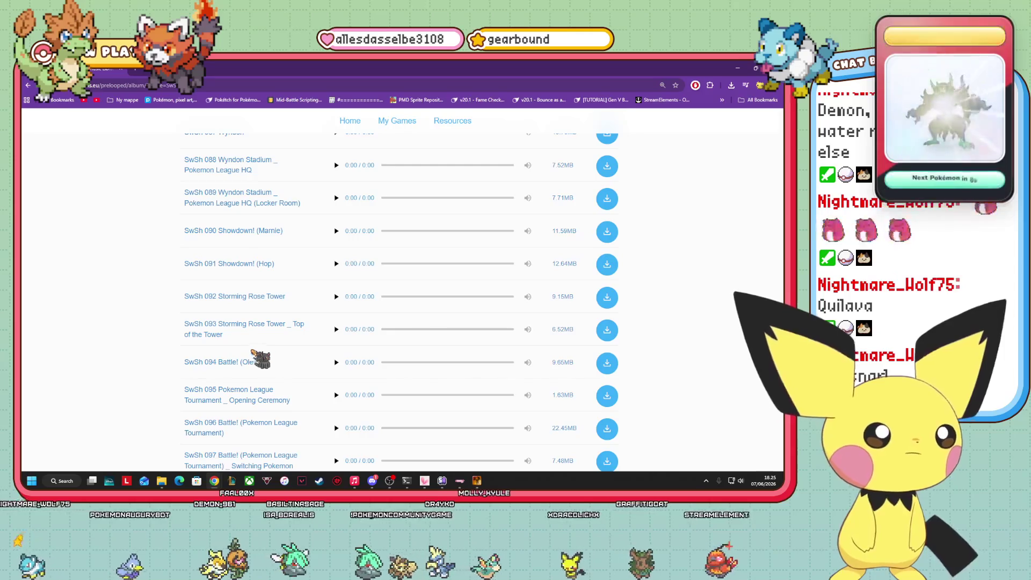
scroll(252, 351, down, 2)
scroll(334, 349, down, 5)
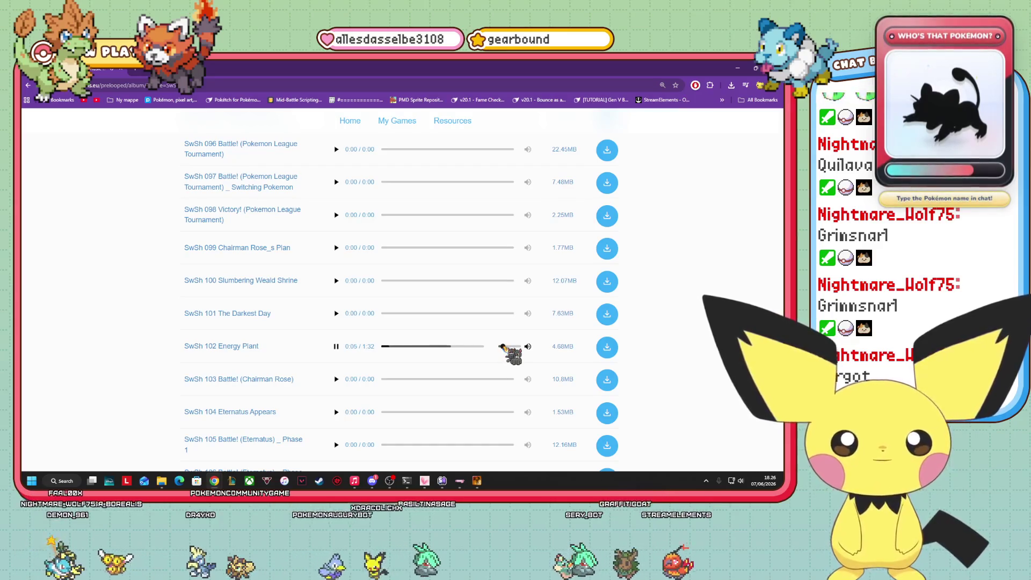
scroll(334, 386, down, 5)
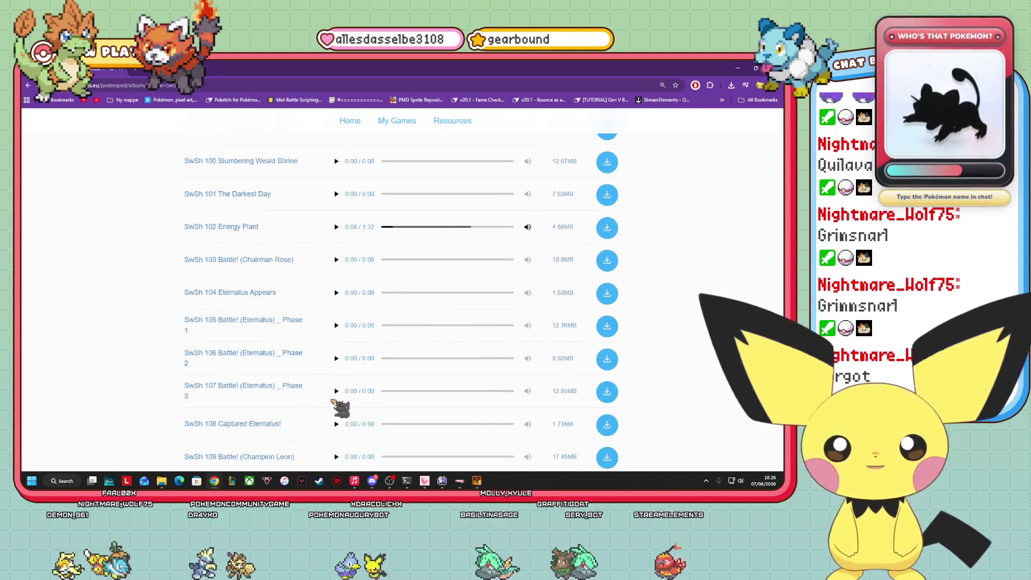
scroll(328, 382, down, 1)
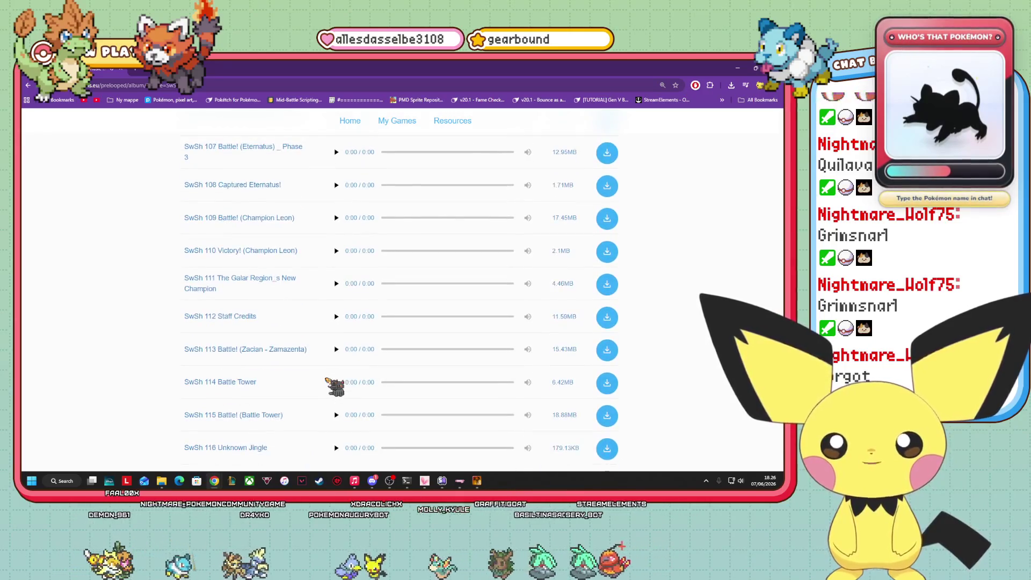
scroll(337, 393, down, 3)
- Preview SwSh 117 Unknown Track, then go back to the games grid
click(336, 321)
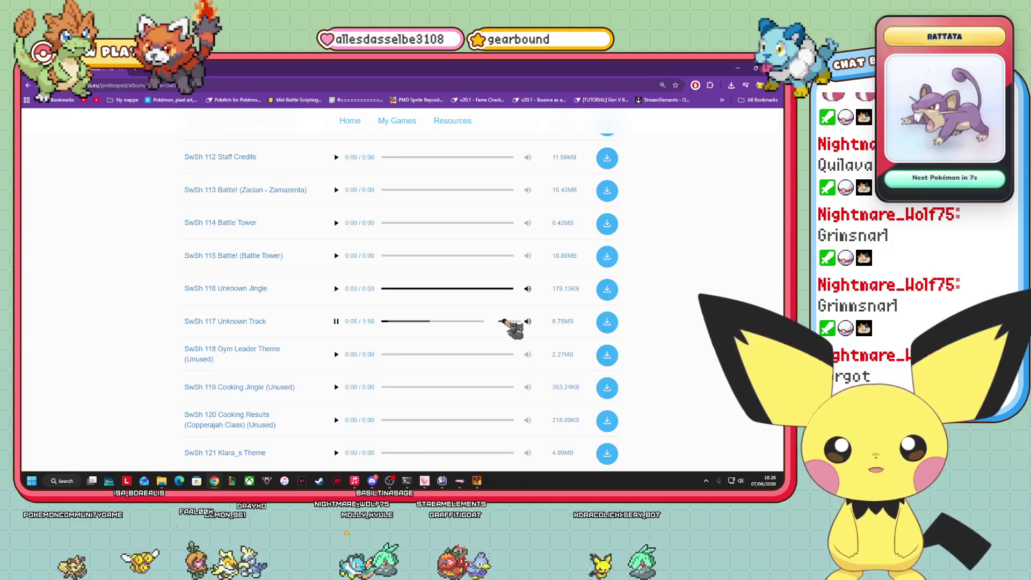
scroll(263, 346, down, 5)
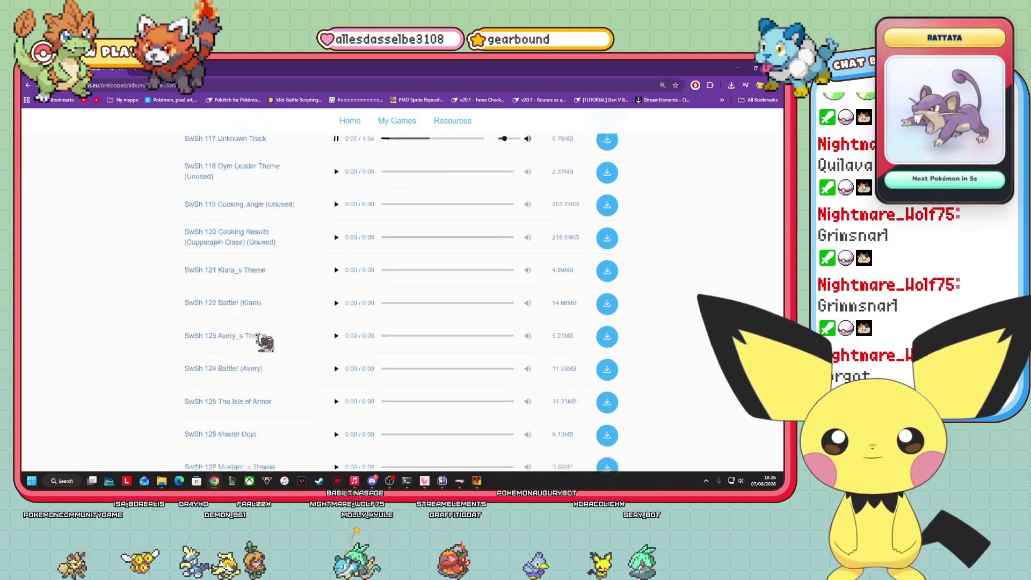
scroll(266, 346, down, 15)
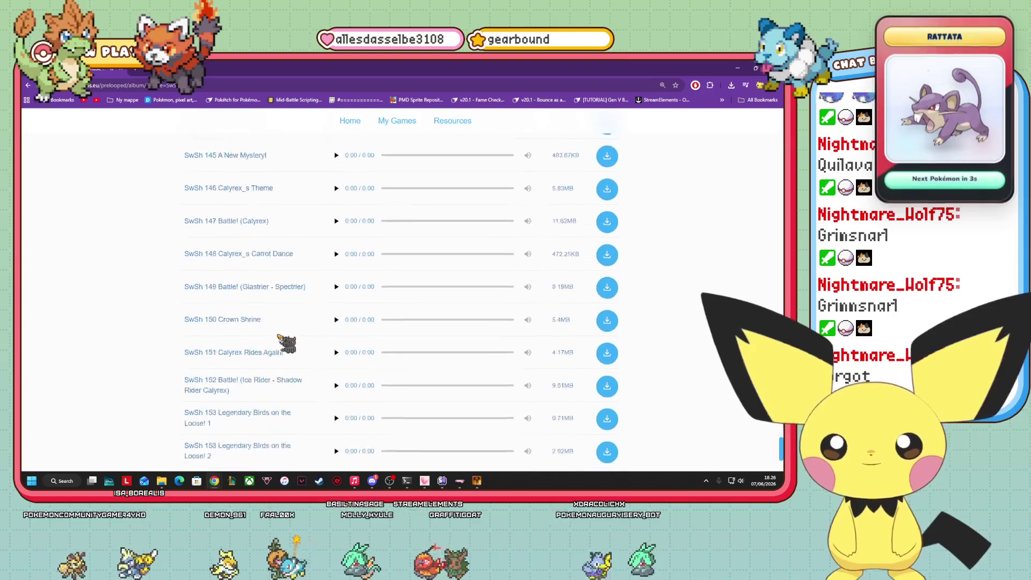
scroll(286, 344, down, 3)
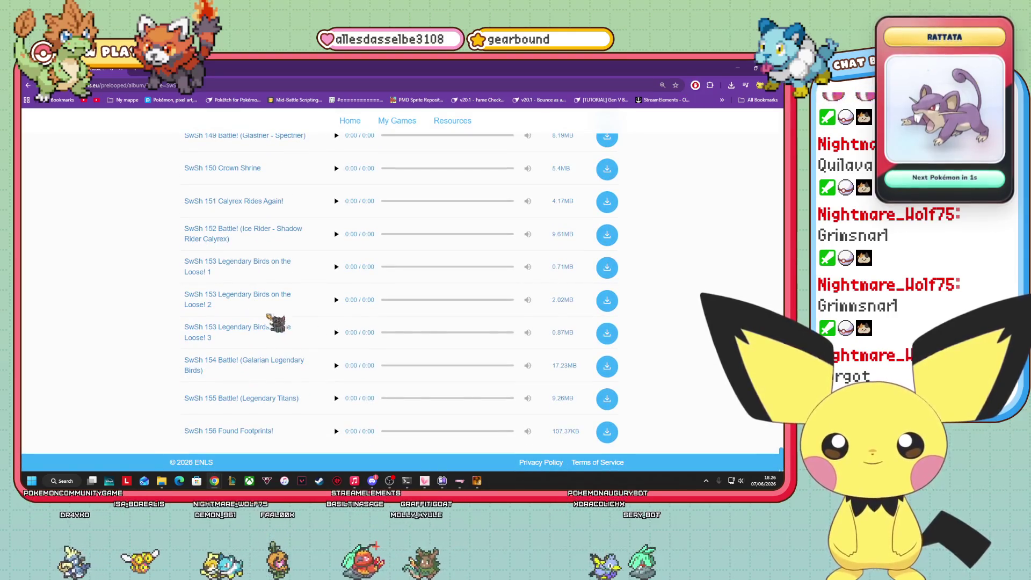
scroll(277, 322, up, 10)
key(alt+Left)
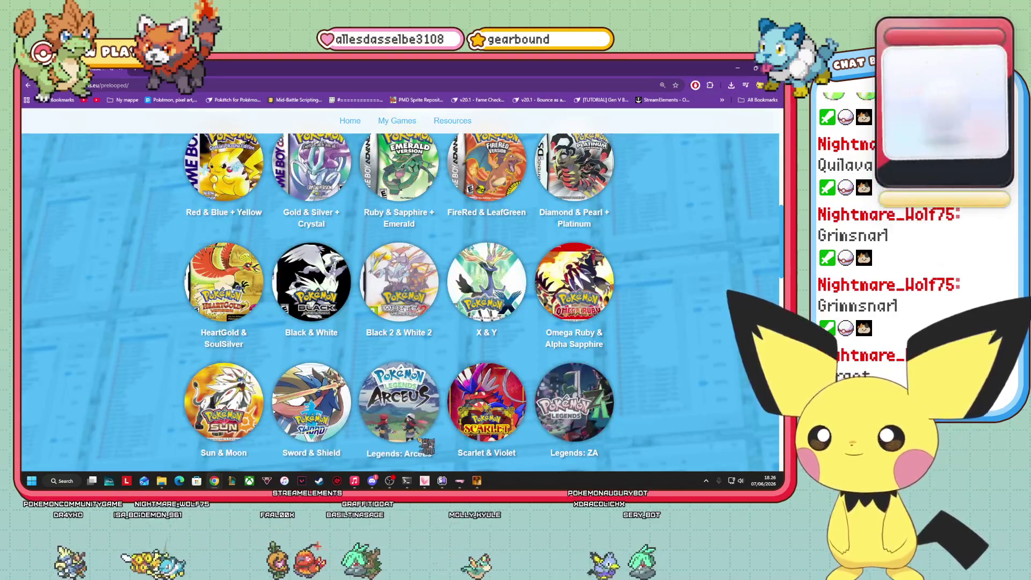
scroll(638, 418, down, 4)
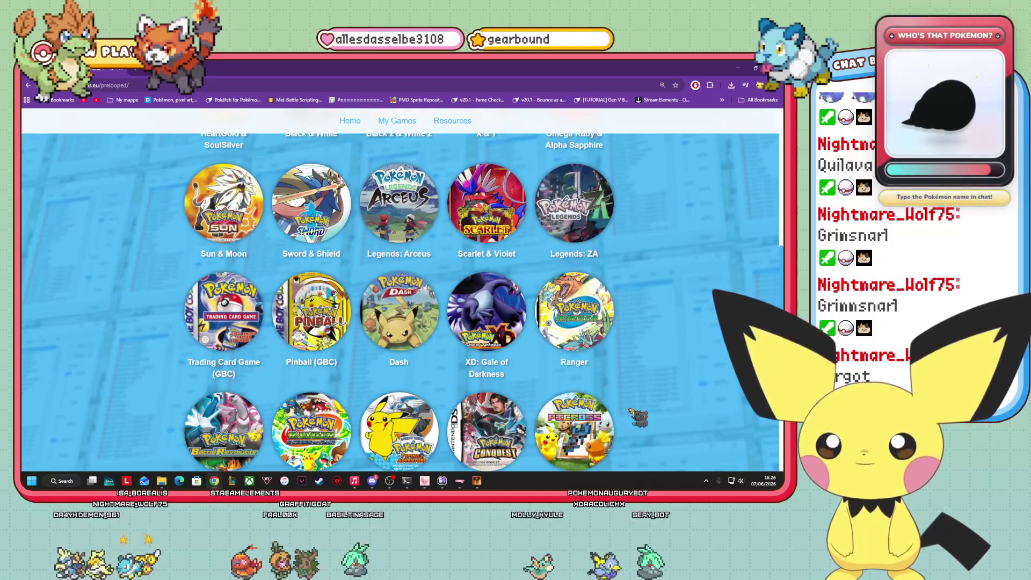
scroll(639, 418, up, 2)
- Open the Scarlet & Violet album and play SV 004 Cabo Poco, then SV 009 Poco Path
click(478, 310)
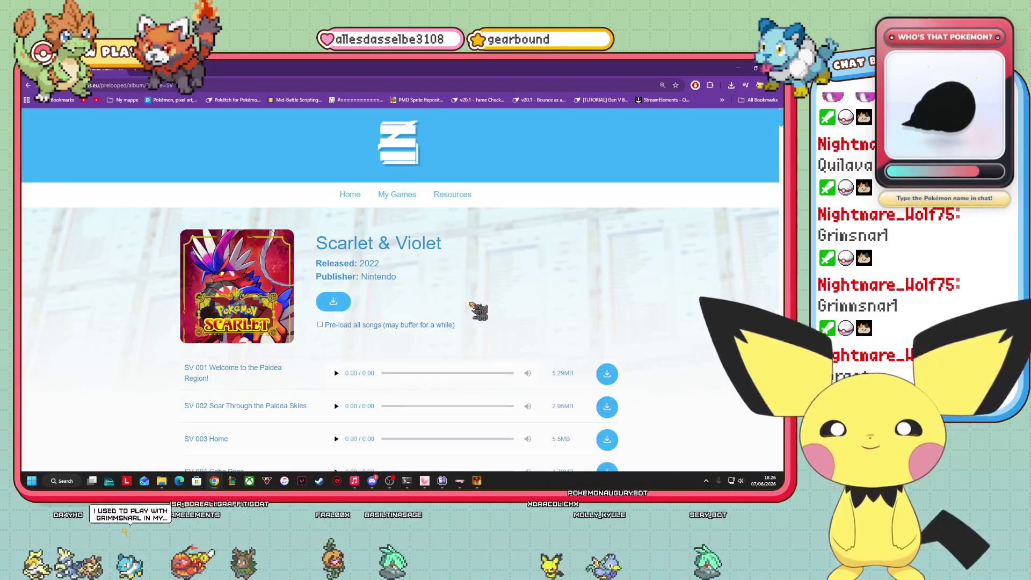
scroll(477, 310, down, 8)
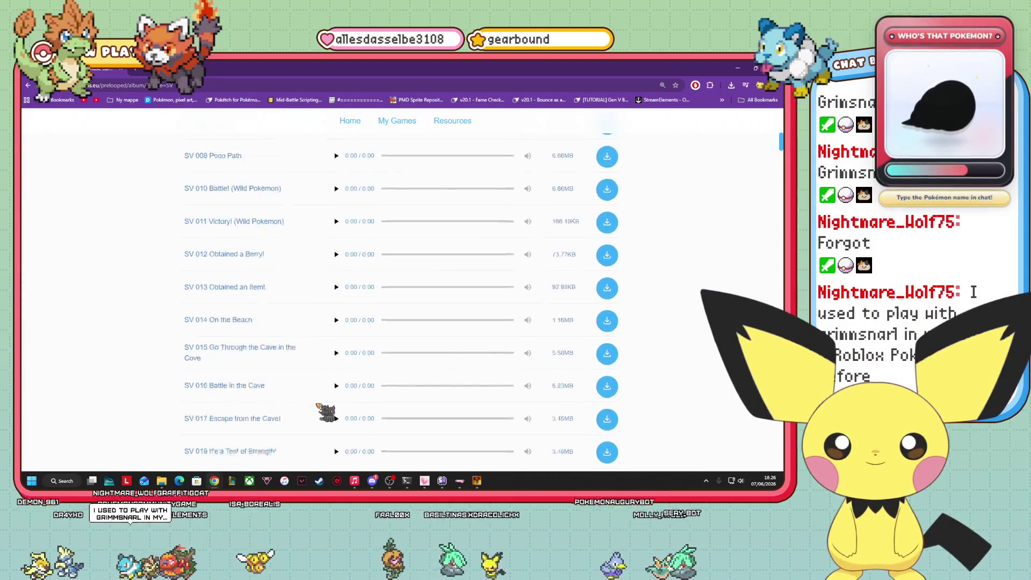
scroll(317, 405, up, 12)
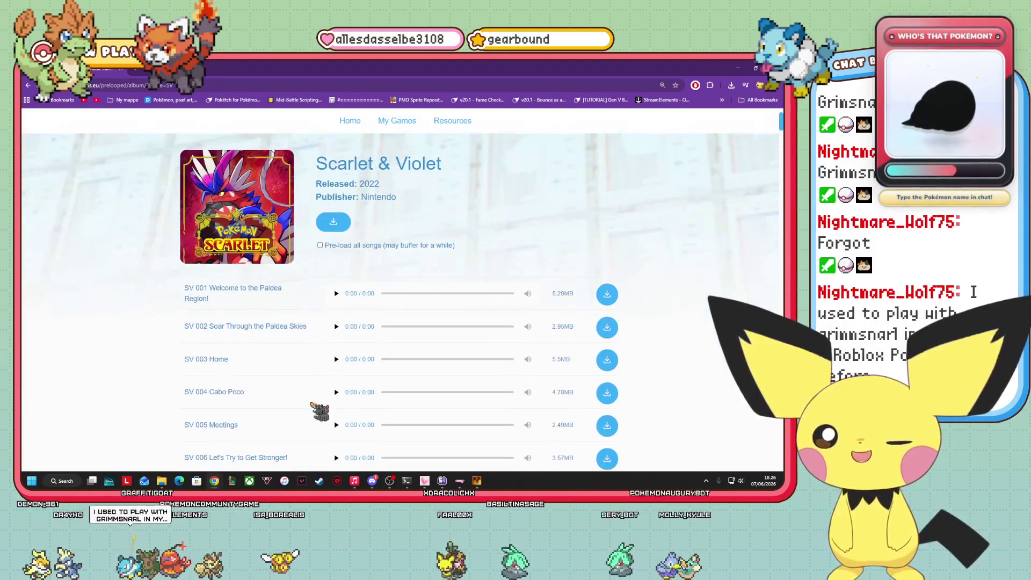
click(336, 392)
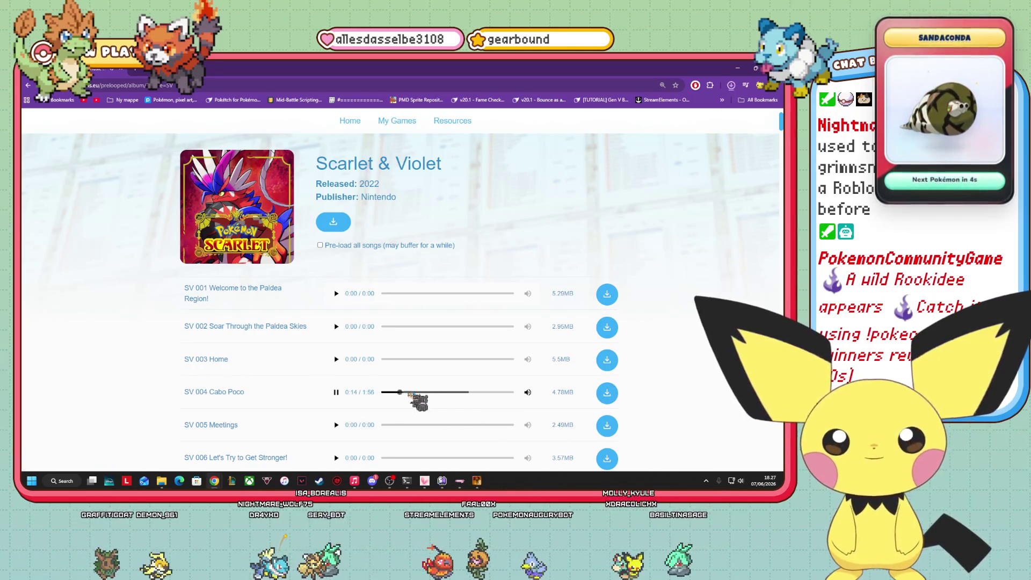
scroll(419, 402, down, 3)
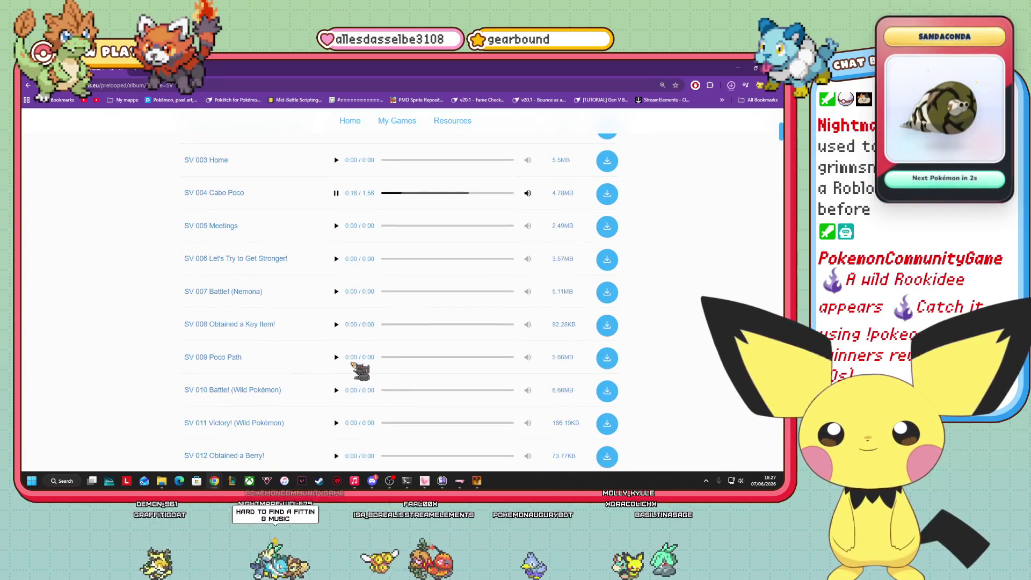
click(336, 357)
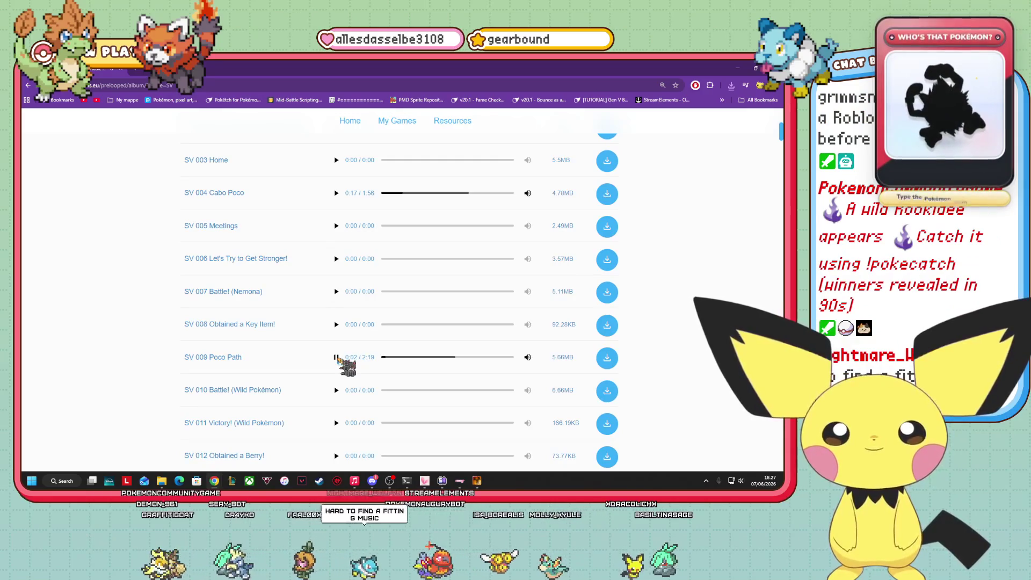
- Check and close Chrome's recent download history while scrolling the SV tracks
scroll(339, 358, down, 4)
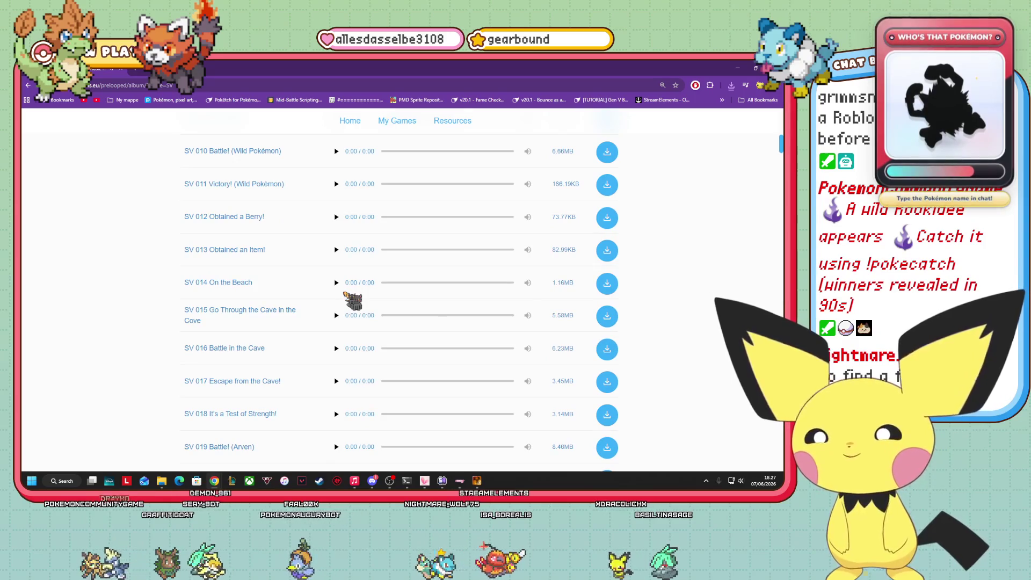
scroll(346, 298, down, 3)
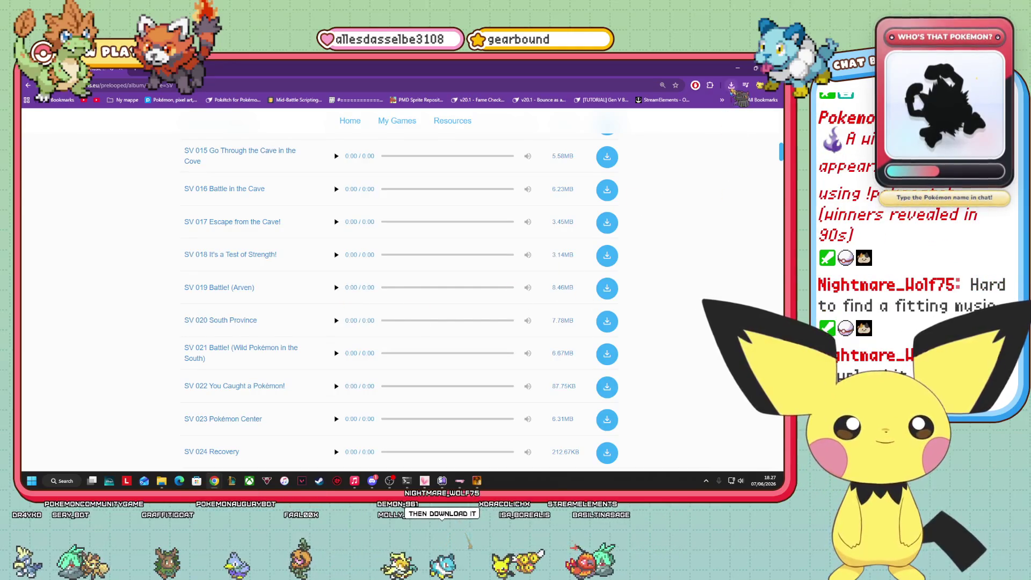
click(731, 86)
click(665, 258)
scroll(579, 322, down, 5)
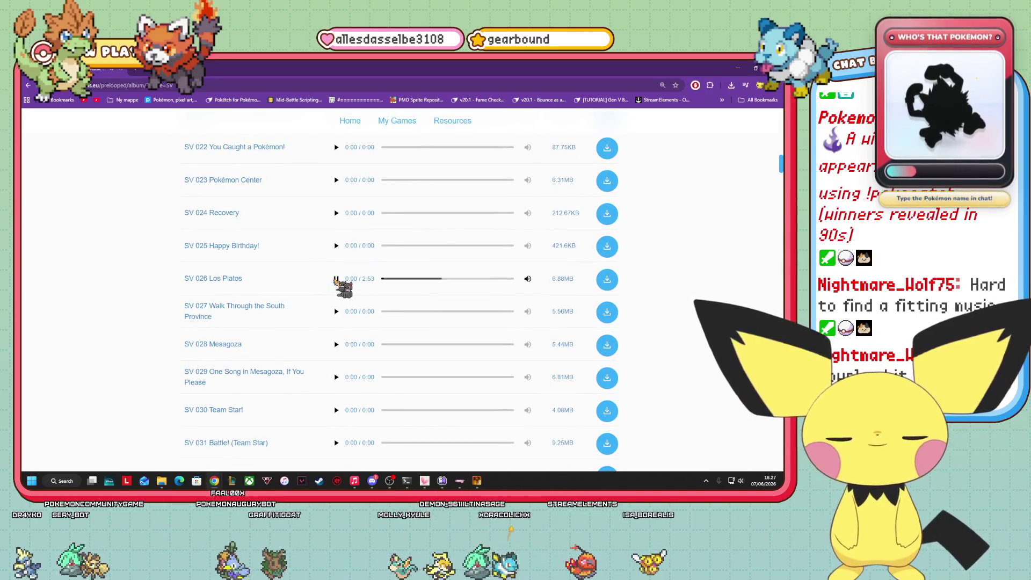
scroll(337, 281, down, 5)
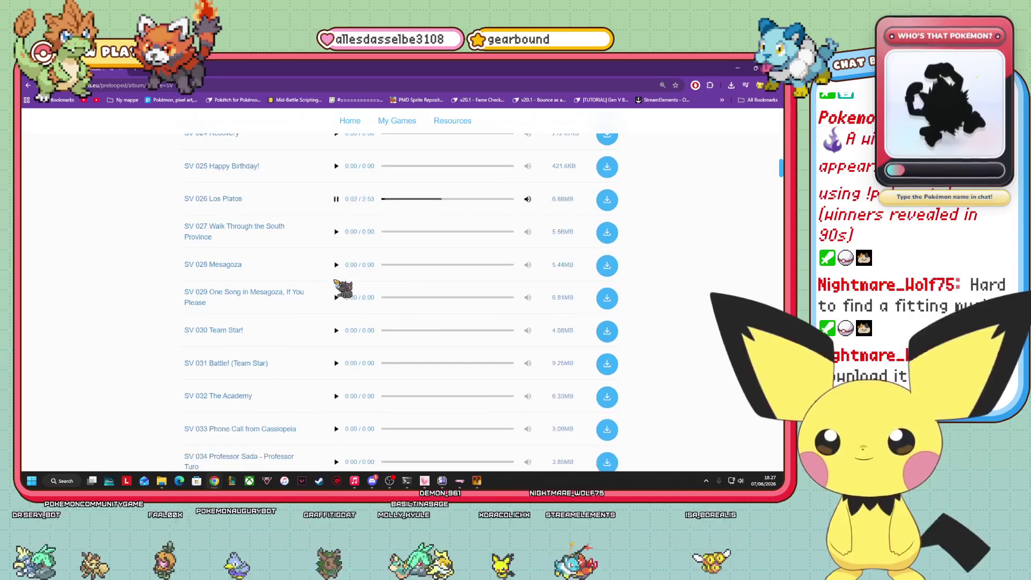
scroll(337, 280, up, 8)
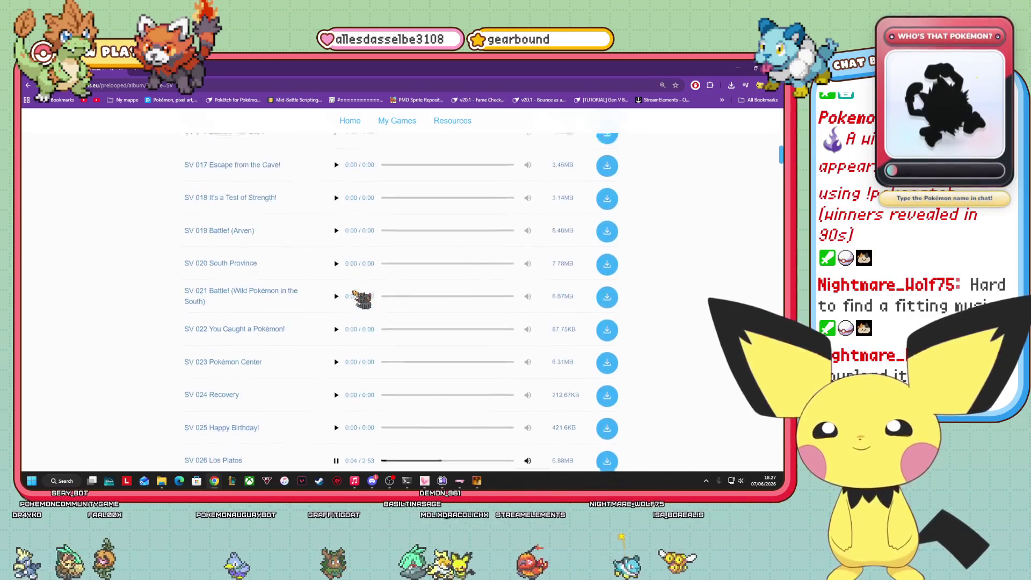
- Play SV 020 South Province, browse further down, and return to the games list
click(336, 320)
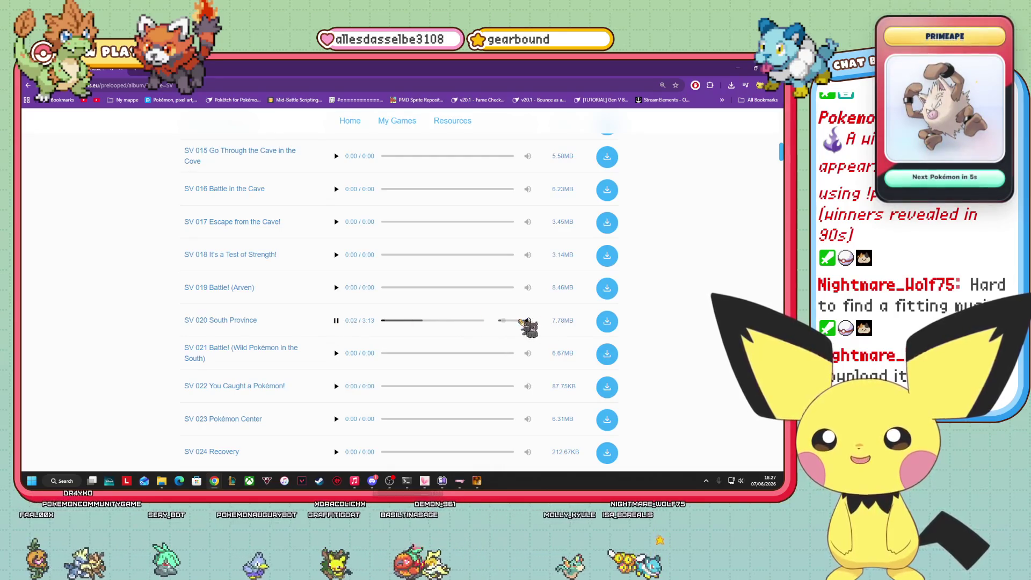
scroll(356, 340, down, 5)
scroll(346, 337, down, 5)
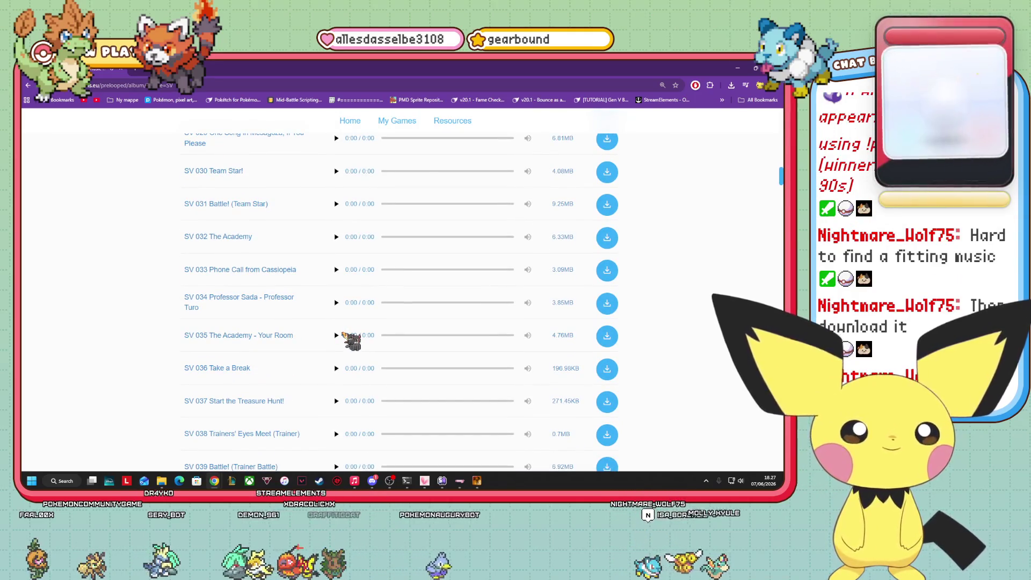
scroll(344, 335, down, 6)
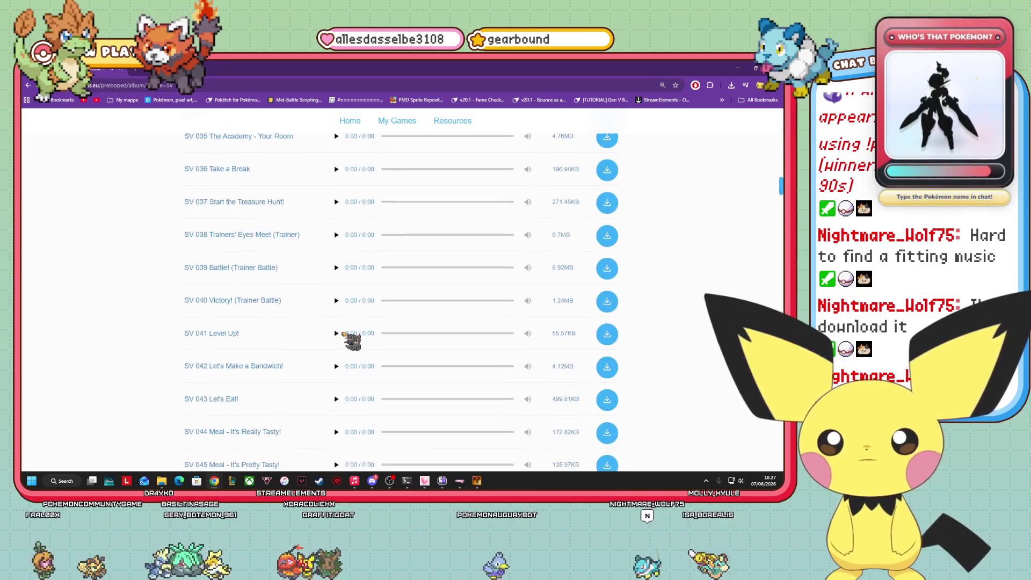
scroll(228, 377, down, 15)
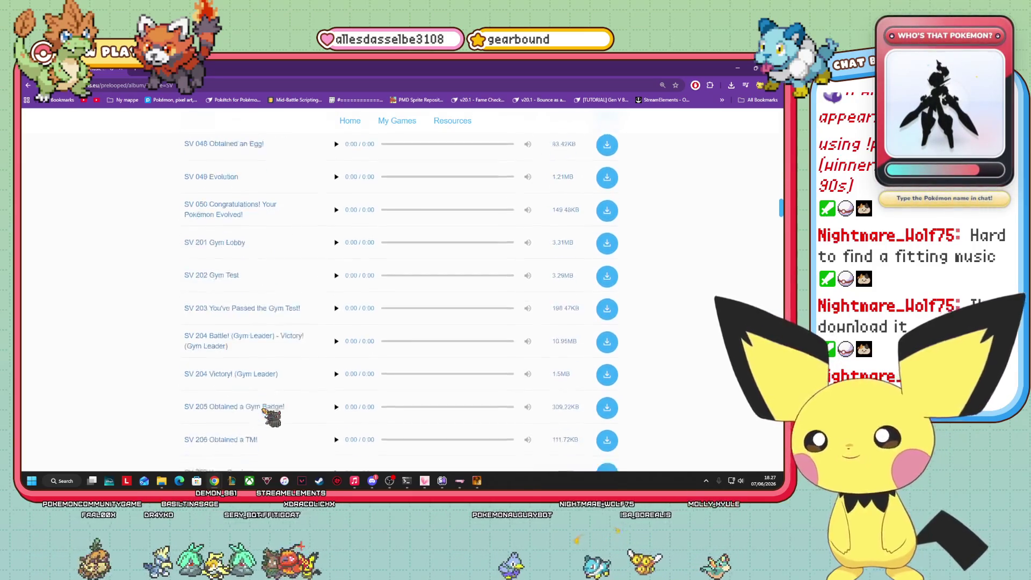
scroll(266, 406, down, 2)
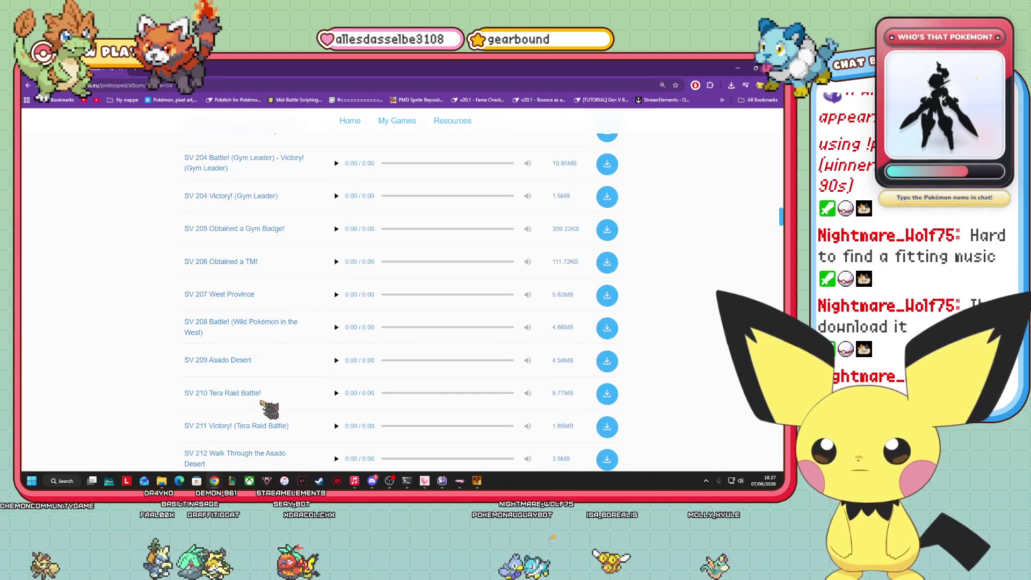
click(28, 84)
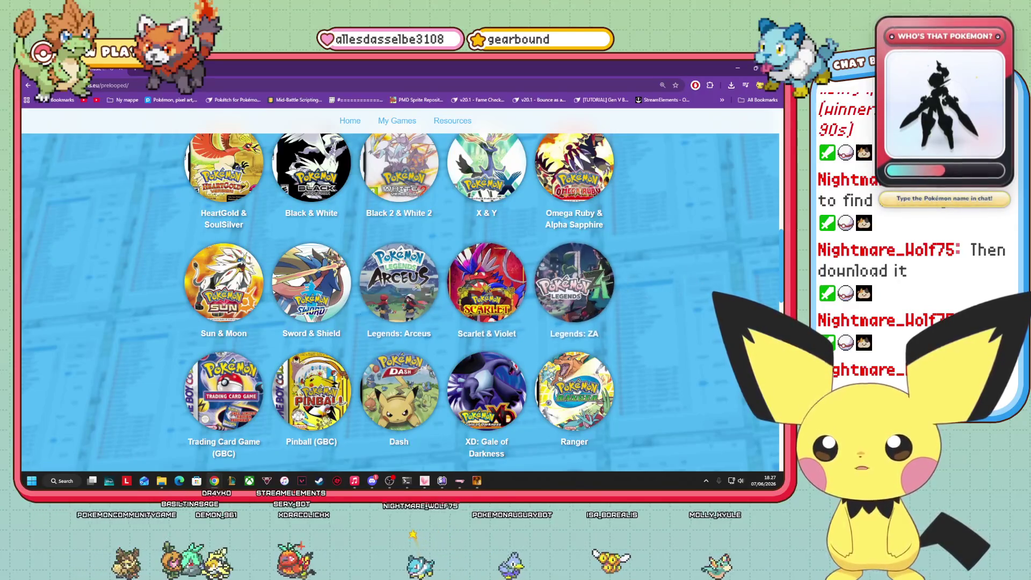
- Open the Omega Ruby & Alpha Sapphire album and play ORAS 011 Oldale Town
scroll(614, 324, up, 1)
scroll(614, 325, down, 2)
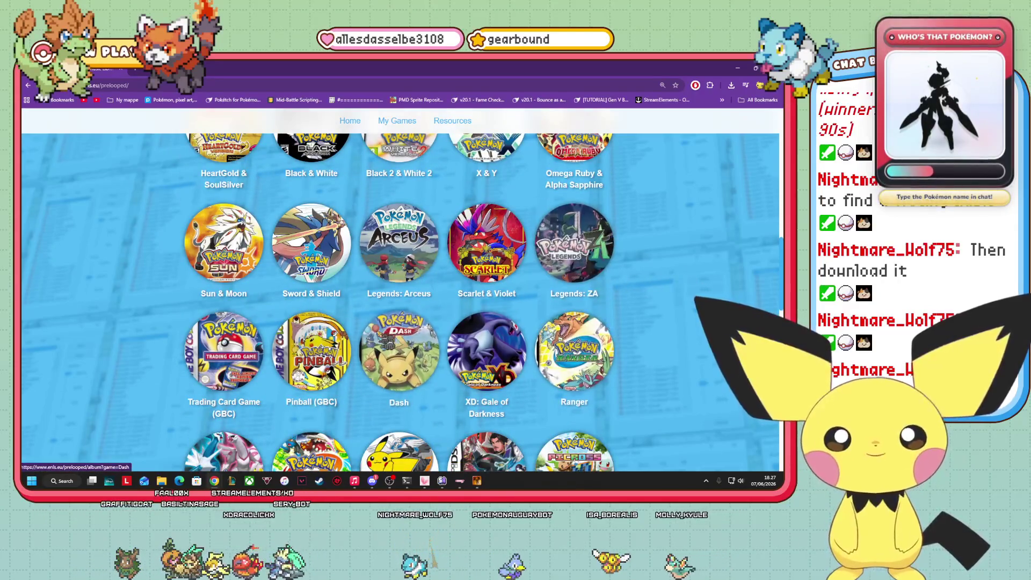
scroll(382, 339, up, 3)
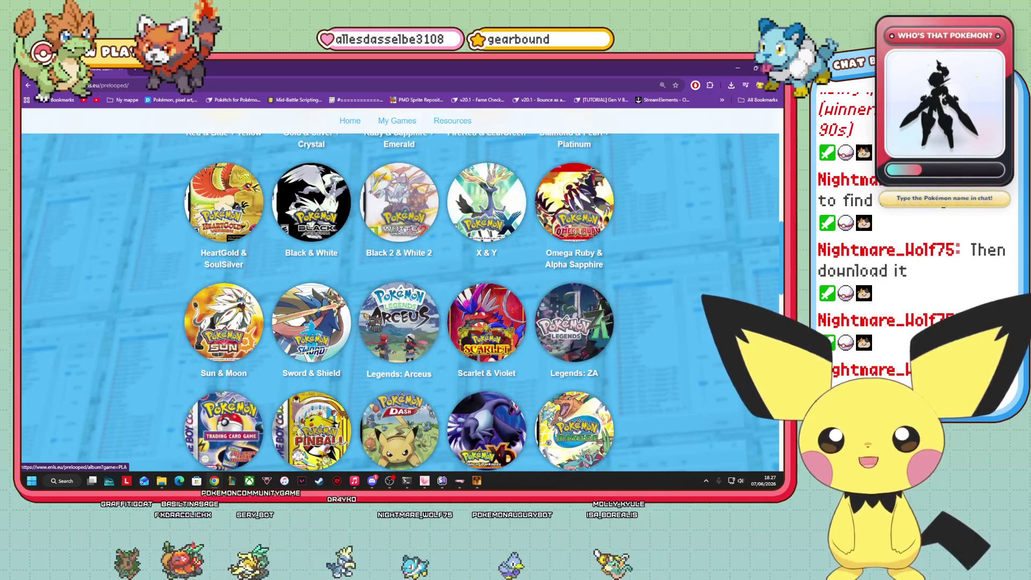
click(573, 204)
scroll(342, 341, down, 6)
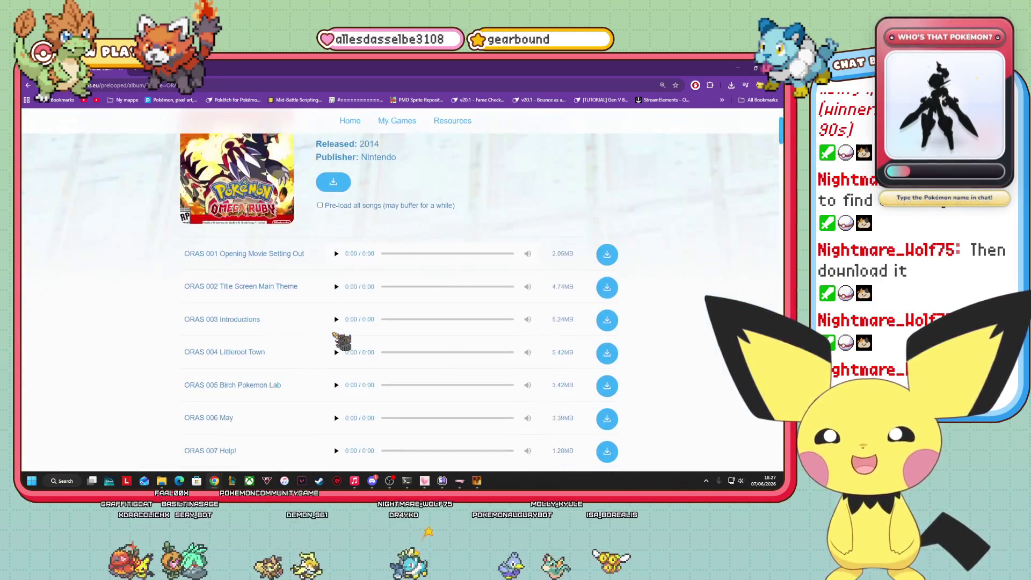
scroll(342, 341, down, 2)
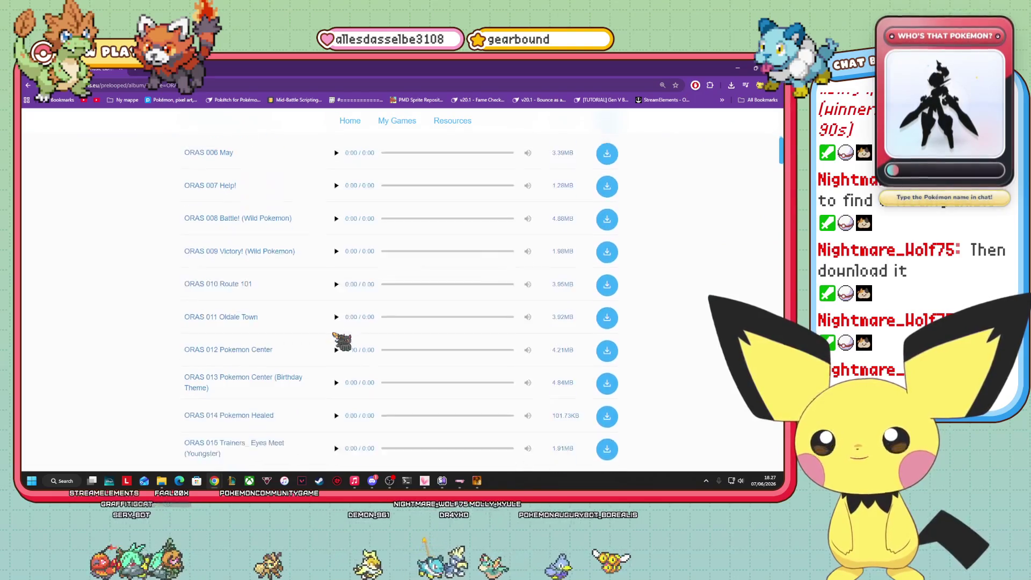
click(336, 263)
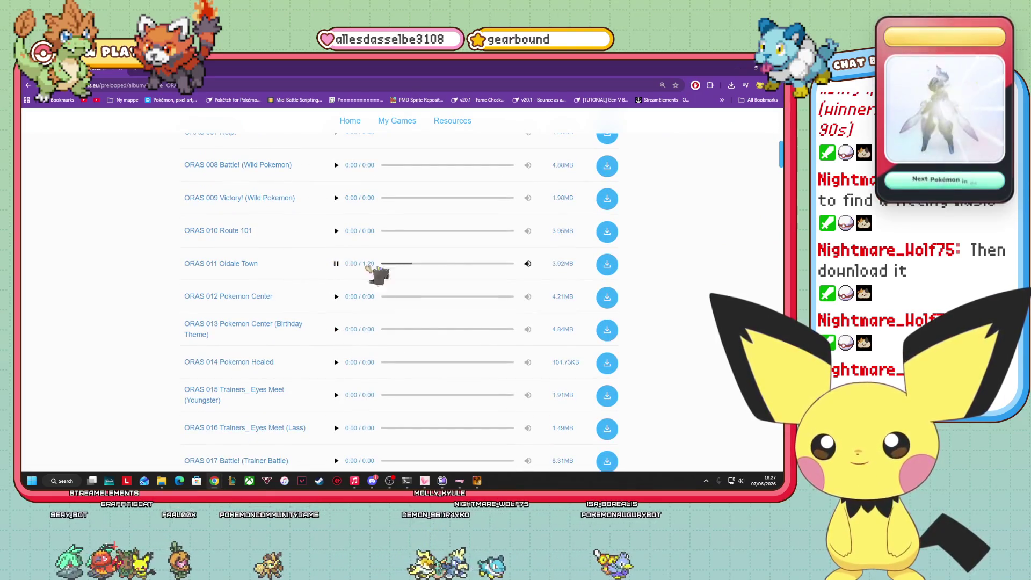
- Scroll further down the track list and play ORAS 034 Route 110
scroll(357, 306, down, 2)
scroll(317, 322, up, 2)
scroll(309, 322, down, 4)
scroll(307, 320, down, 3)
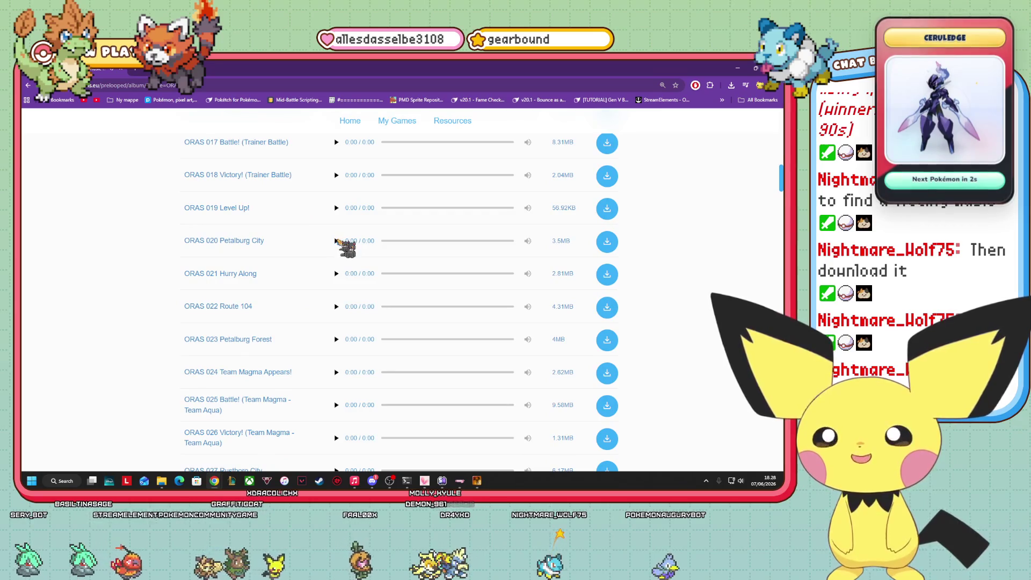
scroll(337, 253, down, 4)
scroll(337, 274, down, 2)
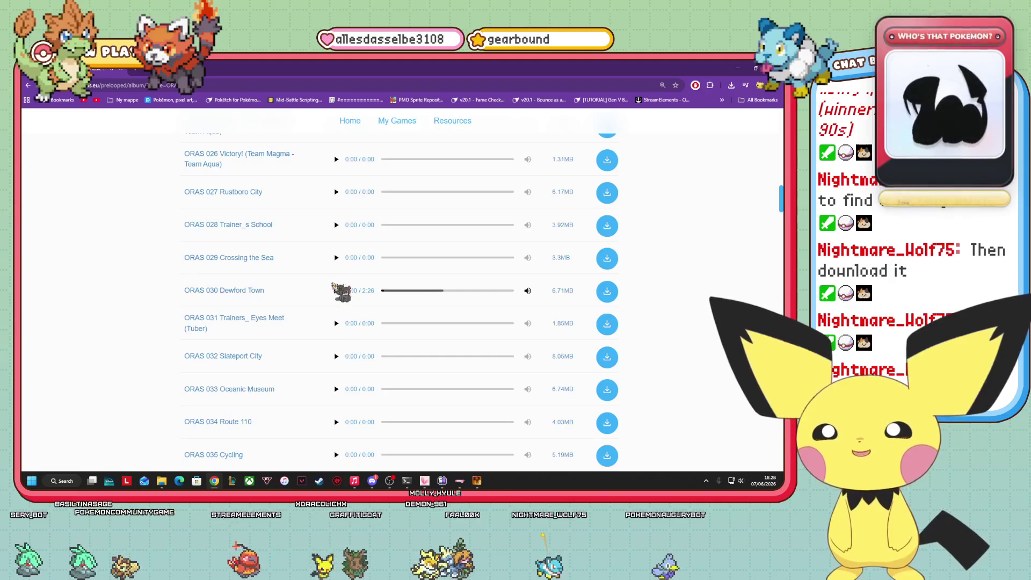
scroll(343, 339, down, 2)
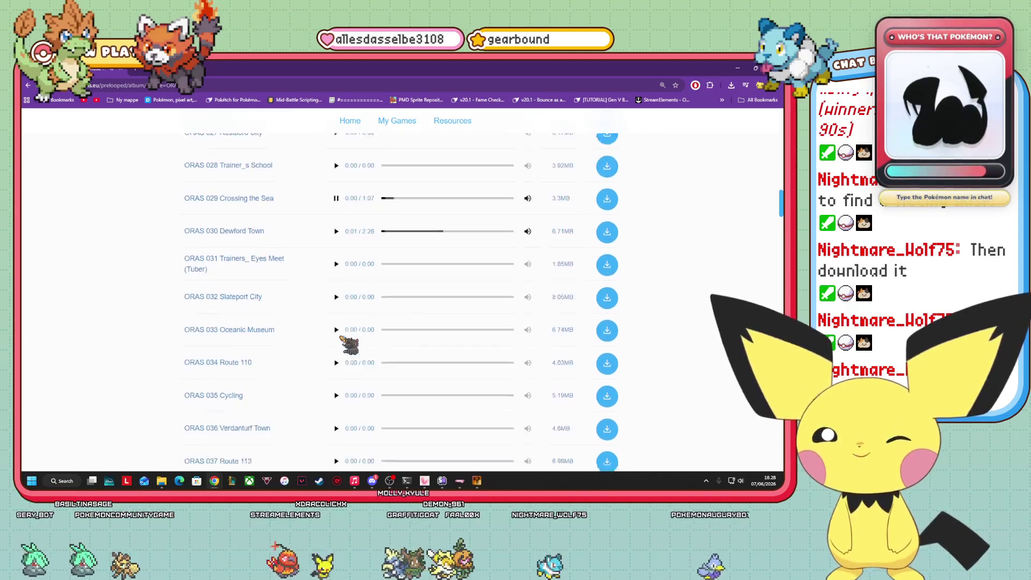
scroll(336, 340, down, 1)
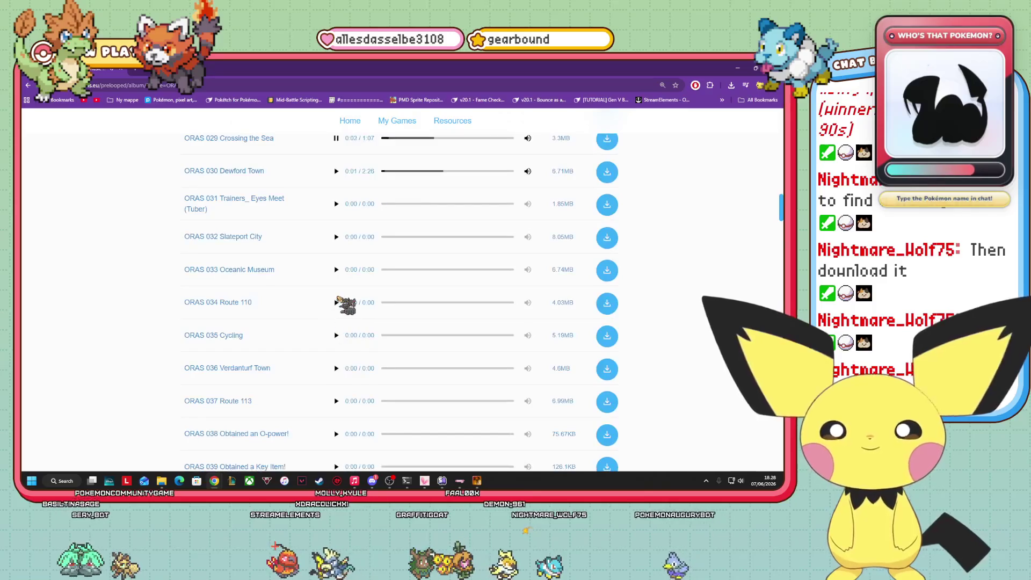
click(336, 302)
- Go down to ORAS 053 Route 119 and confirm its 6.8 MB download finished
scroll(337, 309, down, 3)
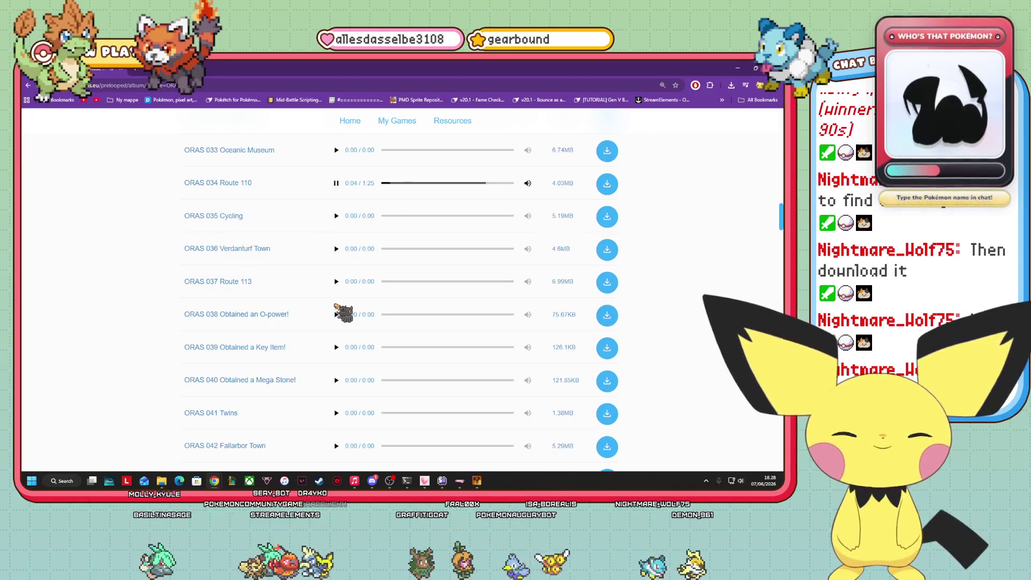
scroll(337, 322, down, 2)
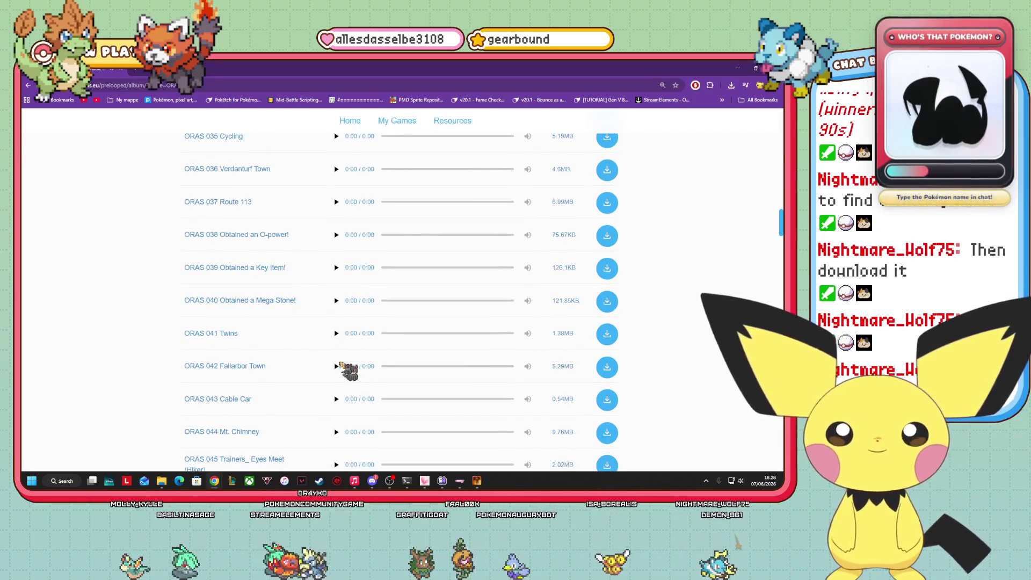
scroll(339, 366, down, 5)
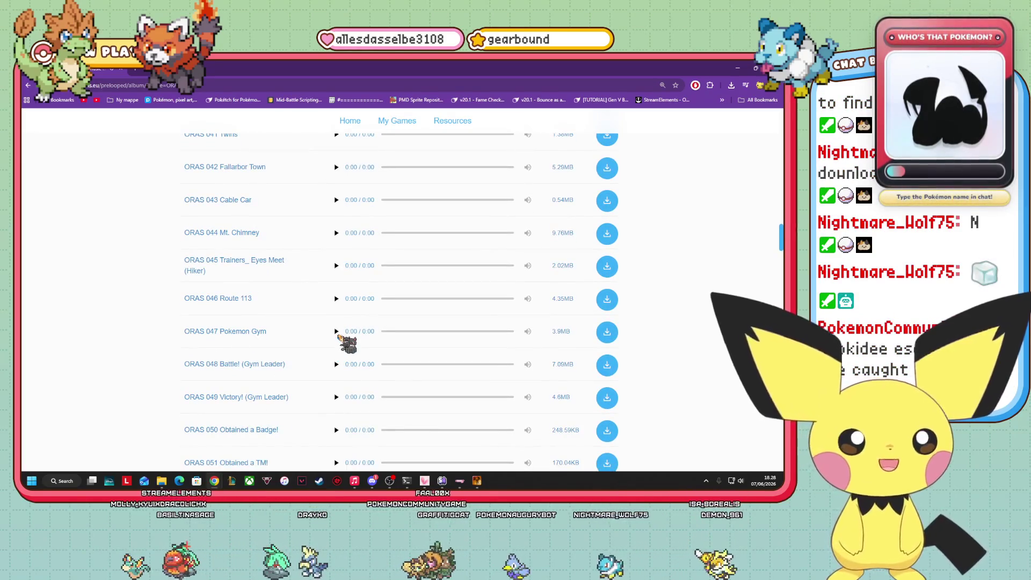
scroll(339, 344, down, 1)
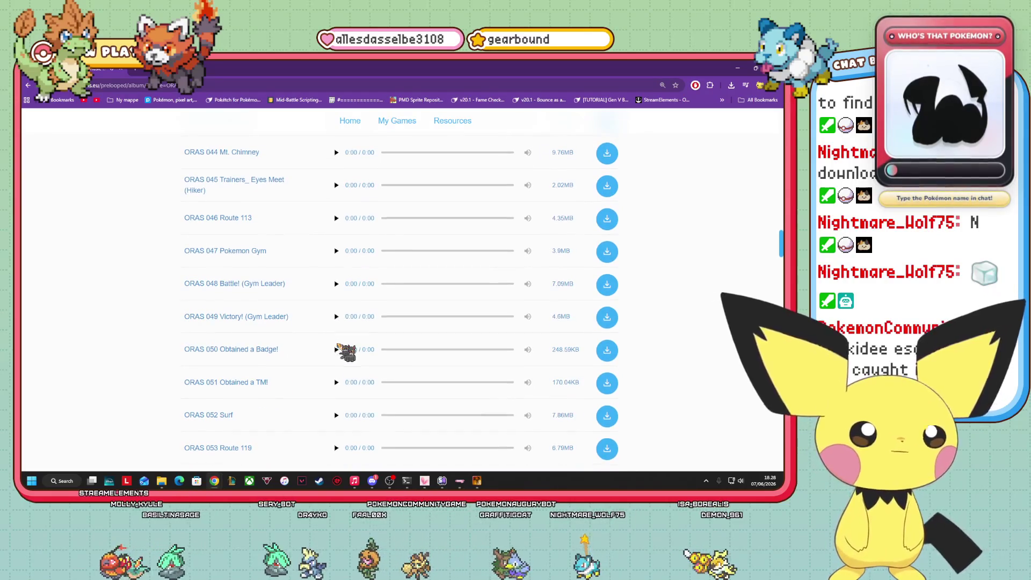
scroll(346, 354, down, 2)
scroll(341, 355, down, 2)
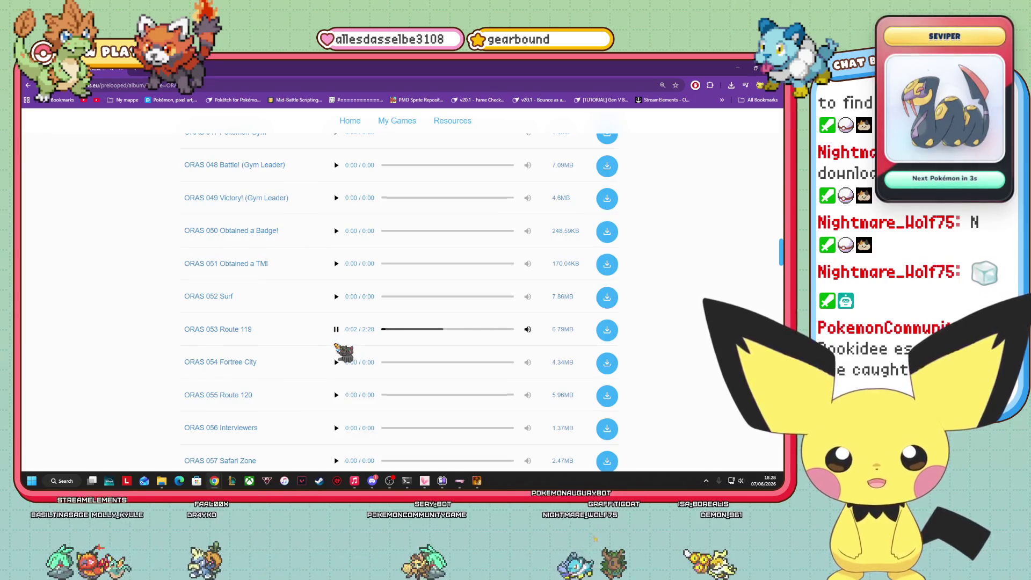
scroll(342, 354, down, 2)
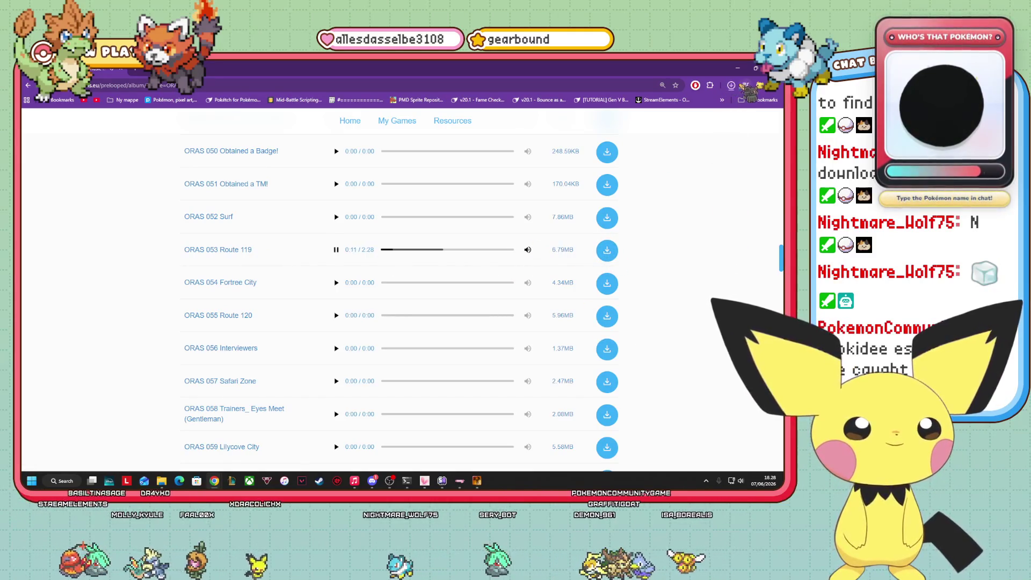
click(732, 86)
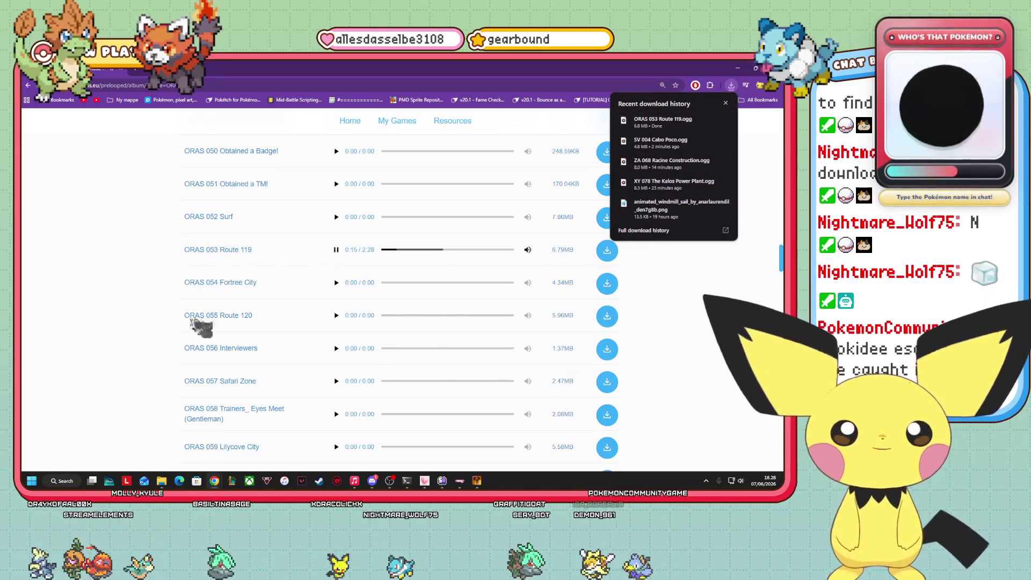
- Switch to the Pokémon Augury Explorer window and open its Audio folder (BGM, BGS, ME, SE)
key(alt+Tab)
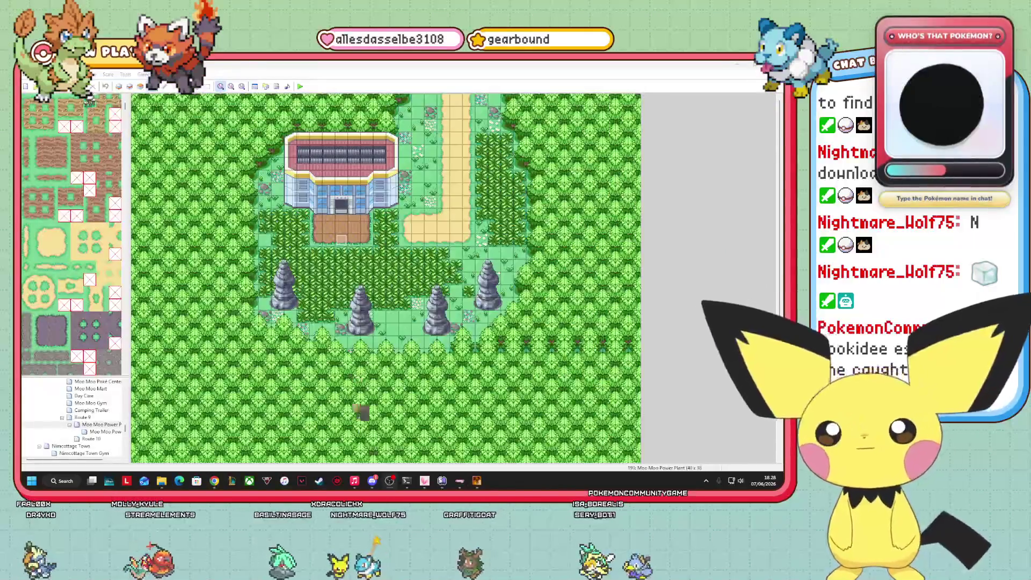
mouse_move(161, 481)
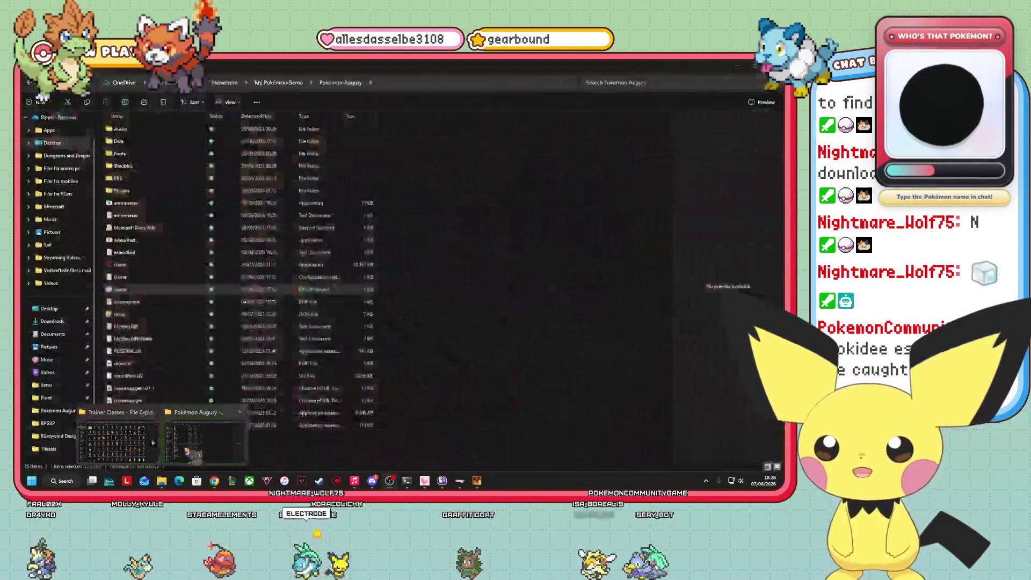
click(152, 443)
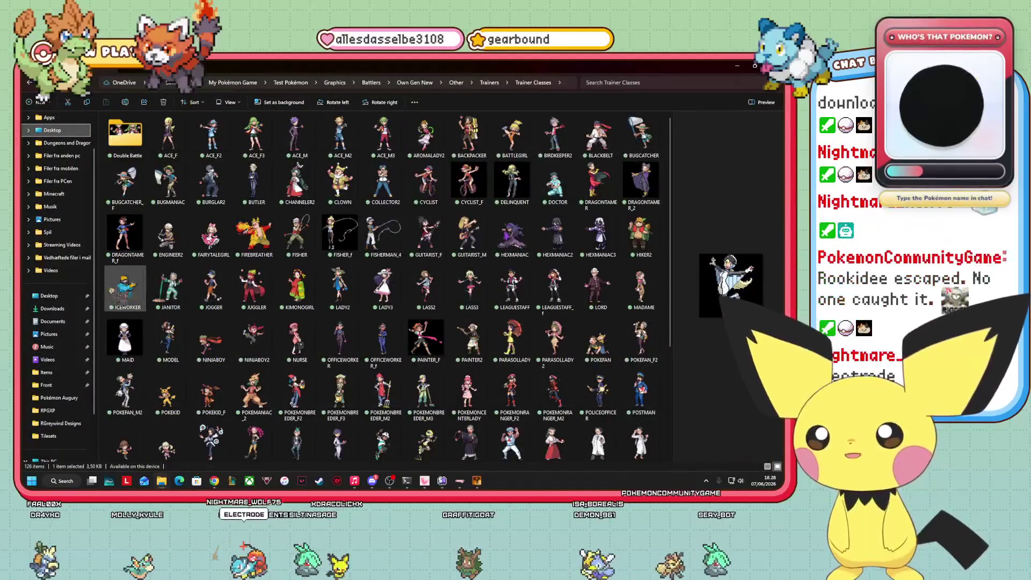
click(52, 308)
key(alt+Tab)
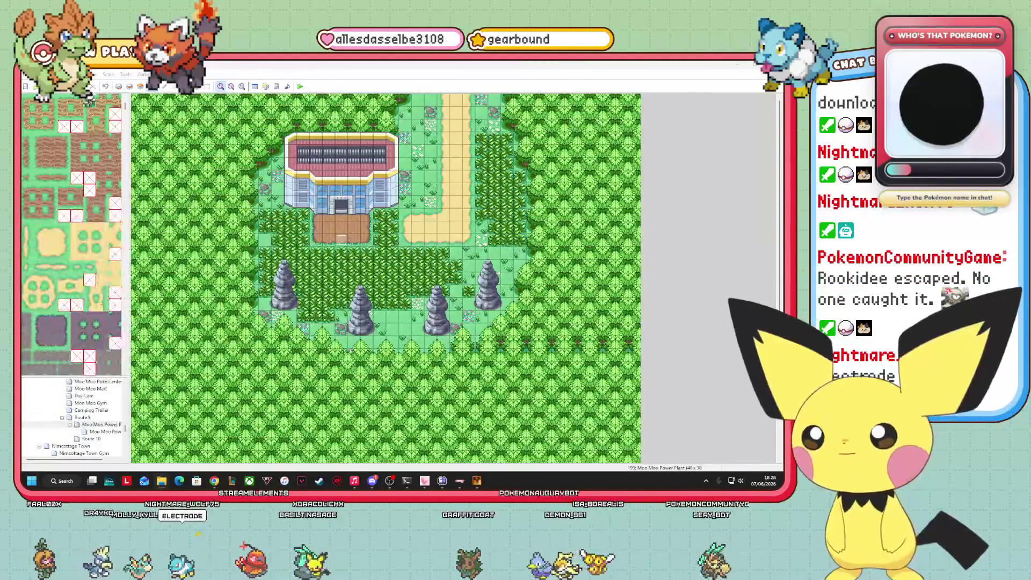
mouse_move(161, 481)
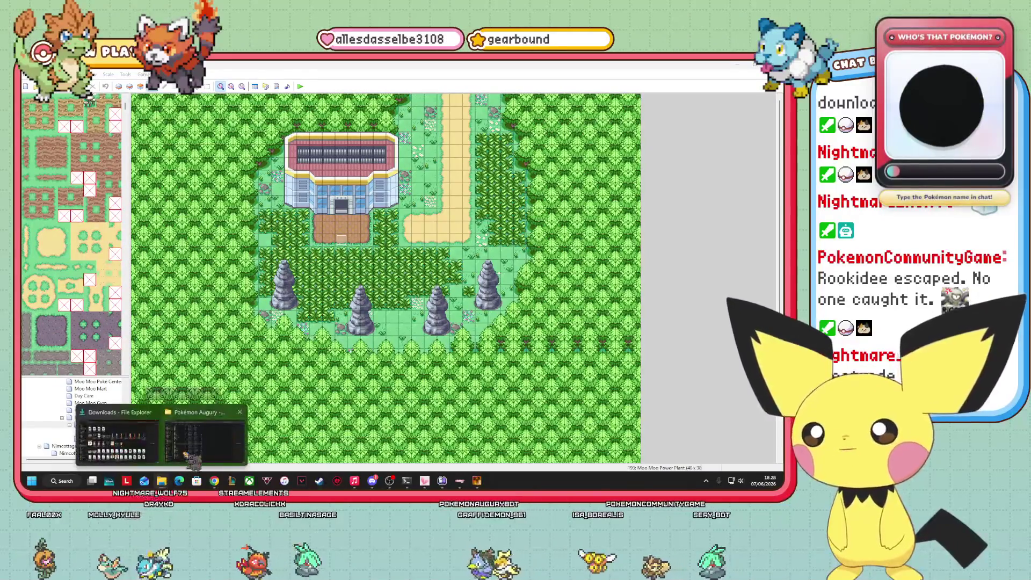
click(161, 432)
double_click(138, 131)
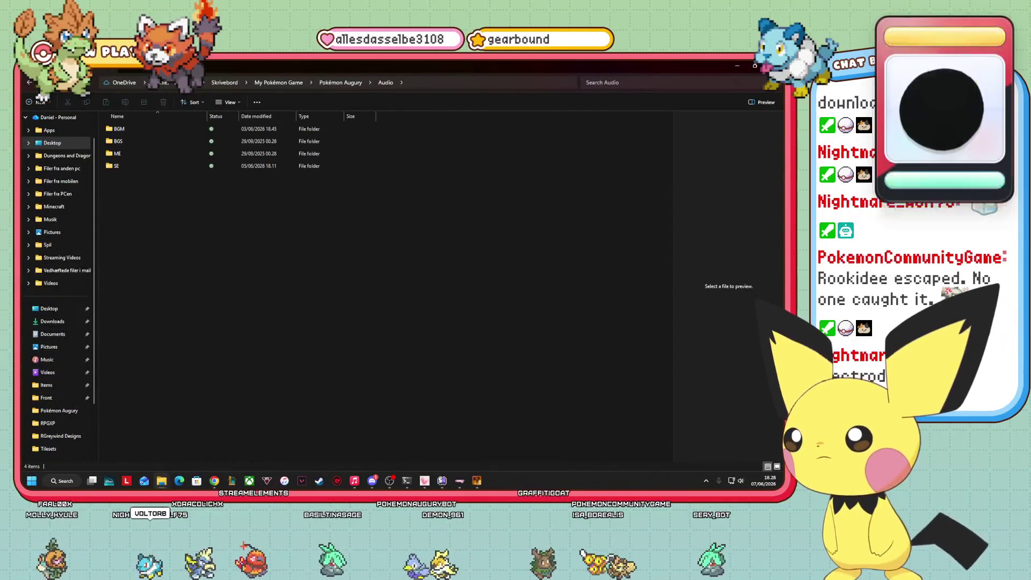
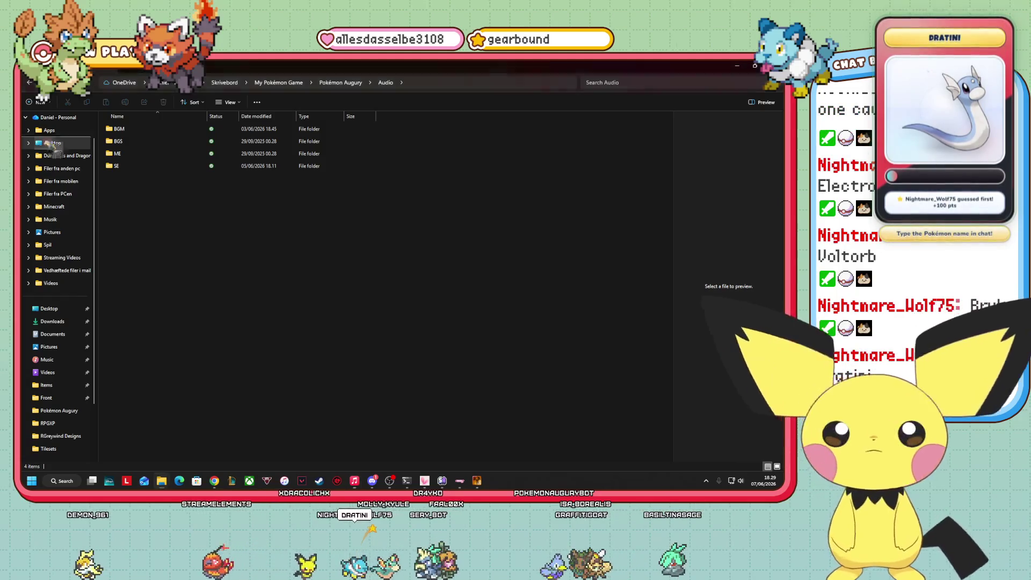
- Add the Danar Power Plant, Route 9 and Route 10 tracks to Audio > BGM
click(110, 167)
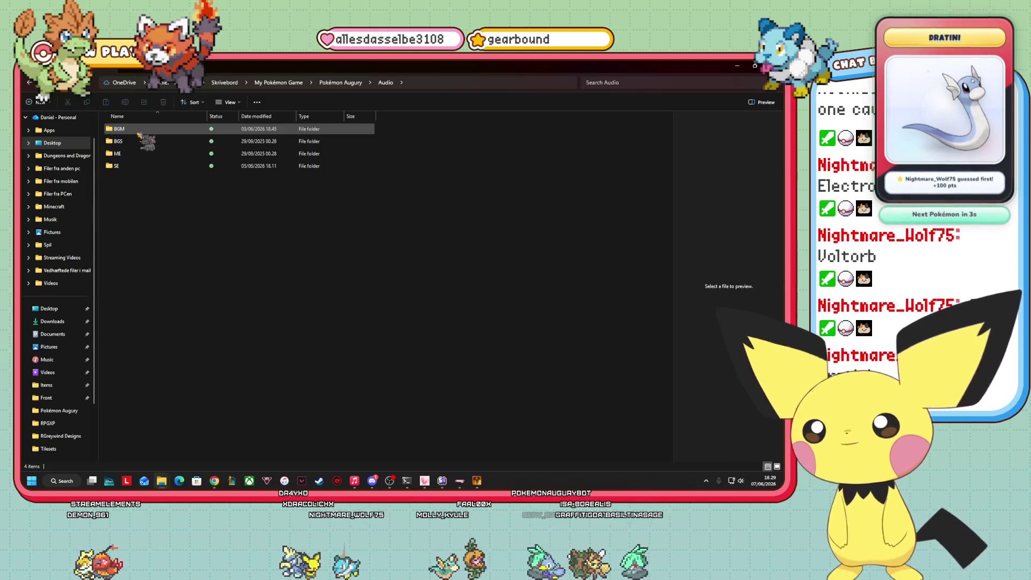
double_click(119, 129)
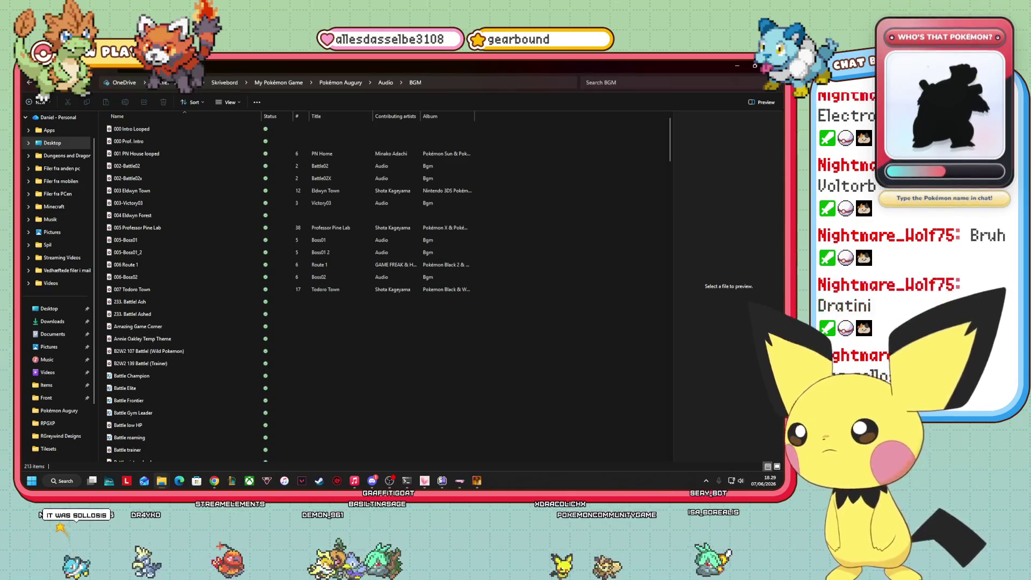
key(ctrl+v)
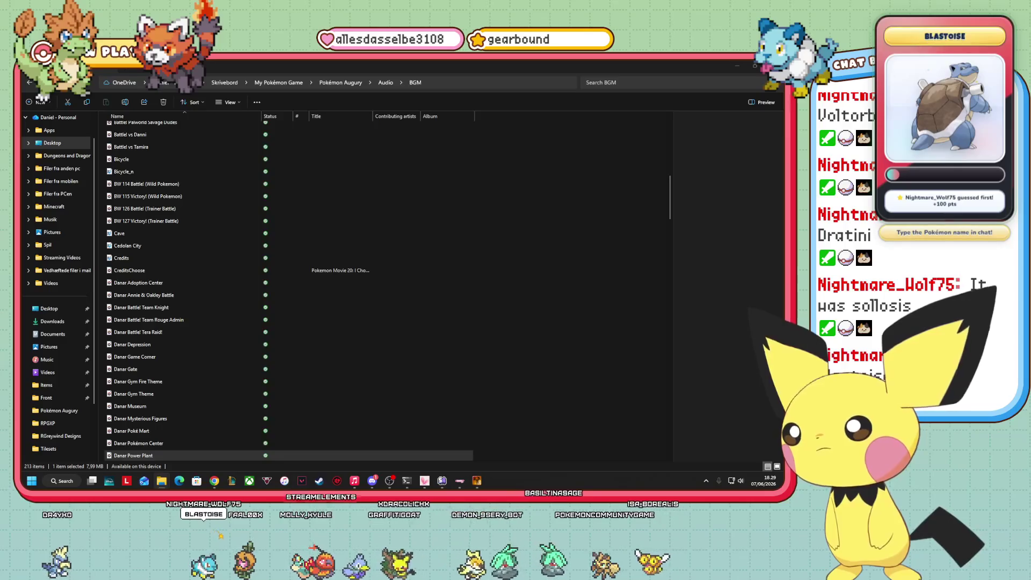
drag(59, 306, 437, 327)
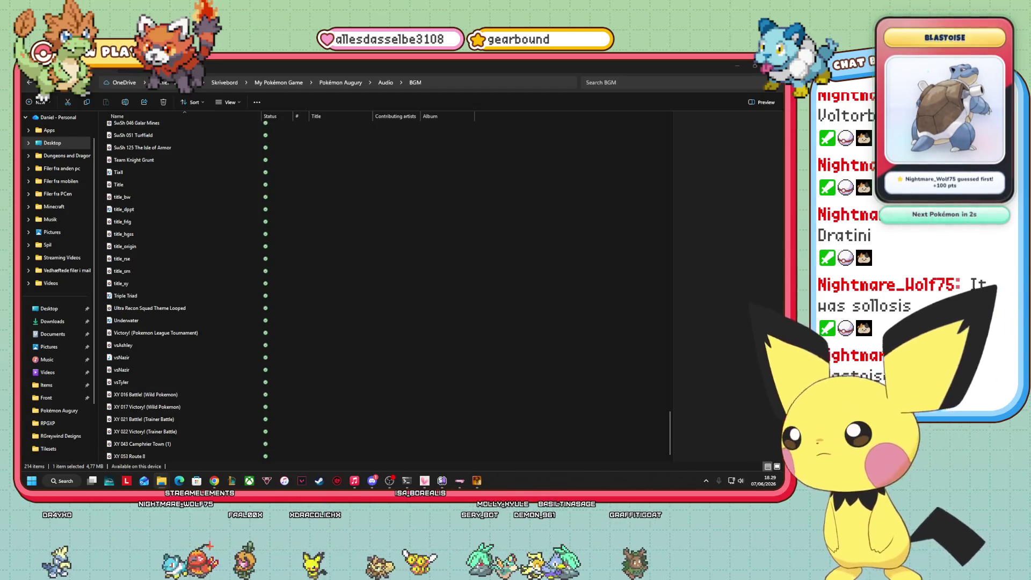
mouse_move(120, 250)
mouse_down()
mouse_move(471, 255)
mouse_move(474, 269)
mouse_up()
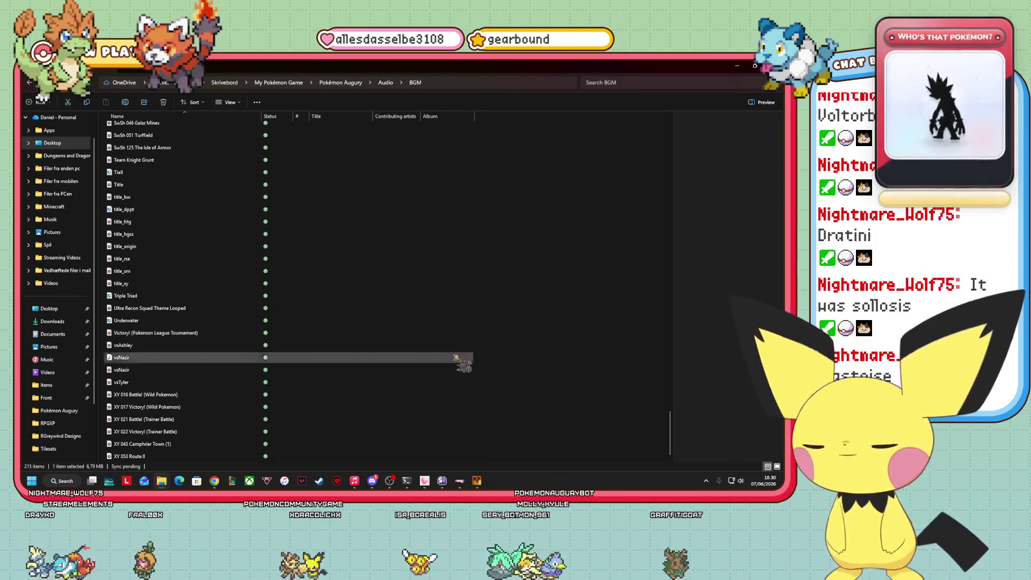
mouse_move(486, 485)
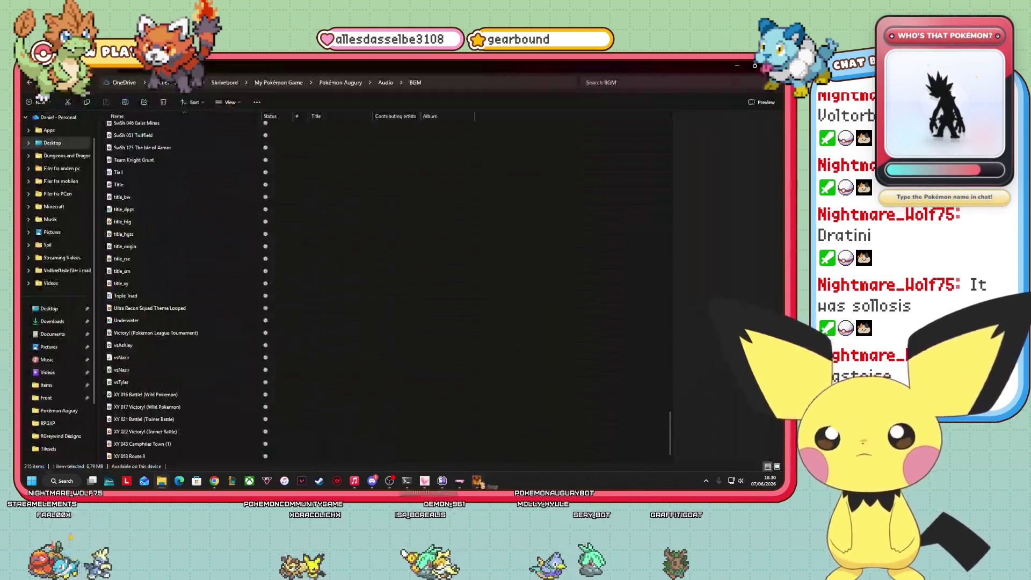
- Set the outdoor Moo Moo Power Plant map to auto-play the Danar Power Plant BGM
click(475, 441)
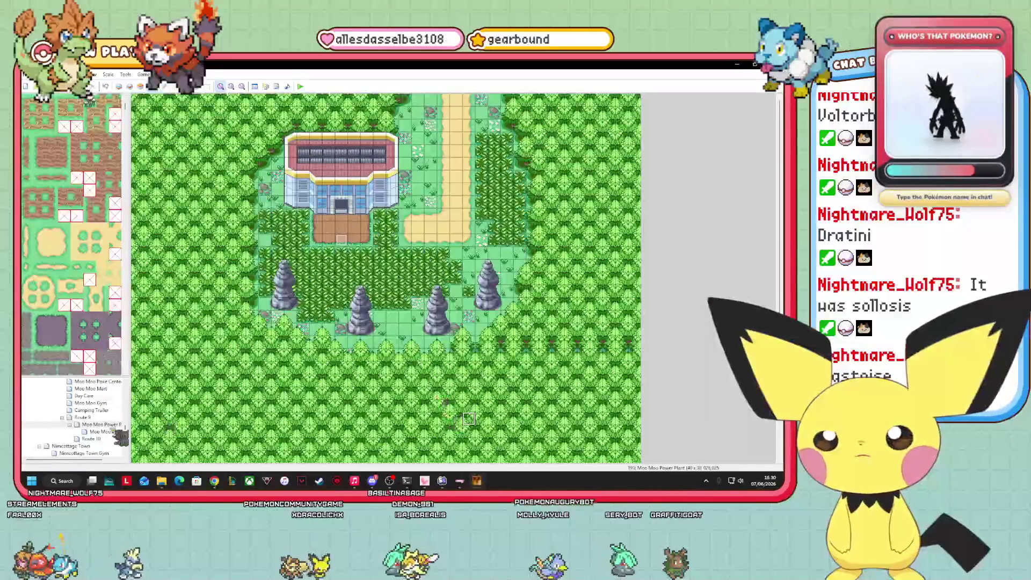
right_click(121, 433)
click(161, 365)
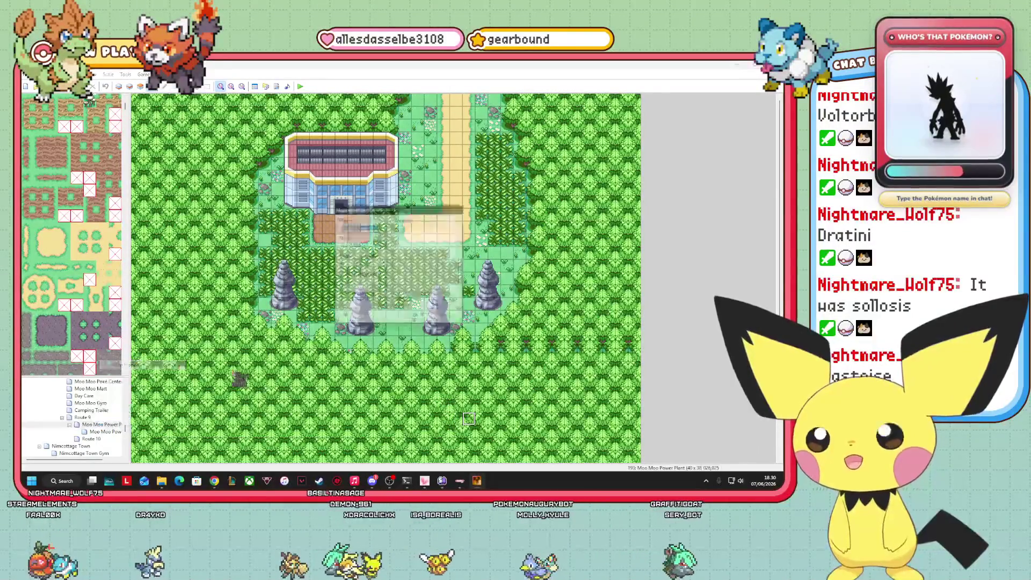
click(346, 276)
click(357, 285)
drag(411, 209, 410, 244)
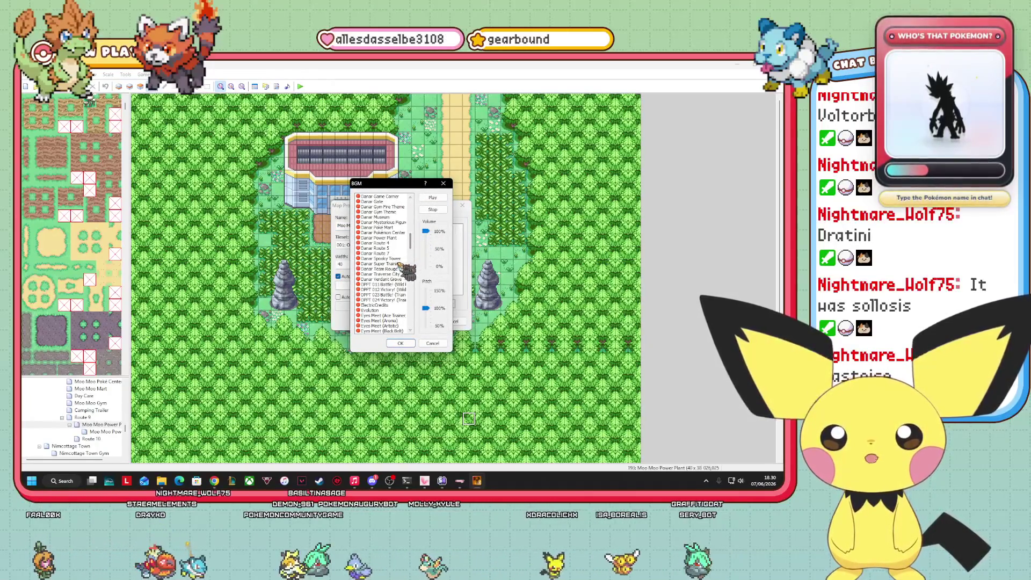
click(391, 238)
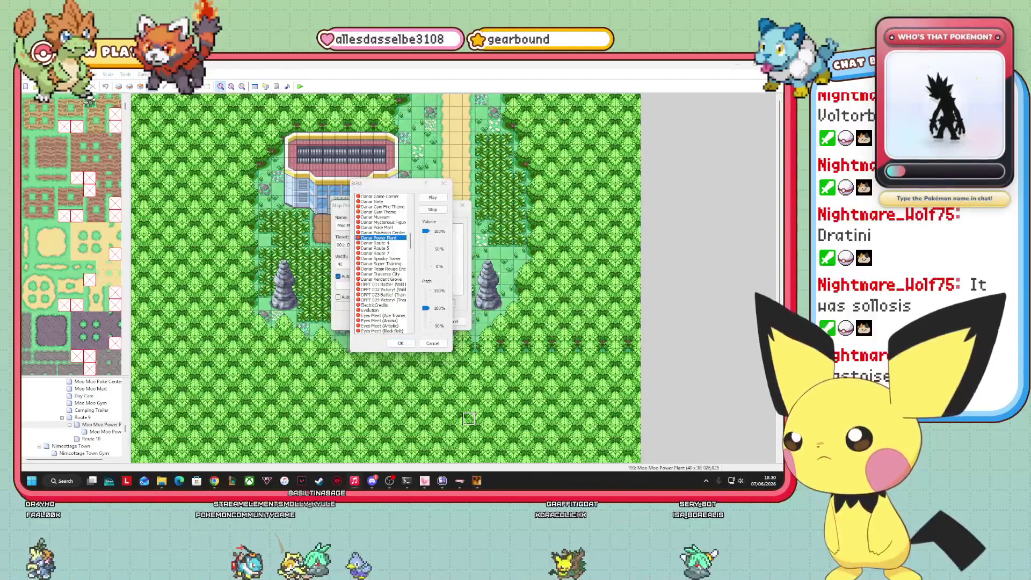
click(431, 198)
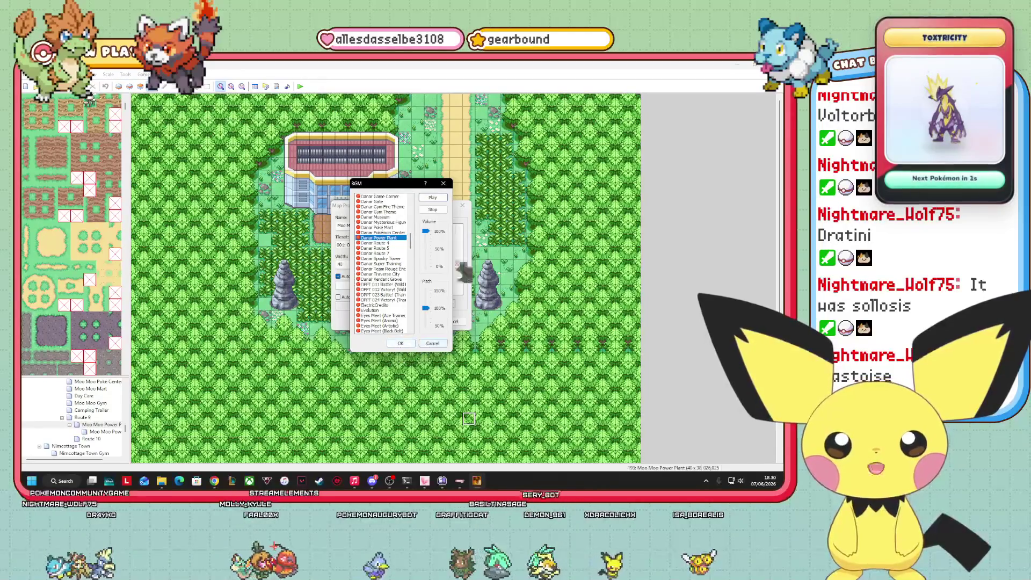
click(400, 343)
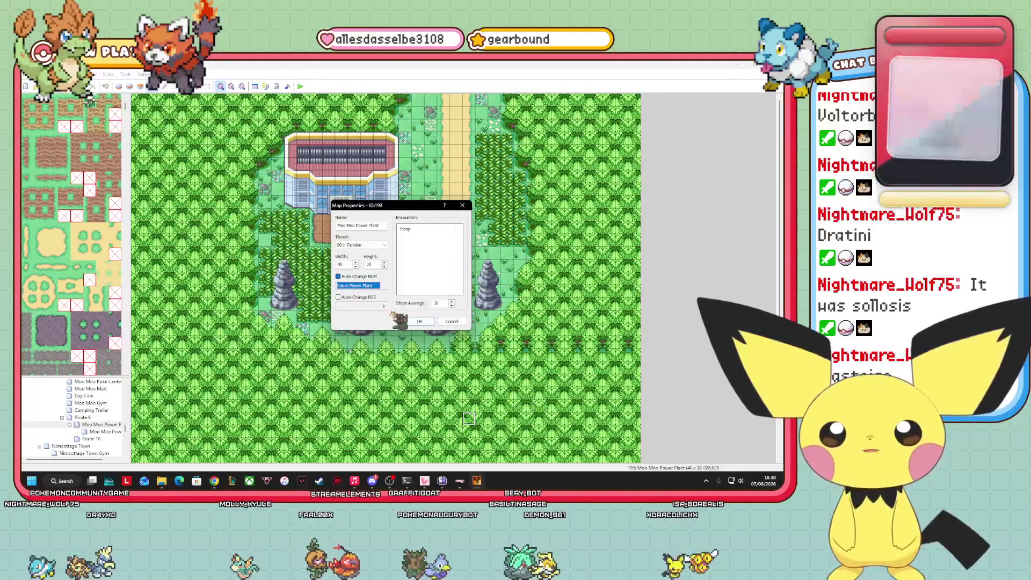
click(420, 321)
- Select the power plant's interior map and bring up its Map Properties
click(98, 433)
right_click(98, 432)
click(124, 424)
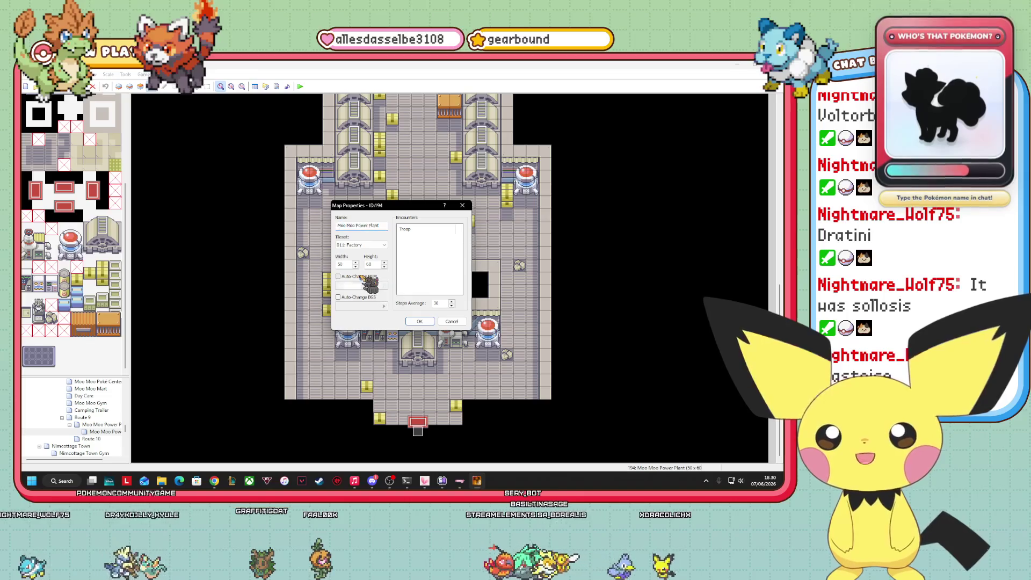
- Set the interior power plant map to auto-play the Danar Power Plant BGM
click(338, 276)
click(376, 285)
scroll(405, 309, down, 20)
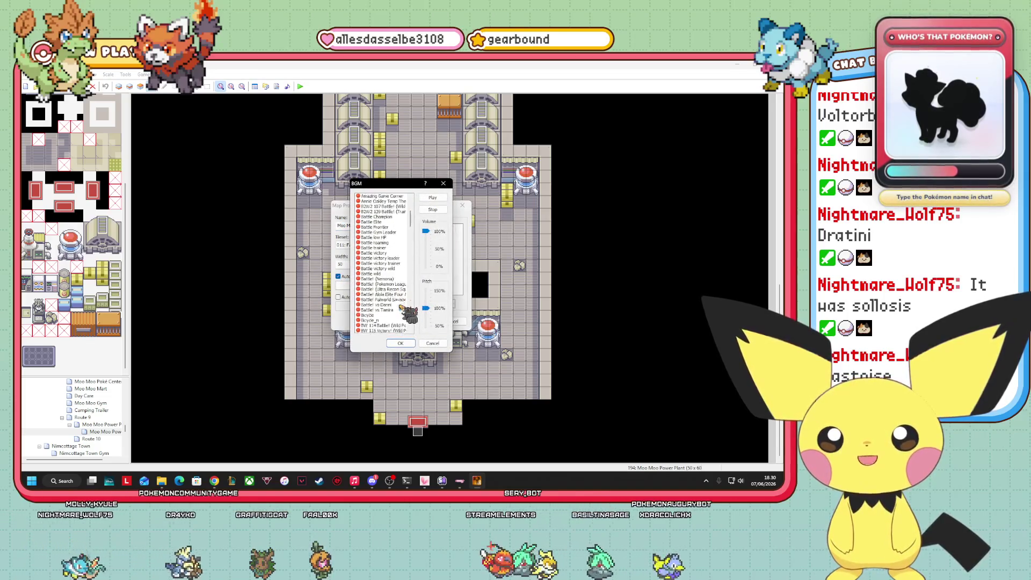
scroll(401, 311, up, 8)
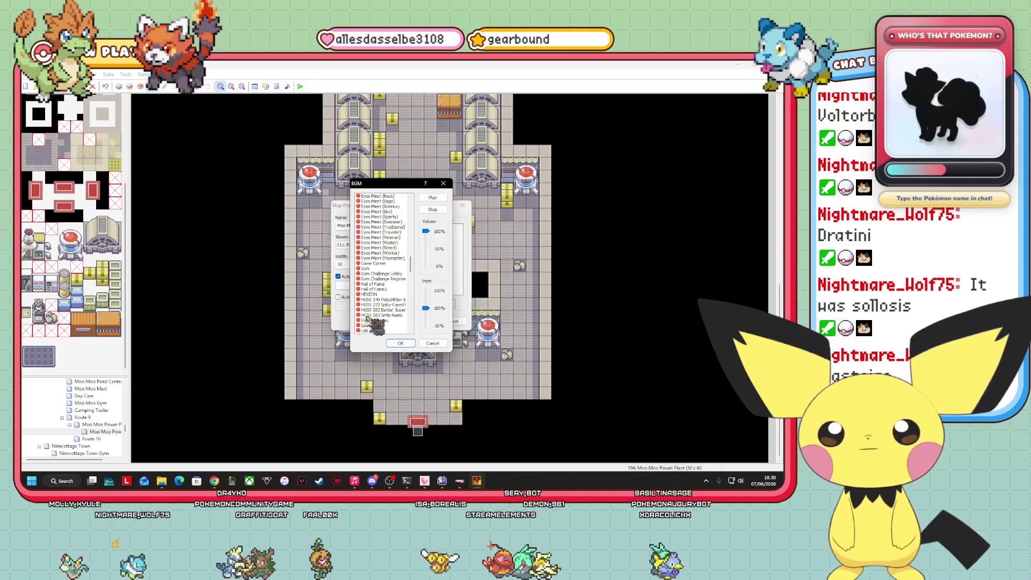
scroll(387, 278, up, 5)
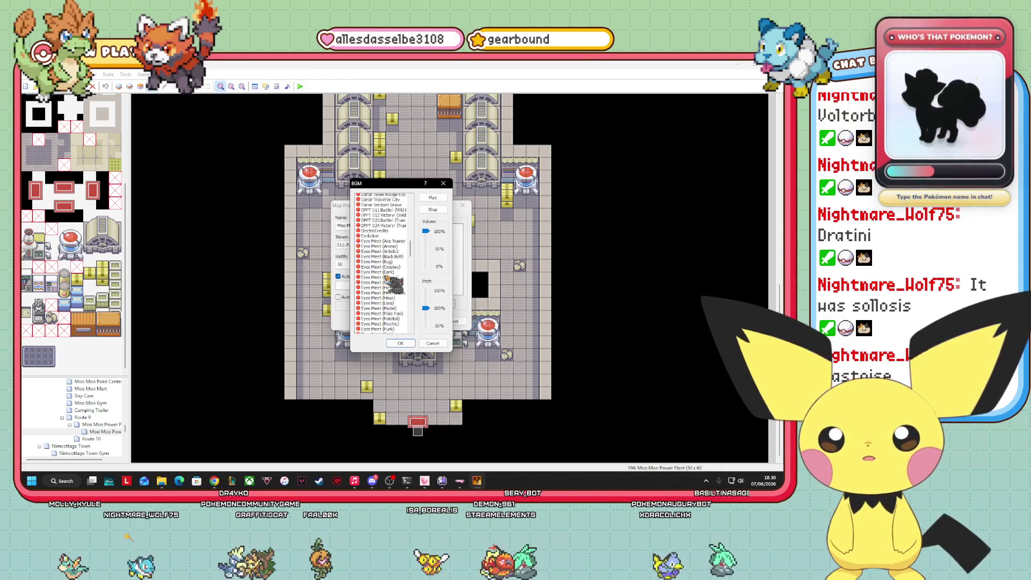
scroll(407, 287, up, 2)
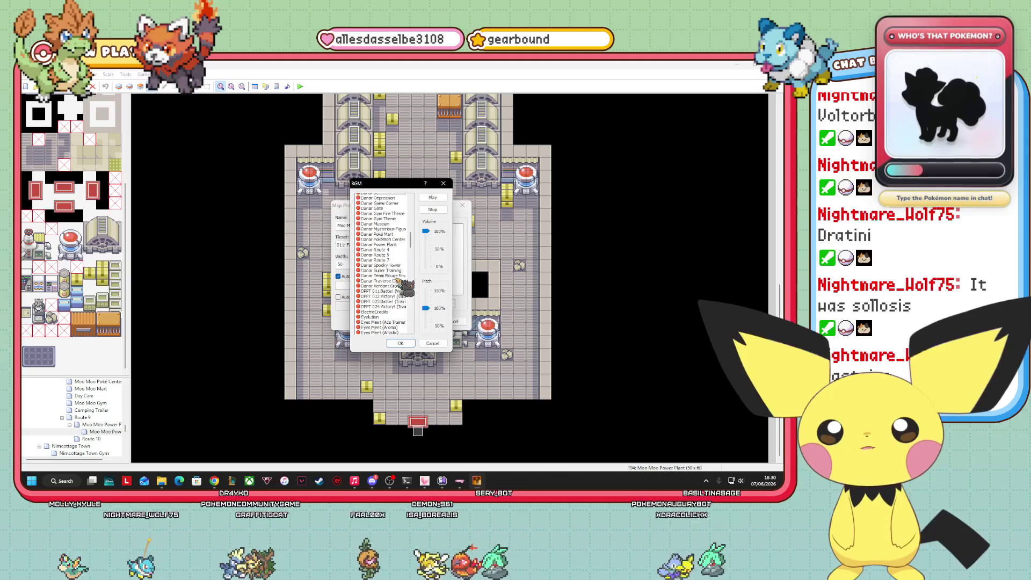
click(376, 248)
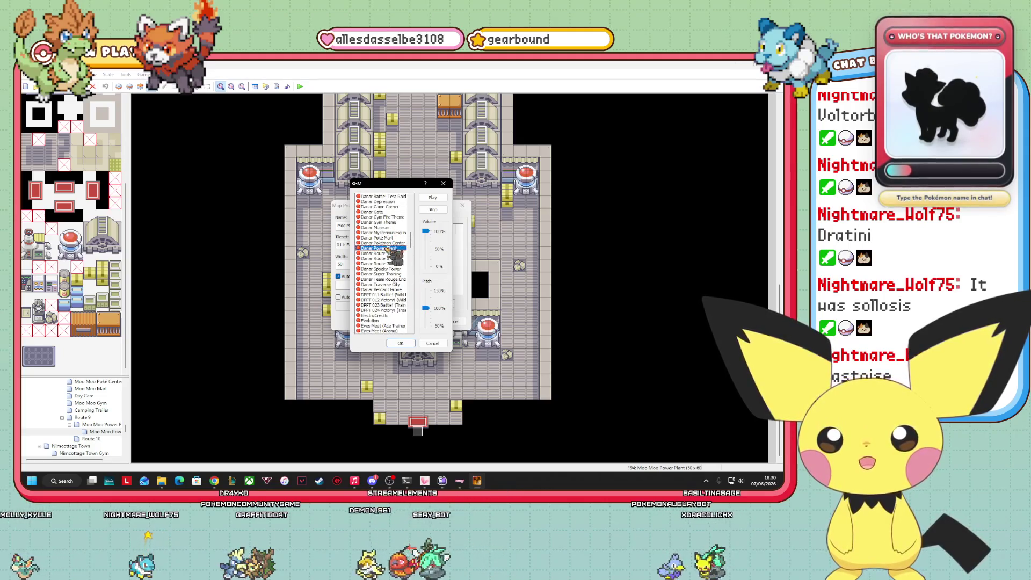
click(399, 343)
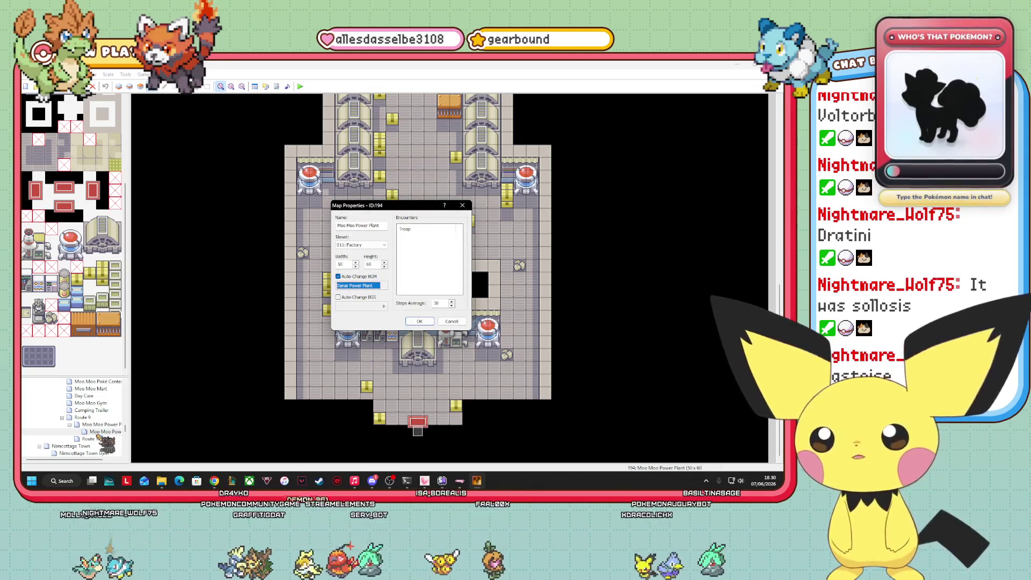
key(Return)
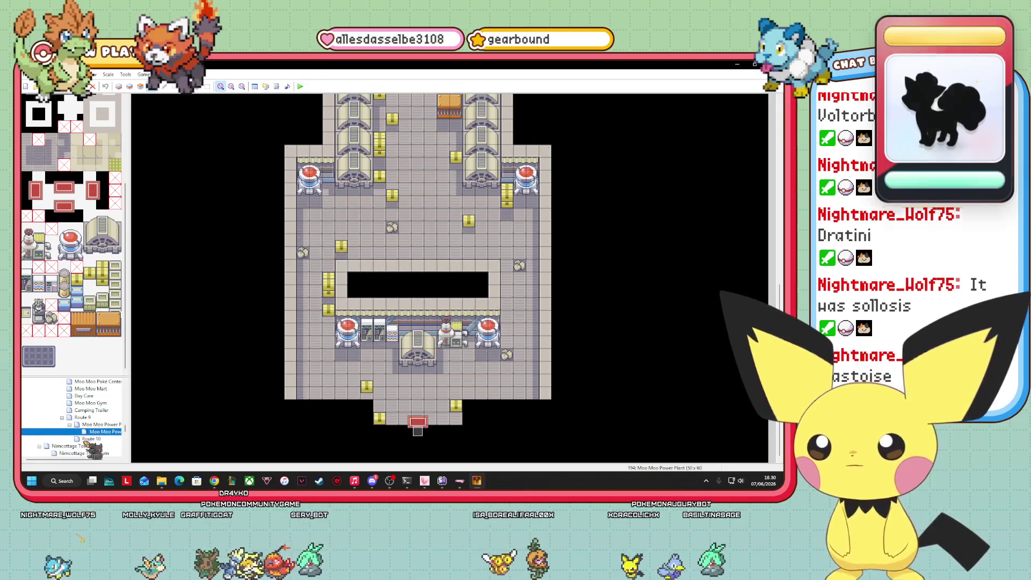
- Show the Route 10 map, then bring up the Route 9 map's context menu
click(92, 438)
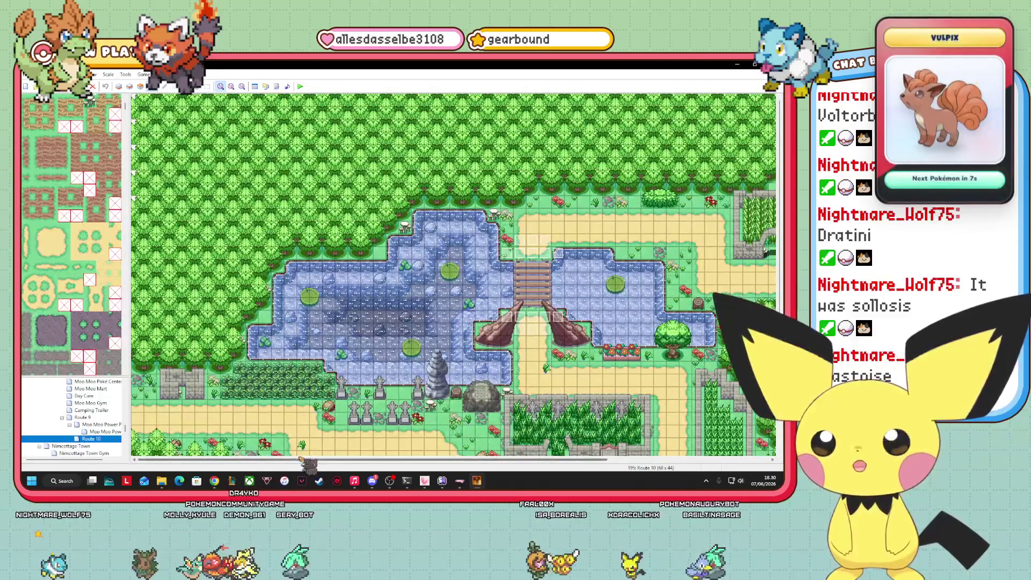
click(294, 325)
scroll(295, 326, down, 3)
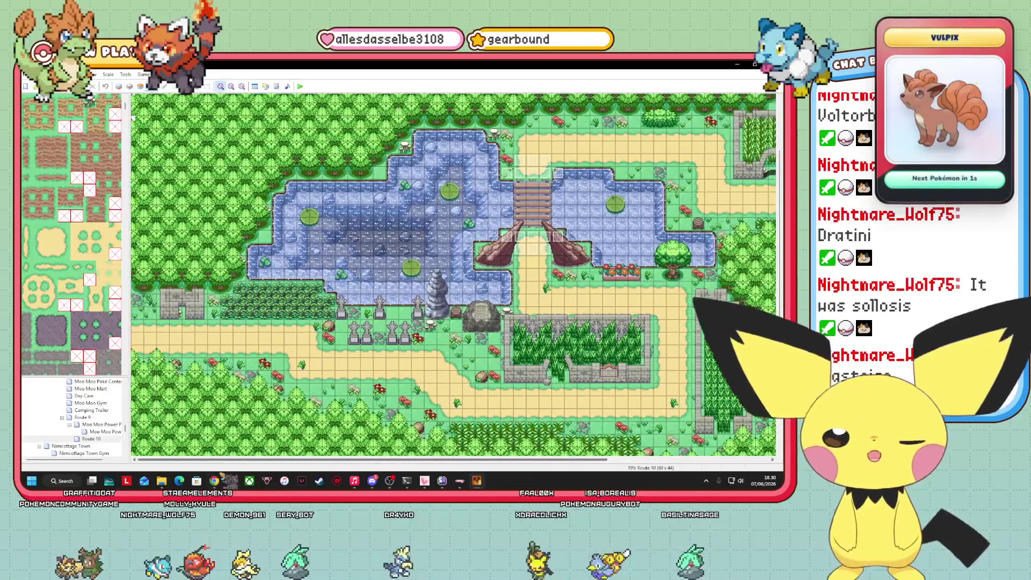
right_click(84, 417)
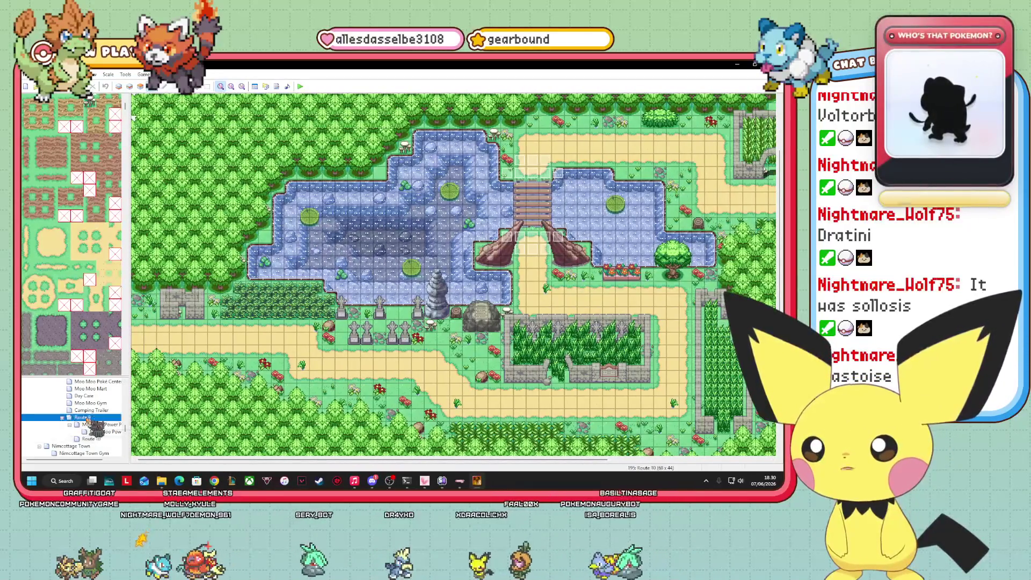
- Make Route 9 auto-play the Route 9 track at about 50% volume
click(137, 357)
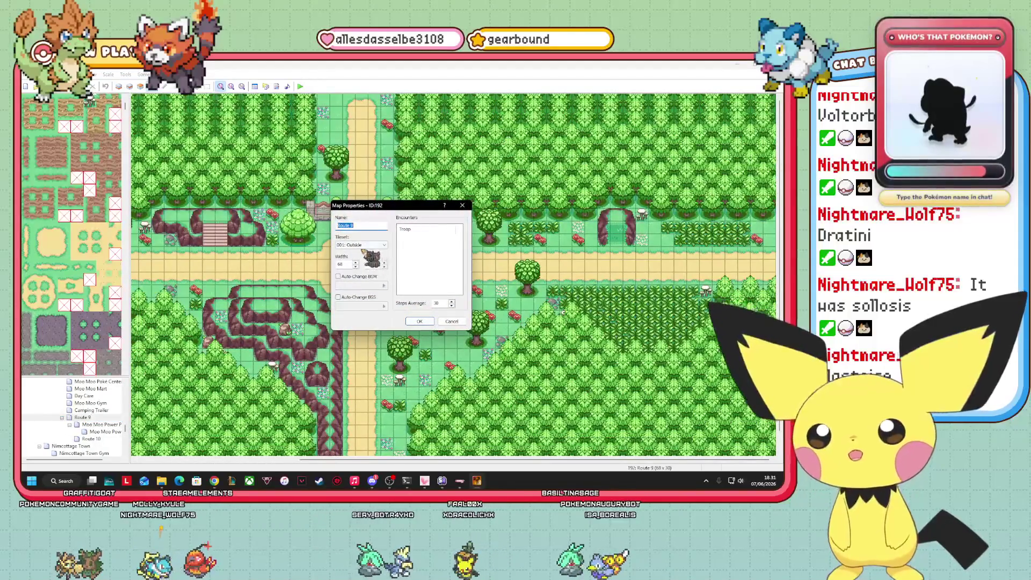
click(338, 276)
click(383, 285)
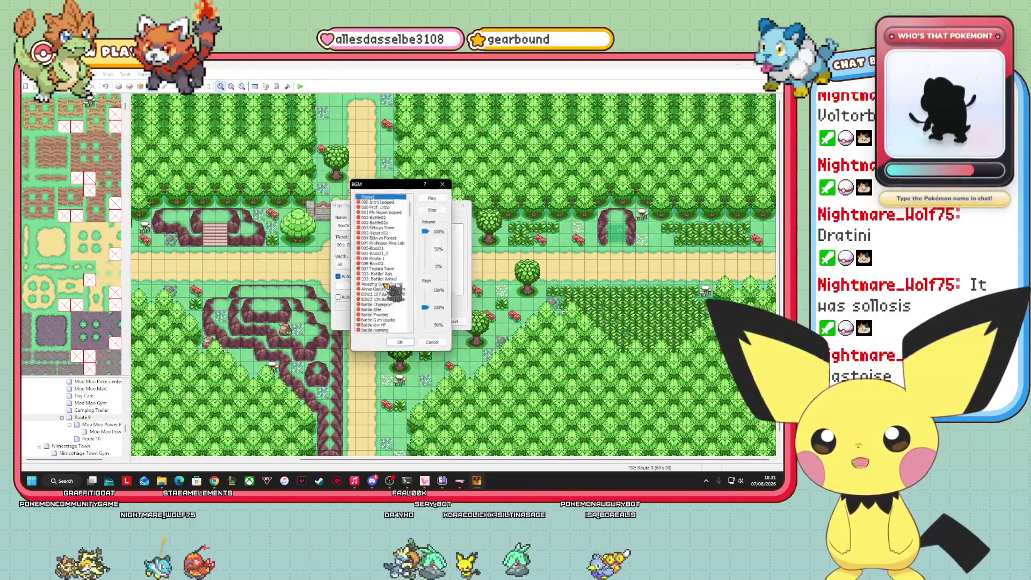
mouse_move(415, 214)
mouse_down()
mouse_move(407, 322)
mouse_move(412, 295)
mouse_move(402, 312)
mouse_move(406, 305)
mouse_up()
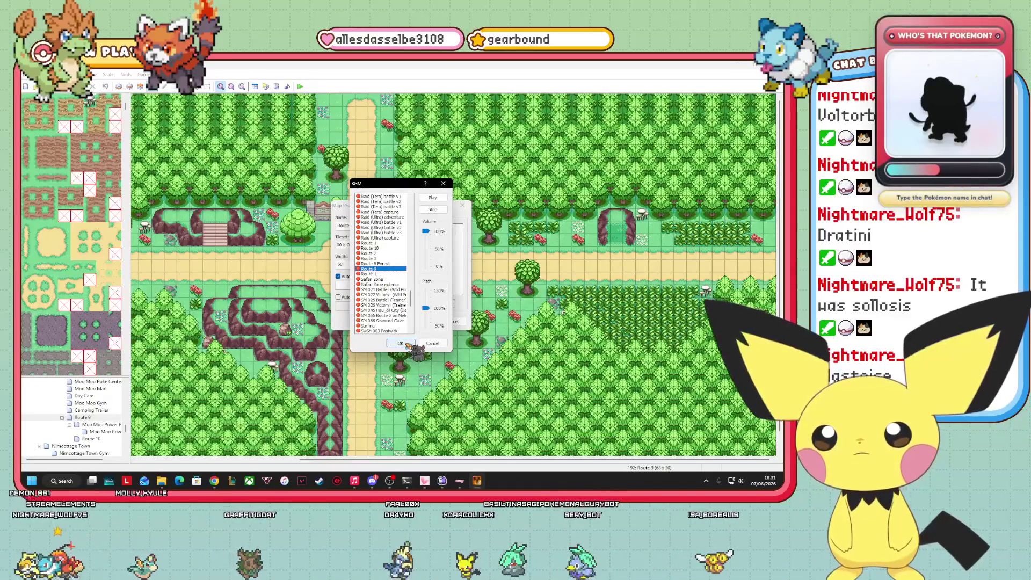
click(407, 344)
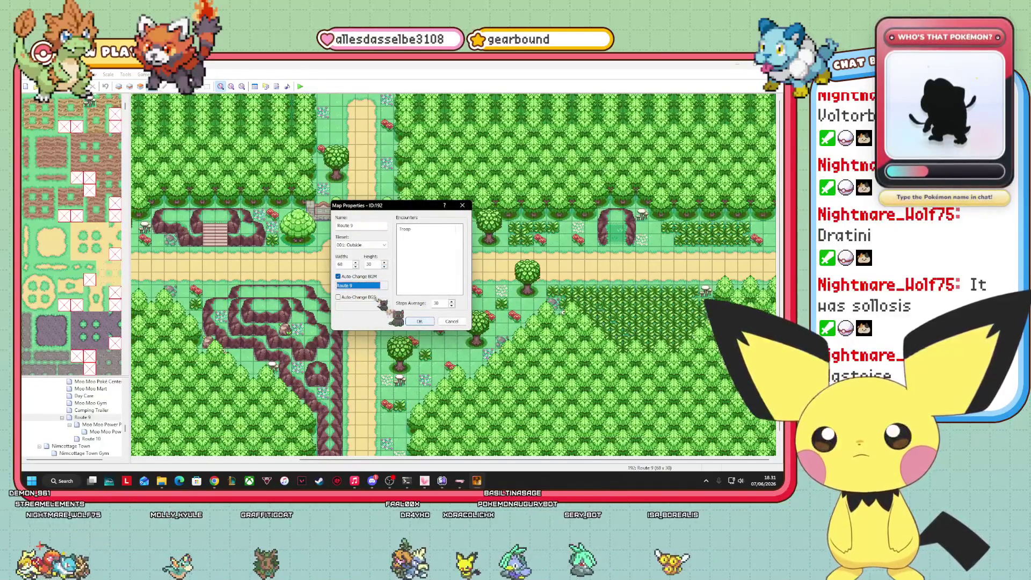
click(358, 285)
mouse_move(428, 234)
mouse_down()
mouse_move(429, 253)
mouse_move(429, 232)
mouse_up()
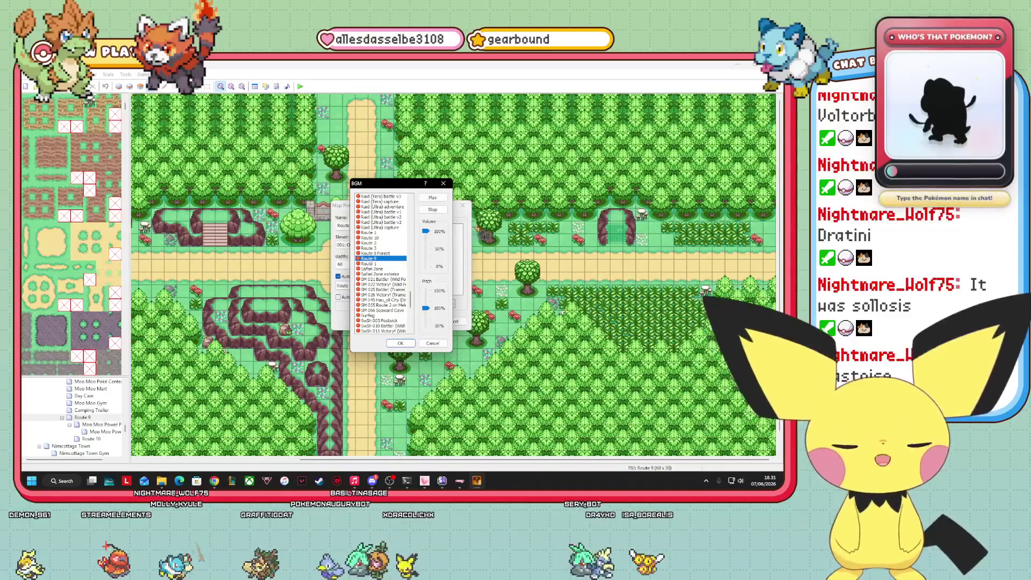
click(432, 209)
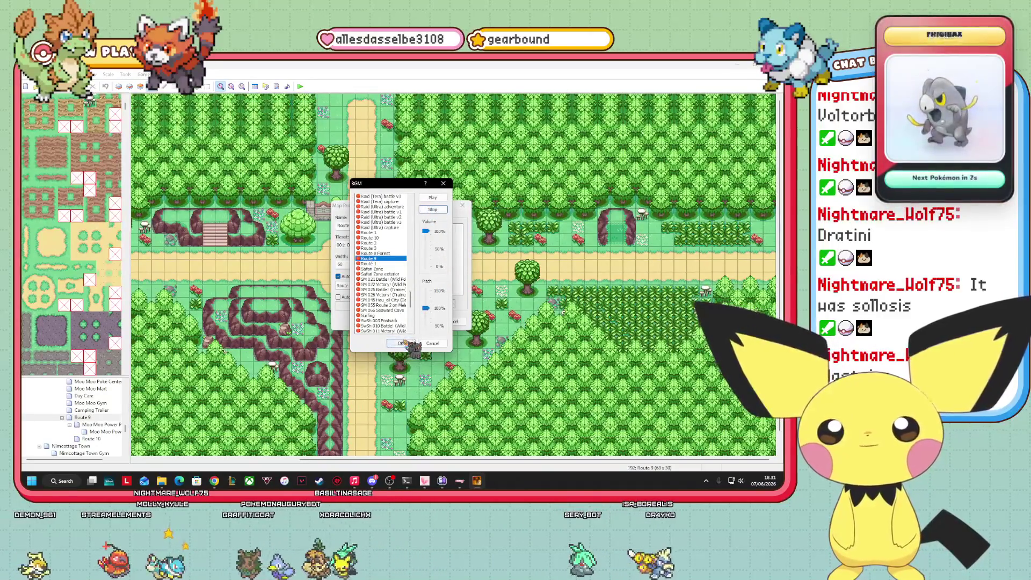
click(400, 344)
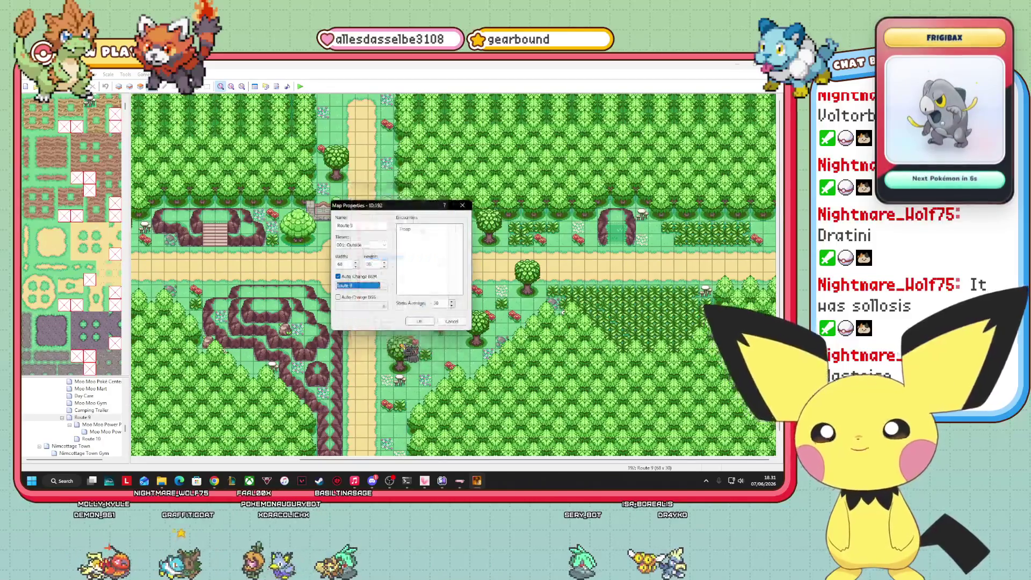
click(418, 321)
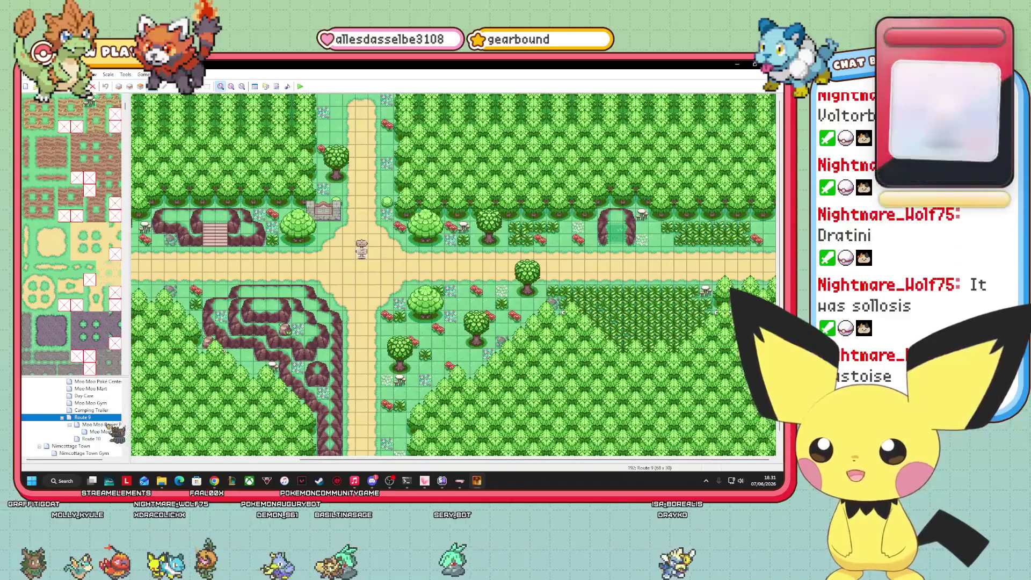
click(93, 439)
- Assign the Route 10 track as Route 10's background music and launch a playtest
right_click(110, 440)
click(134, 377)
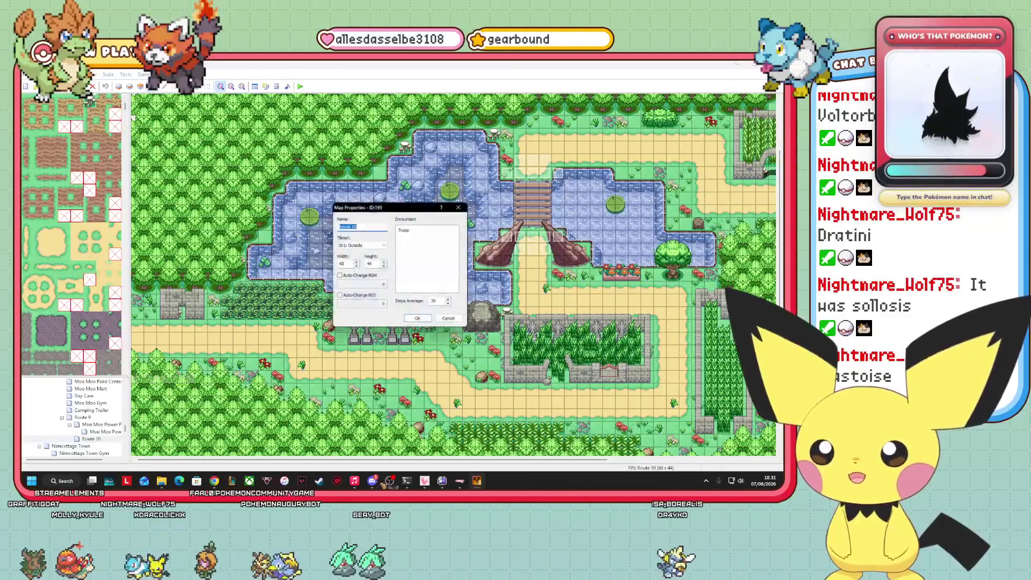
click(386, 285)
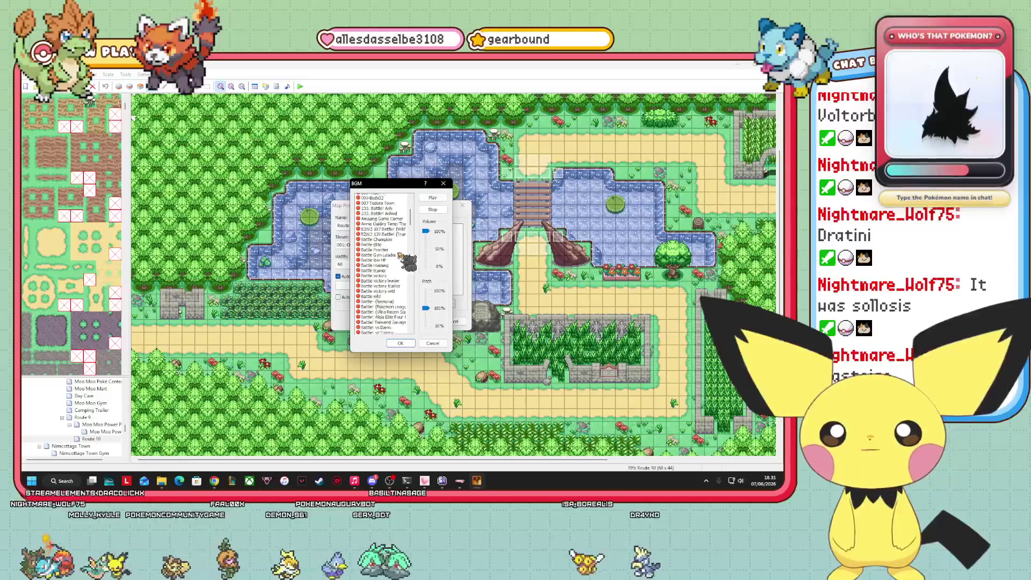
scroll(398, 288, down, 15)
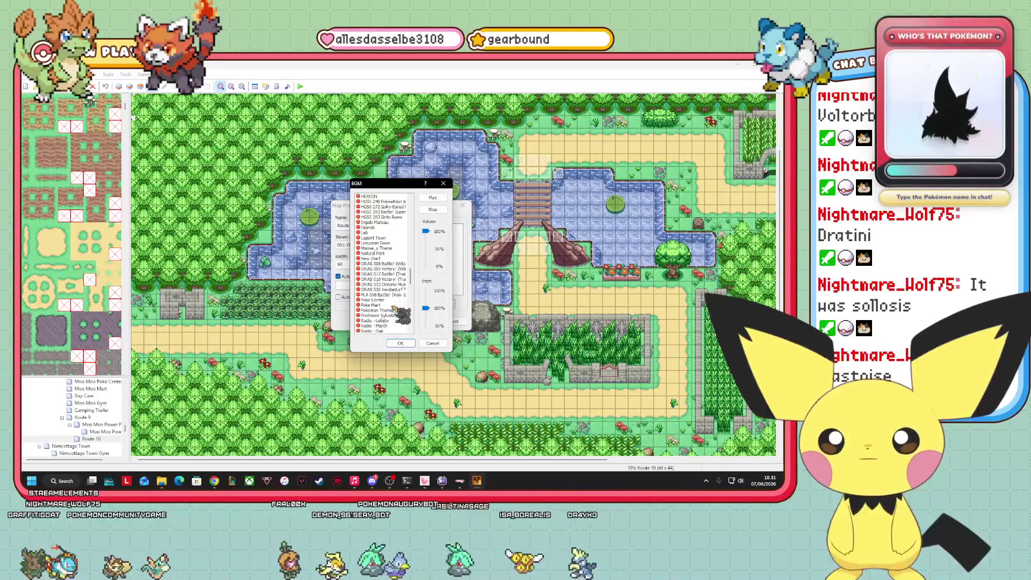
scroll(400, 310, down, 9)
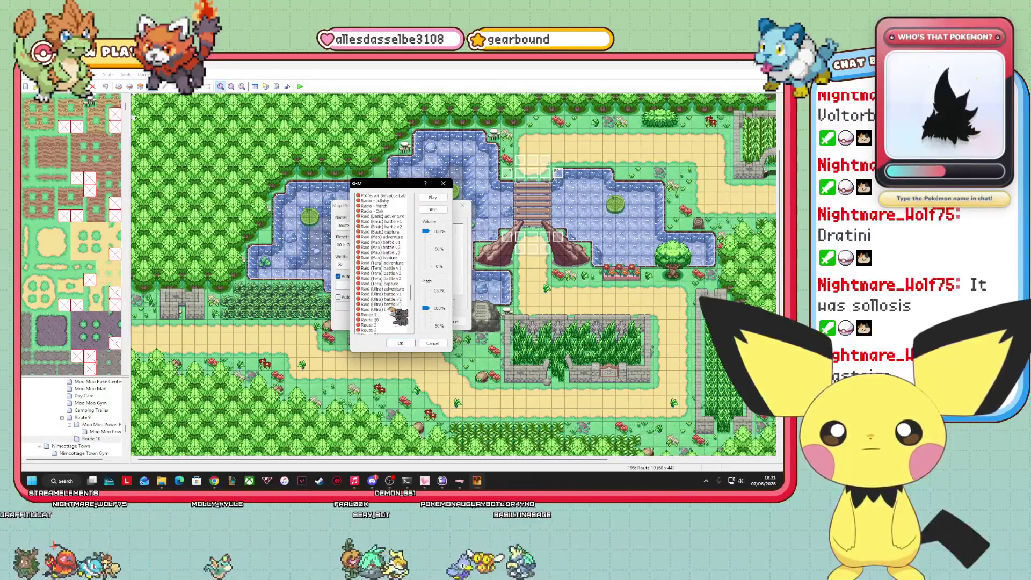
click(382, 300)
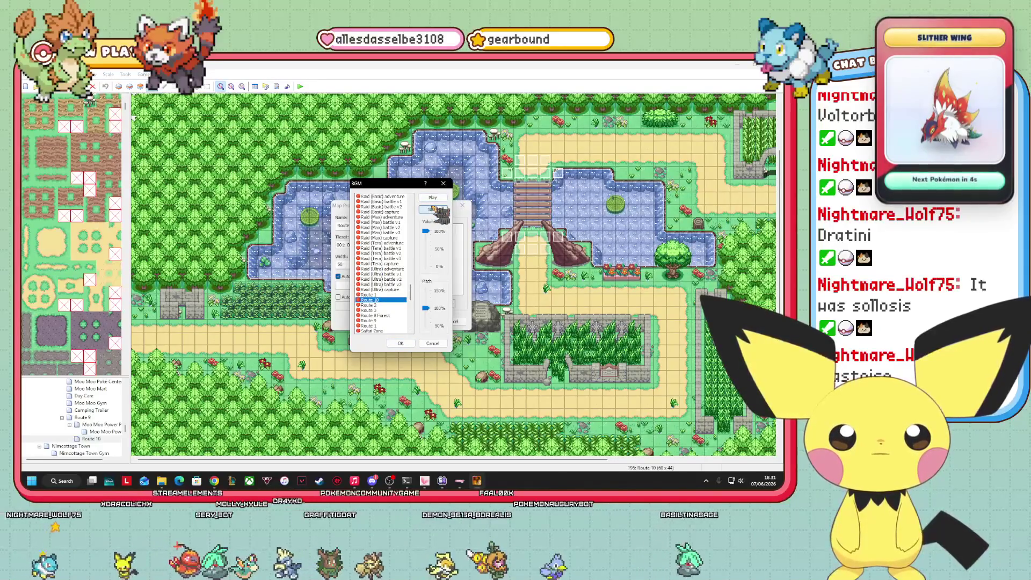
click(400, 342)
click(420, 322)
mouse_move(465, 460)
mouse_down()
mouse_move(626, 459)
mouse_move(463, 460)
mouse_up()
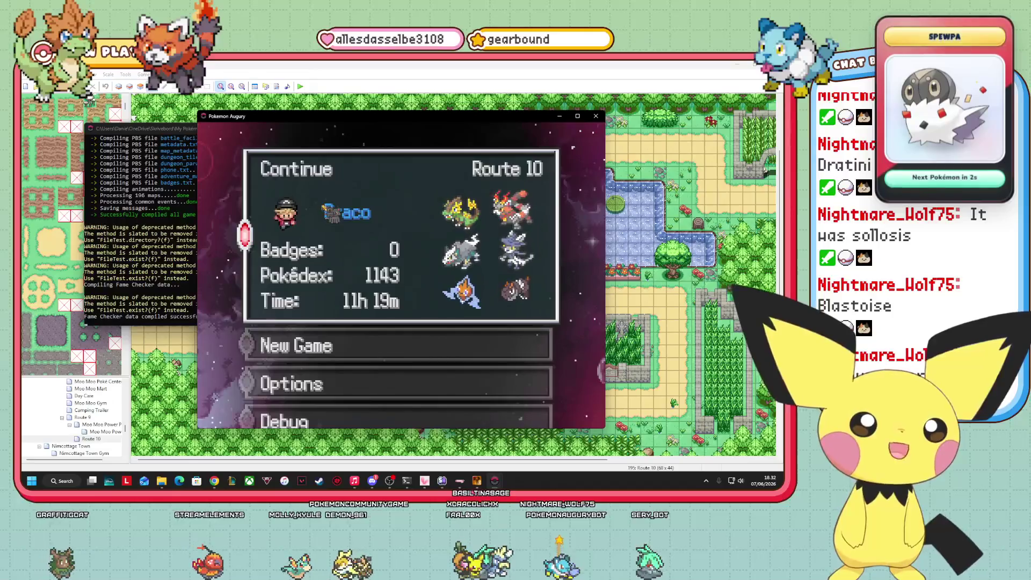
- Continue the Route 10 save and walk past the enclosure and graves into Route 9
click(331, 213)
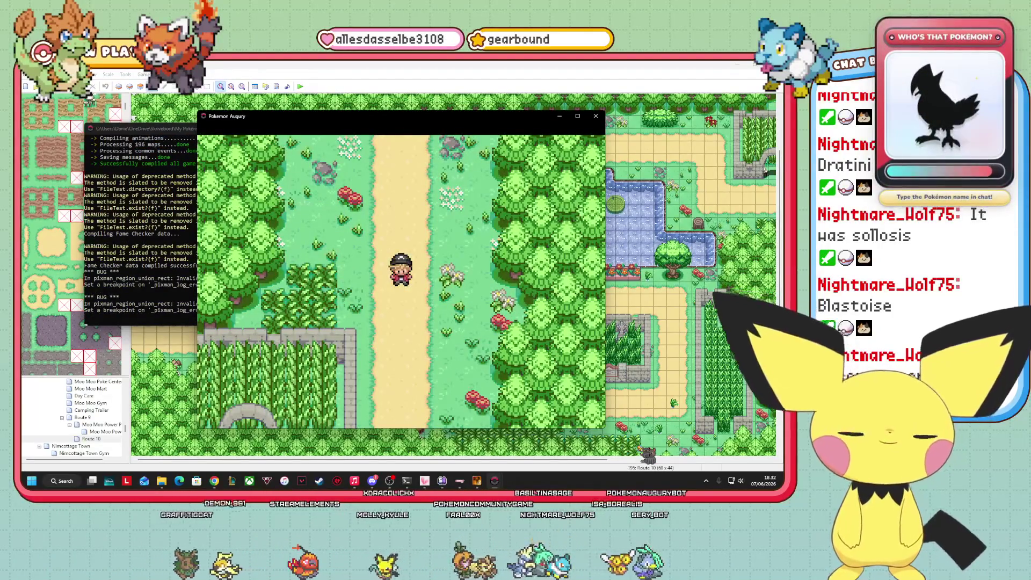
key(Down)
key(Left)
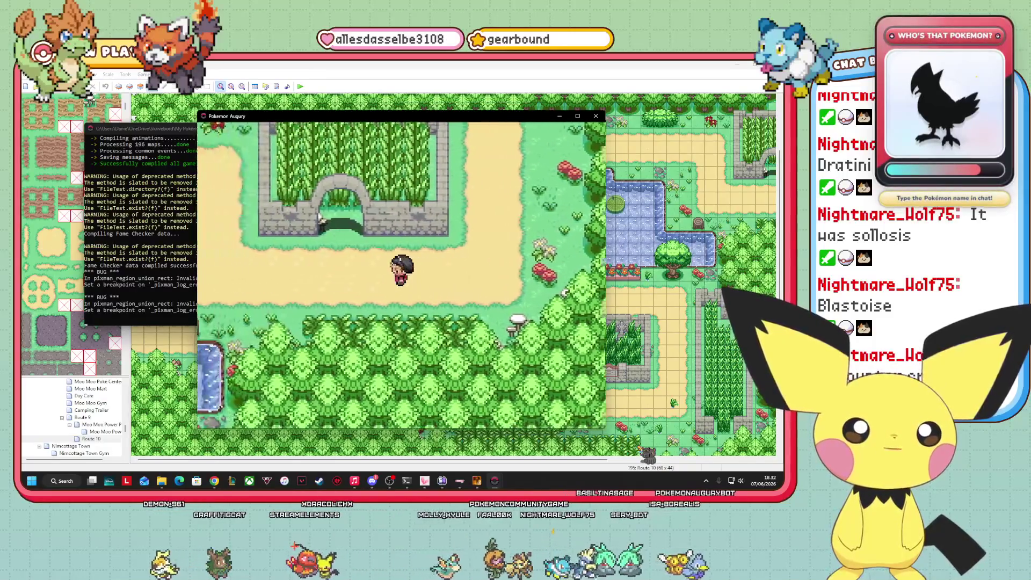
key(Left)
key(Up)
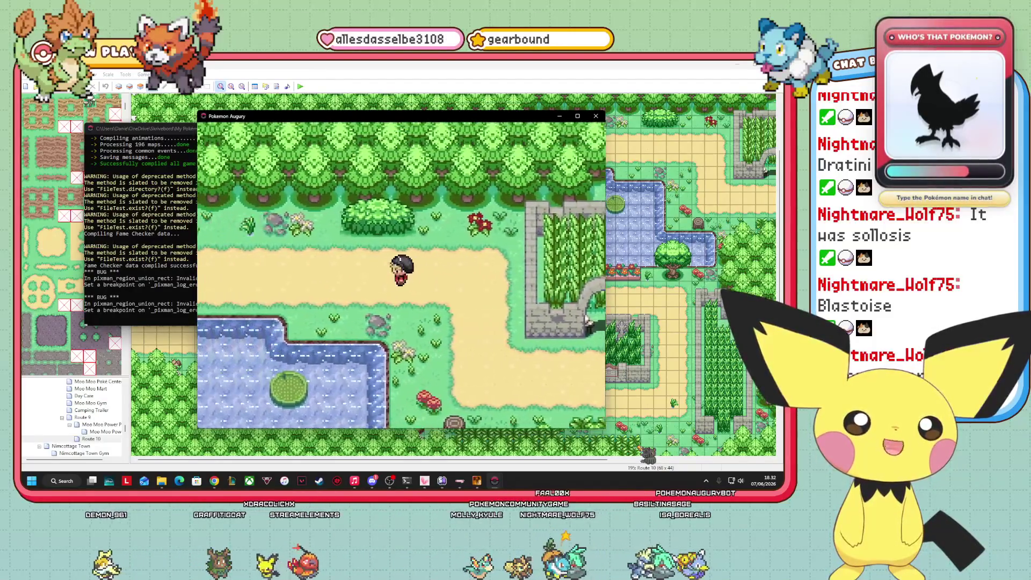
key(Left)
key(Down)
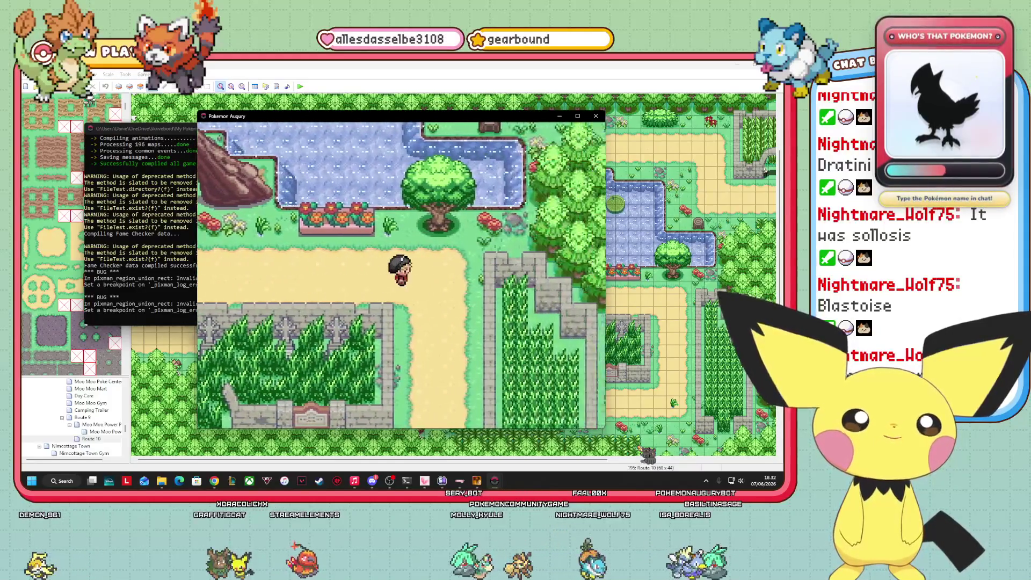
key(Down)
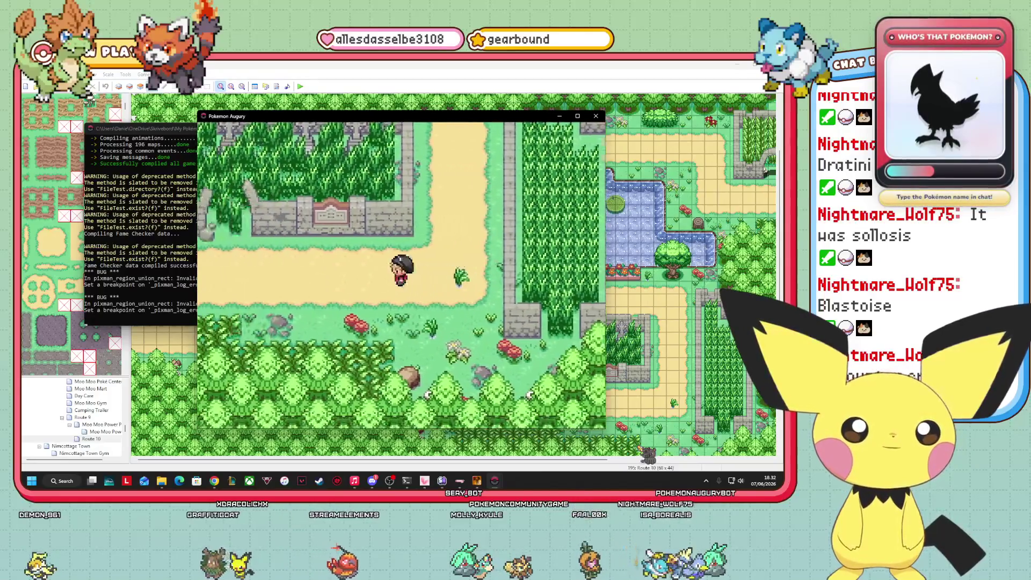
key(Left)
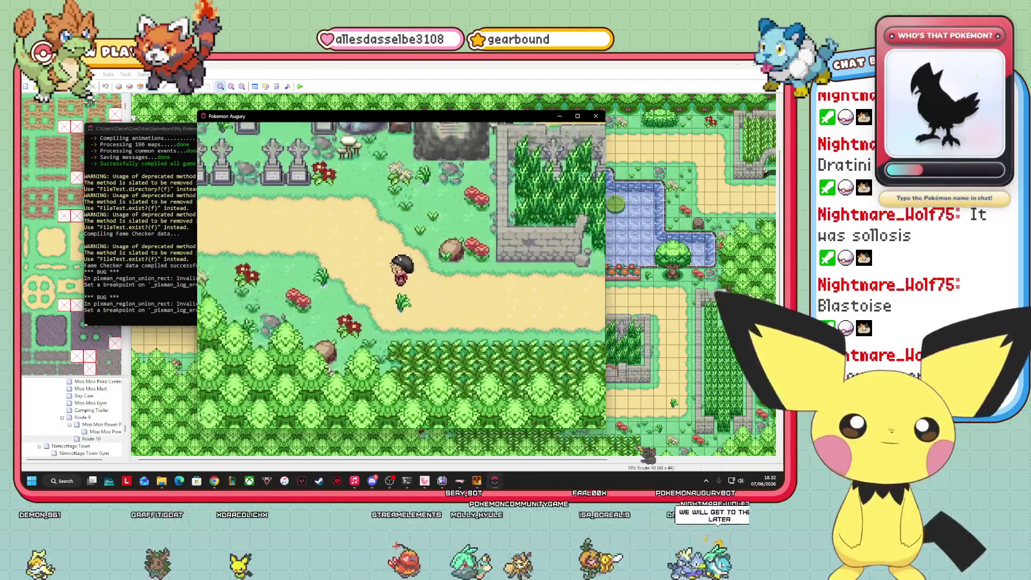
key(Left)
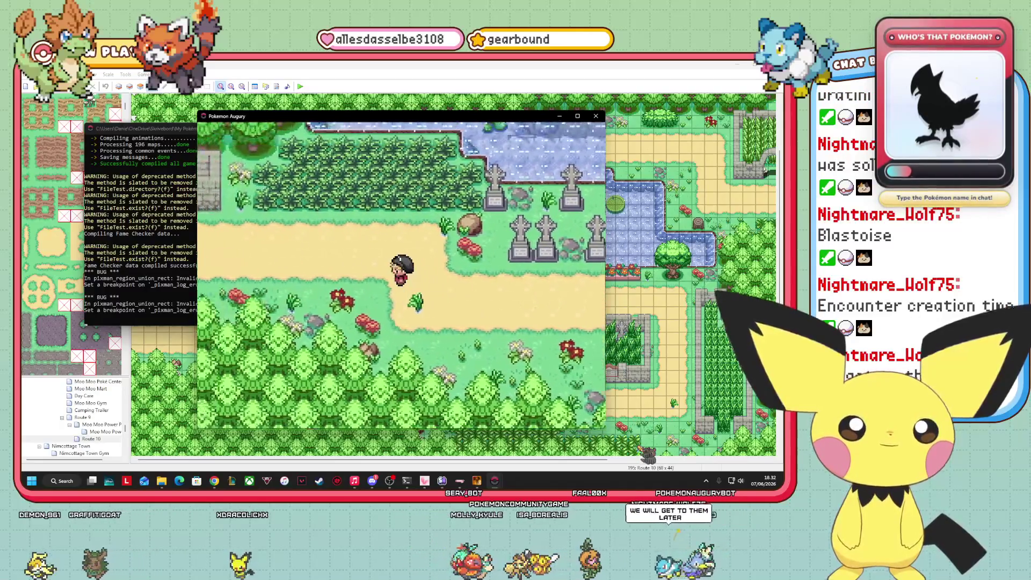
key(Right)
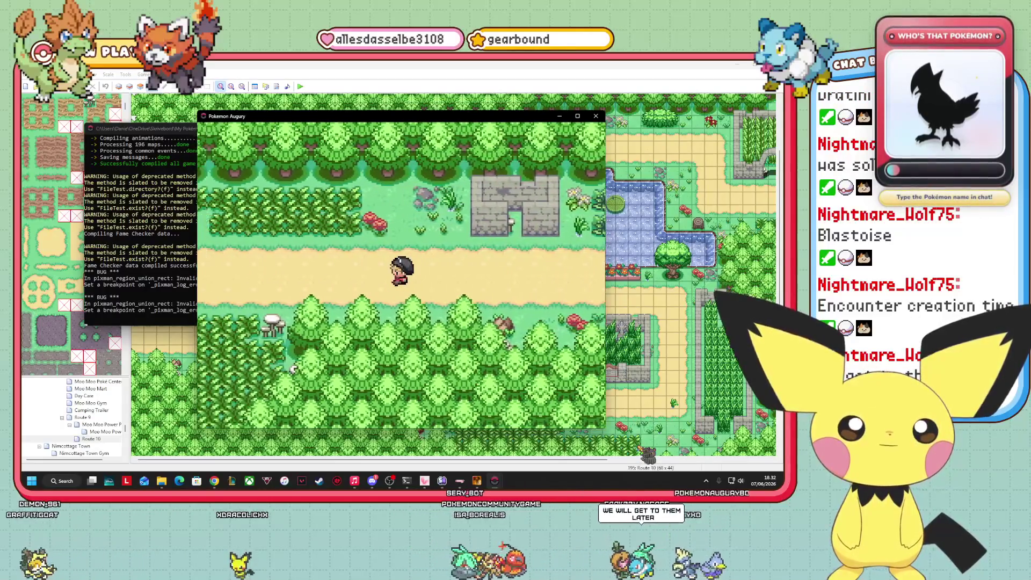
key(Right)
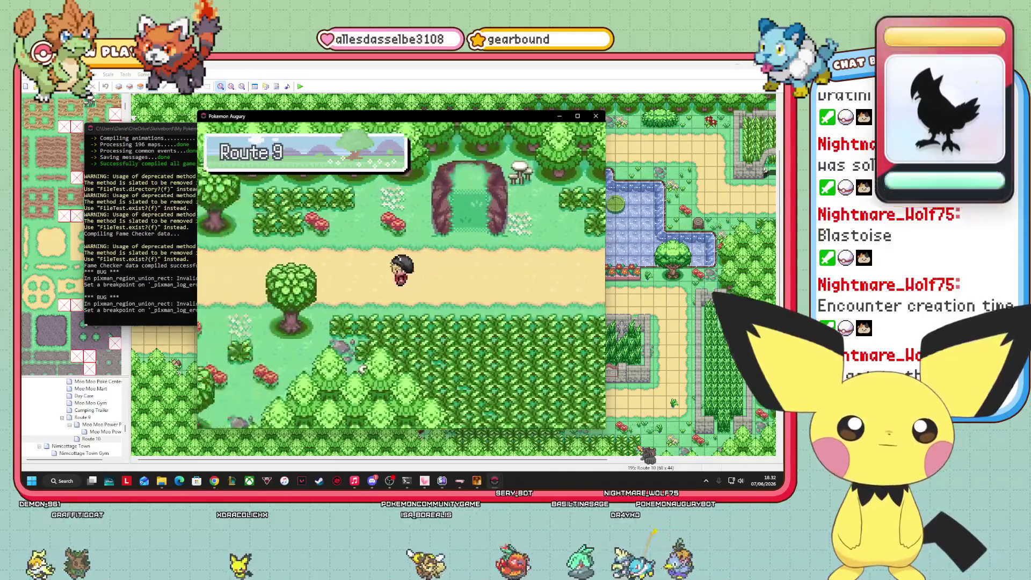
- Walk past the Route 9 signpost and around Moo Moo Town toward the greenhouse
key(Left)
key(Up)
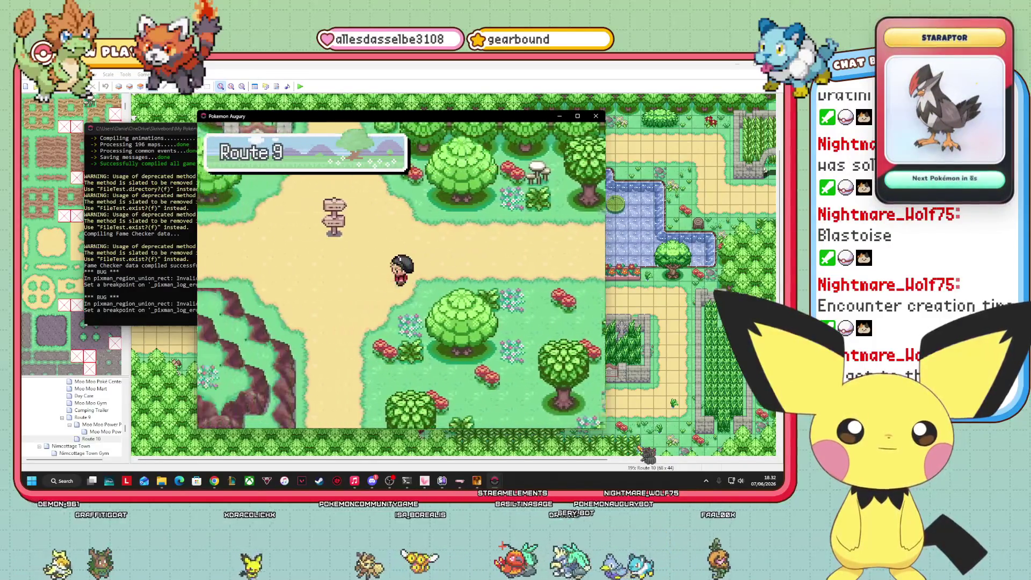
key(Left)
key(Left)
key(Left)
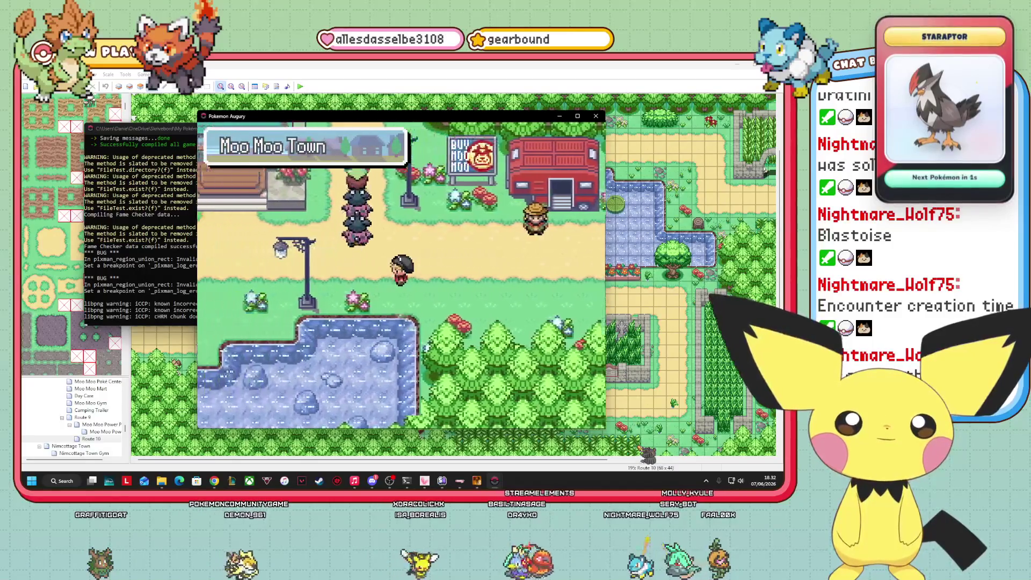
key(Left)
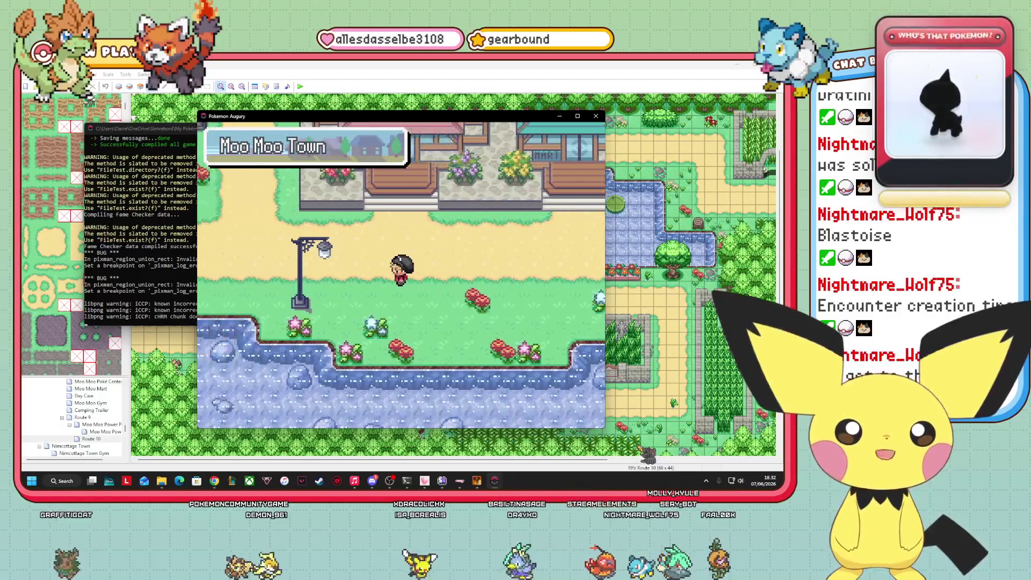
key(Up)
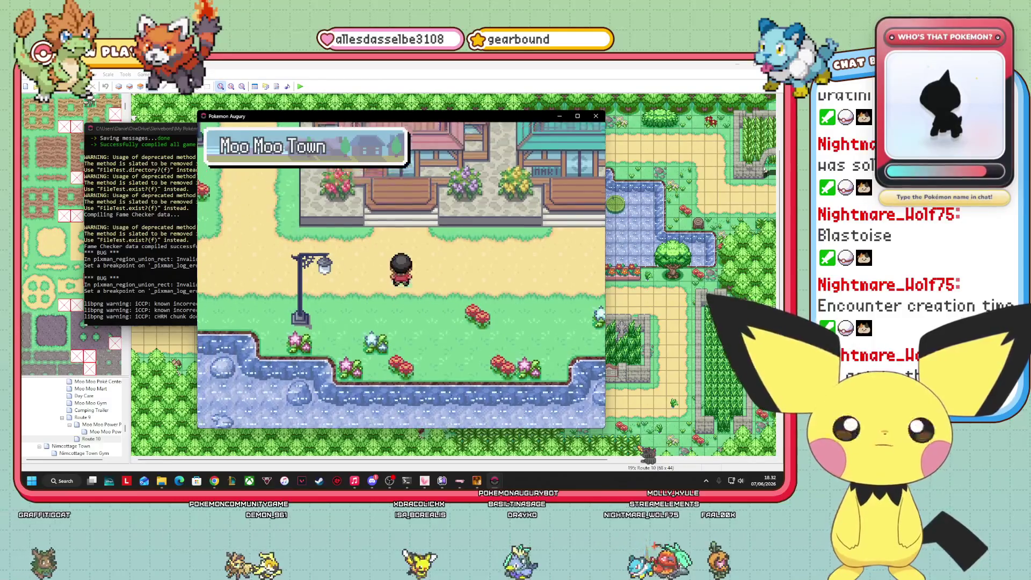
key(Up)
key(Up)
key(Down)
key(Right)
key(Left)
key(Down)
key(Down)
- Bring up the in-game pause menu with the Pokémon option highlighted
key(Escape)
key(Escape)
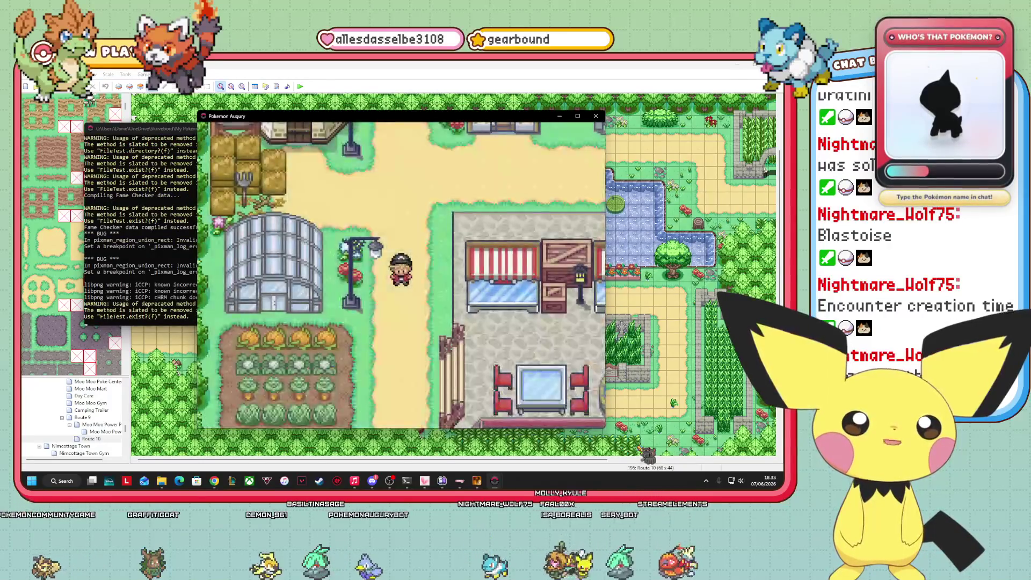
key(Escape)
key(Right)
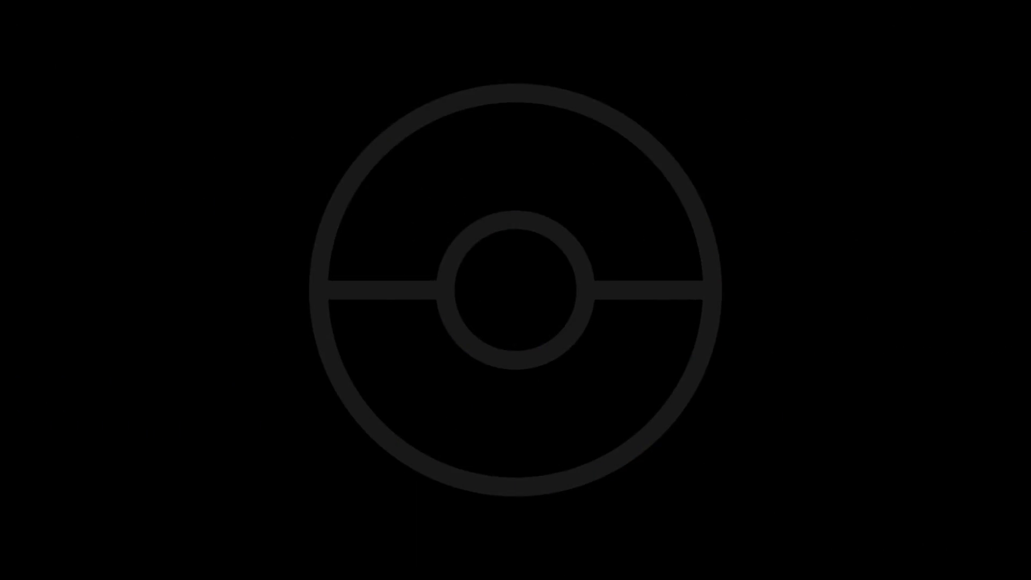
- Open the Bag from the pause menu to use the bicycle
key(Return)
key(Return)
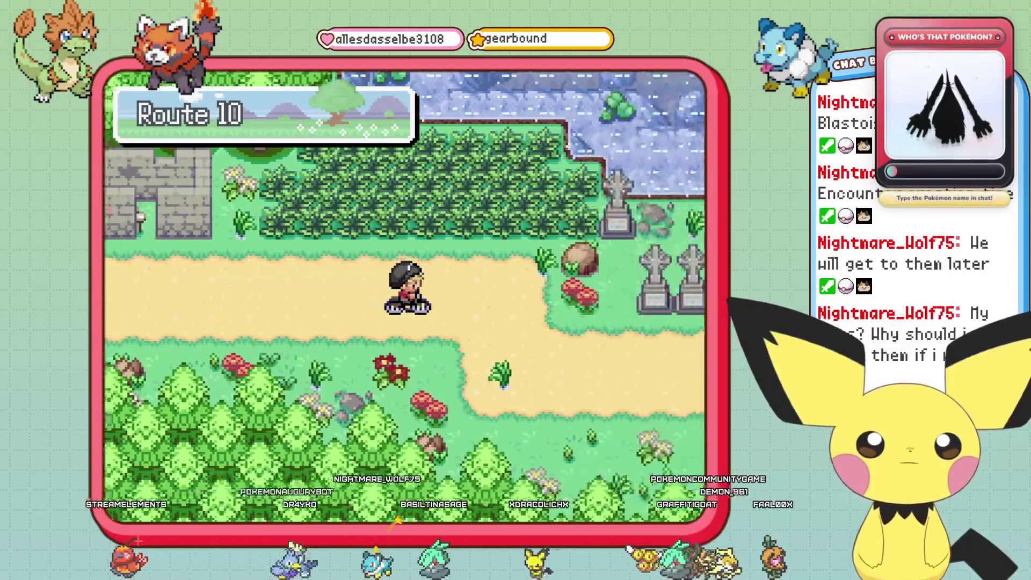
- Ride right and north along Route 10 until a wild Deerling appears
key(Right)
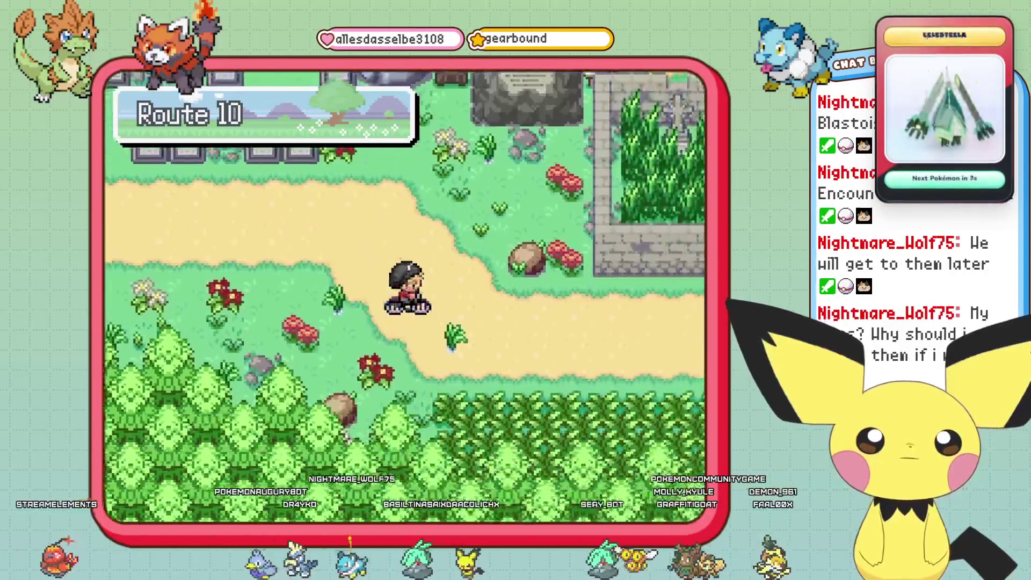
key(Up)
key(Up)
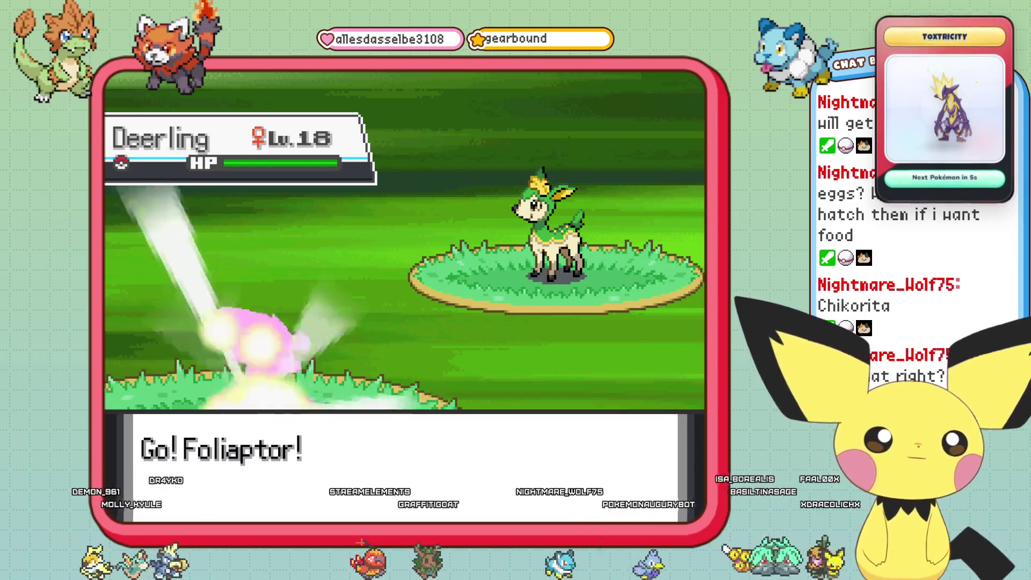
- Send out Foliaptor against the Deerling, then run from the battle
key(Down)
key(Right)
key(Return)
key(Down)
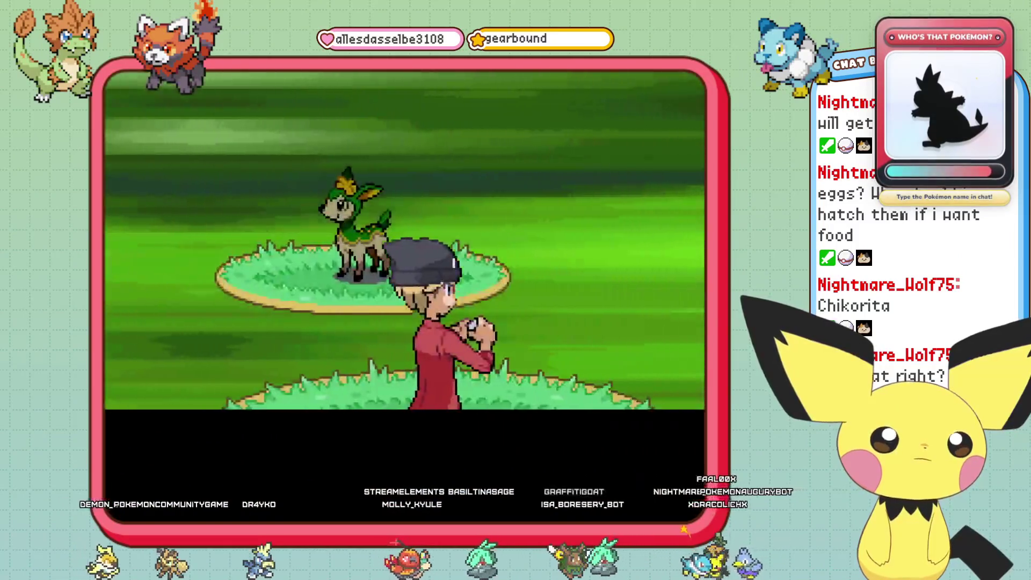
key(Return)
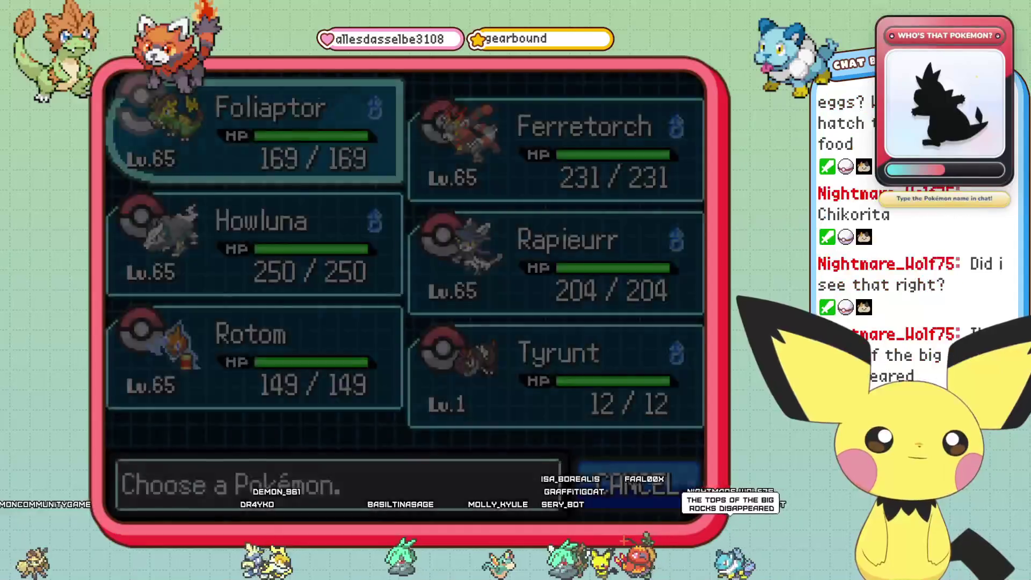
key(Escape)
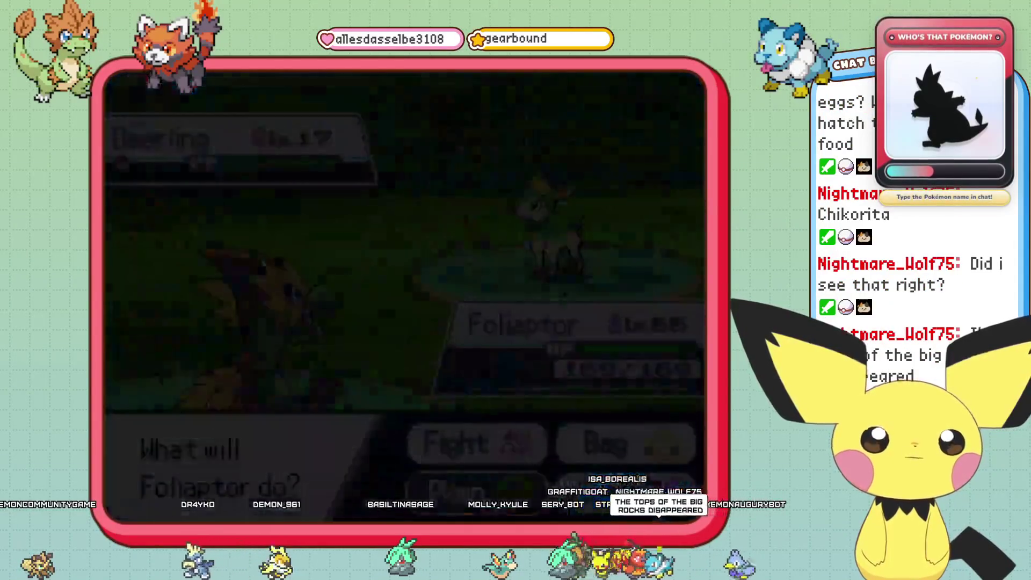
key(Right)
key(Return)
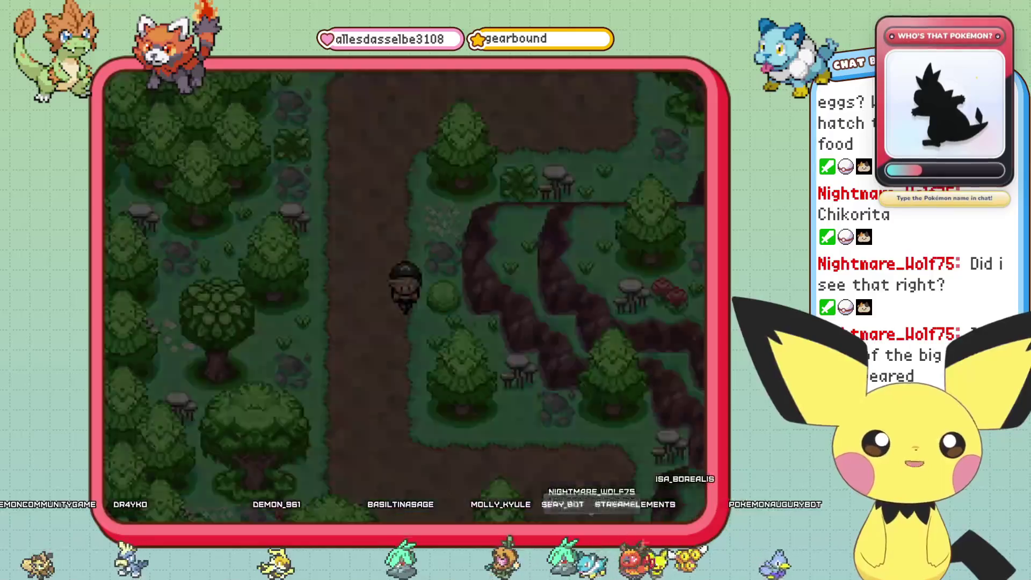
- Cycle past the Pokémon Center, east along Route 9, and north into Route 10
key(Down)
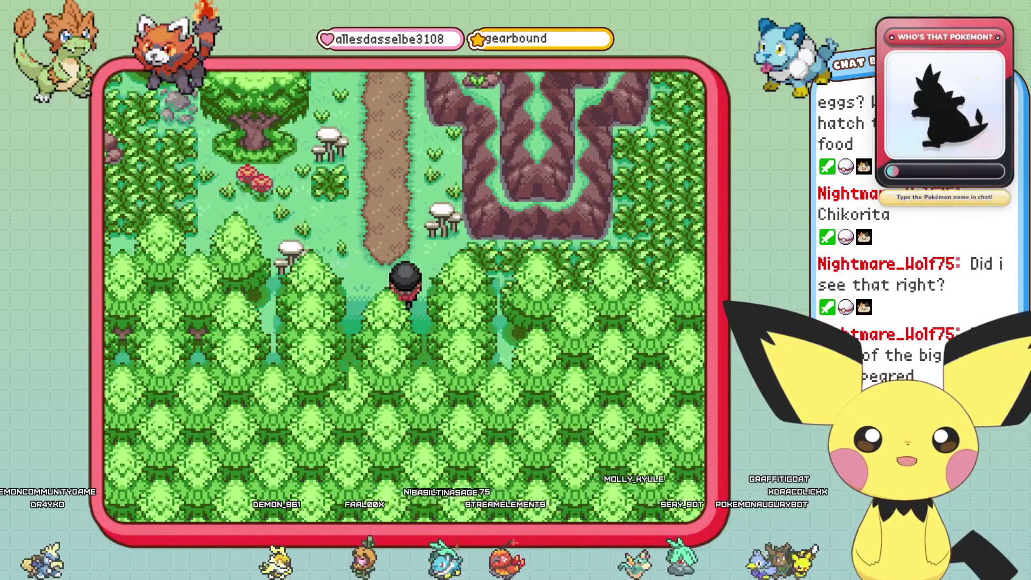
key(Up)
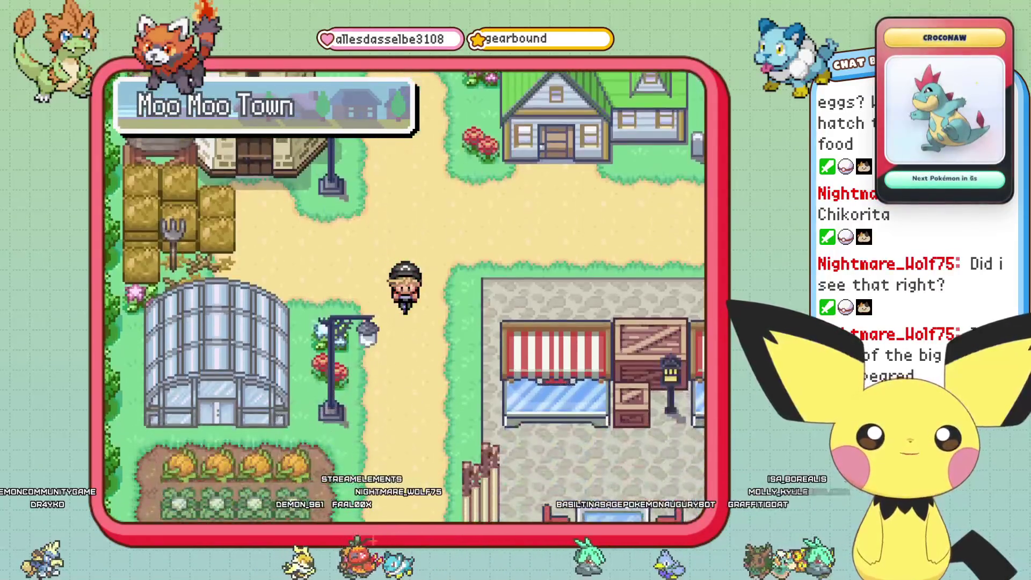
key(Down)
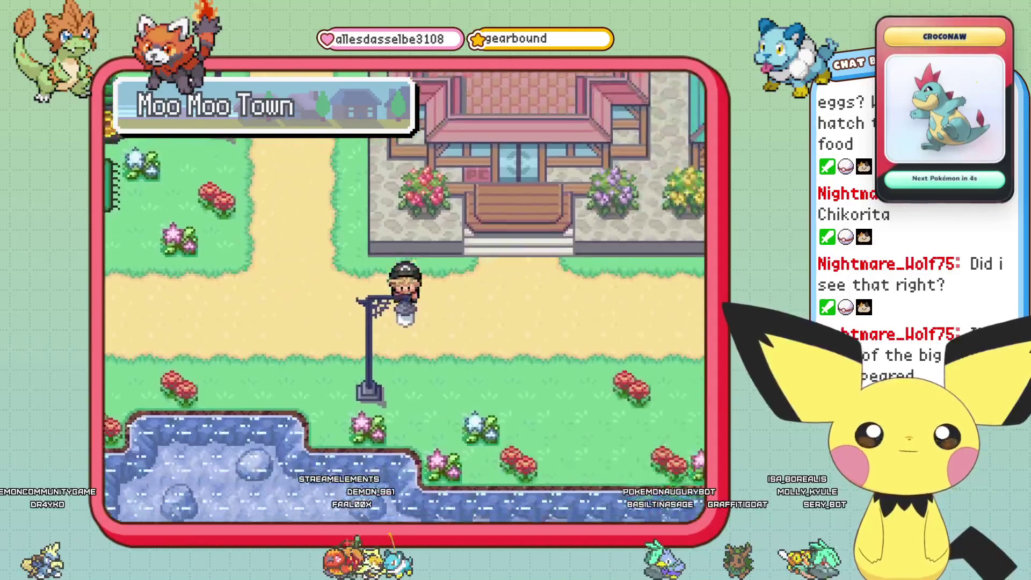
key(Right)
key(Down)
key(Right)
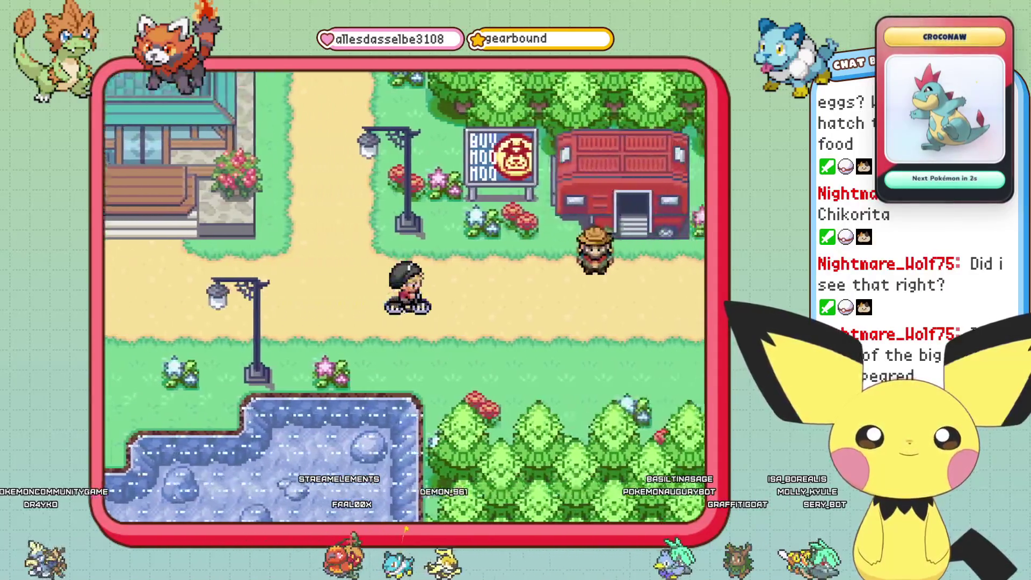
key(Right)
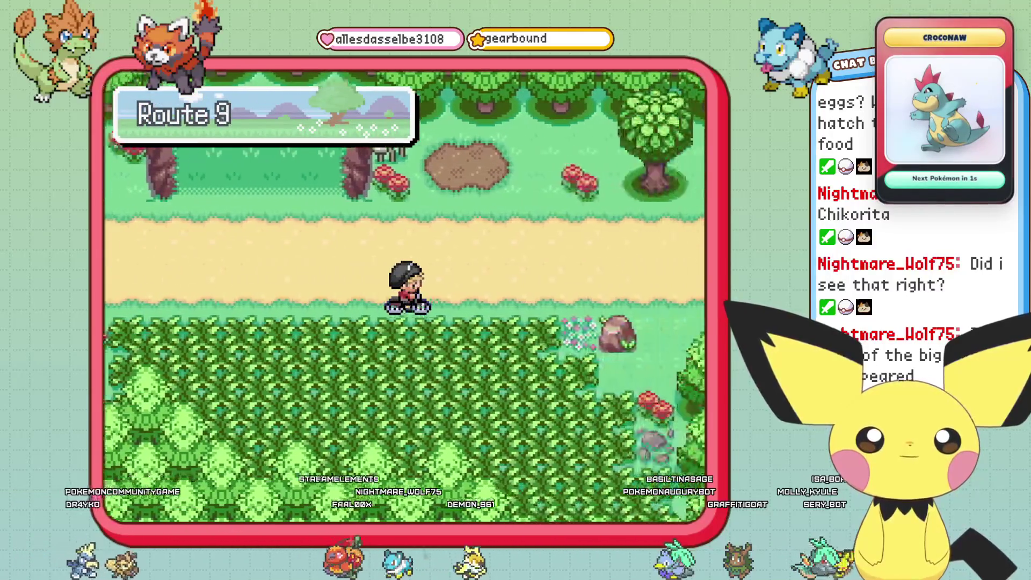
key(Right)
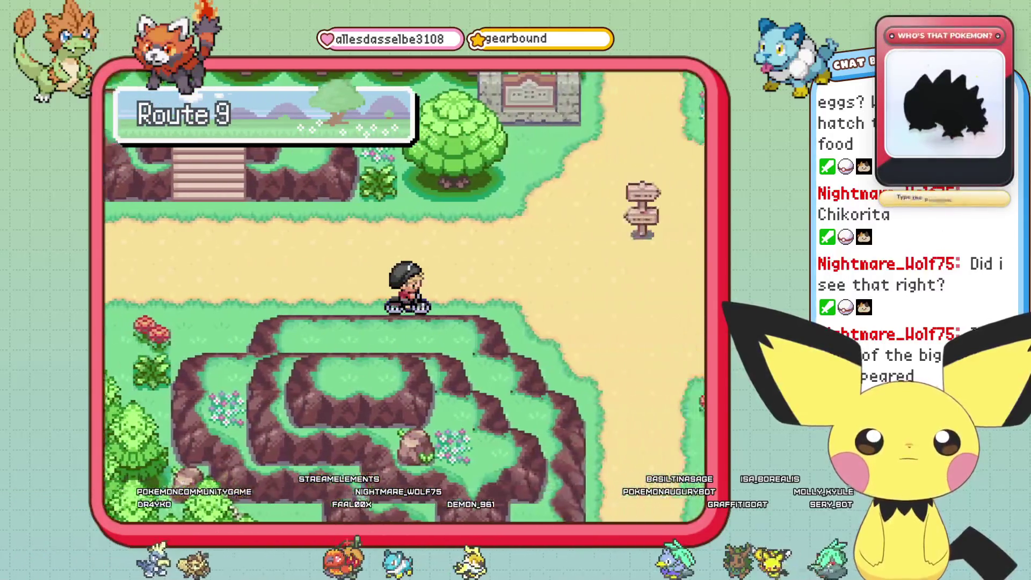
key(Right)
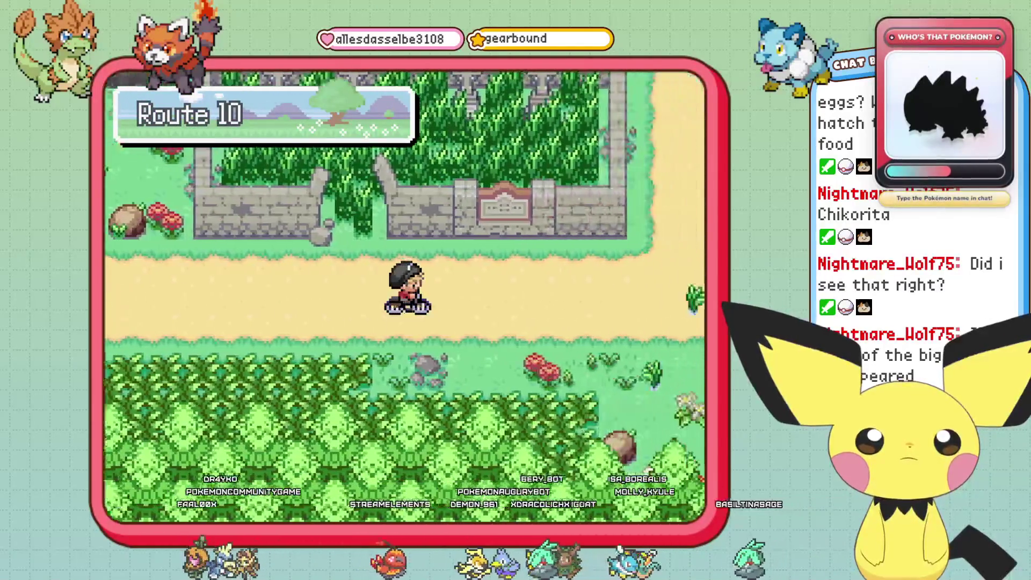
key(Up)
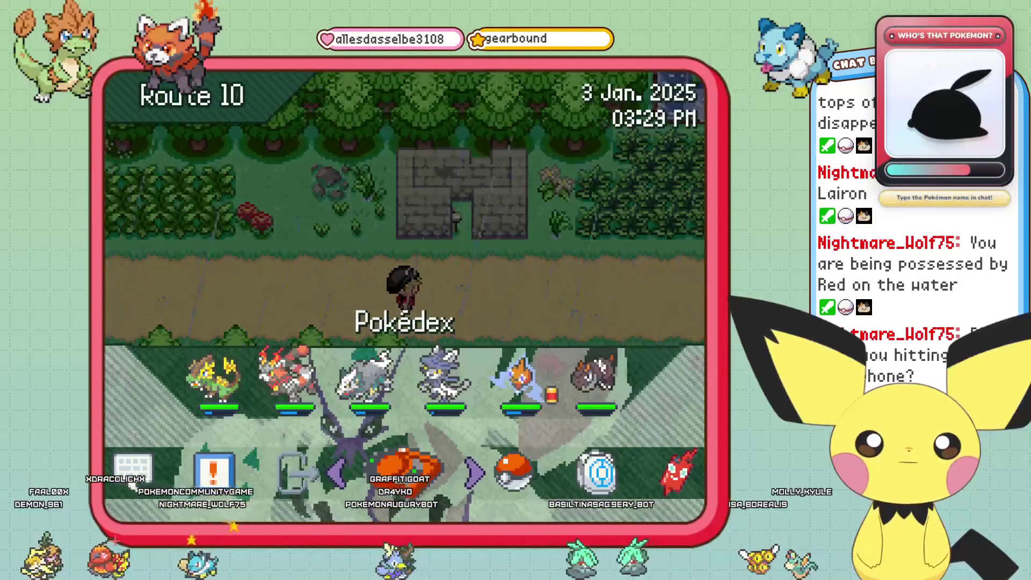
- Lower the music volume in Options, then save the game from the pause menu
key(Return)
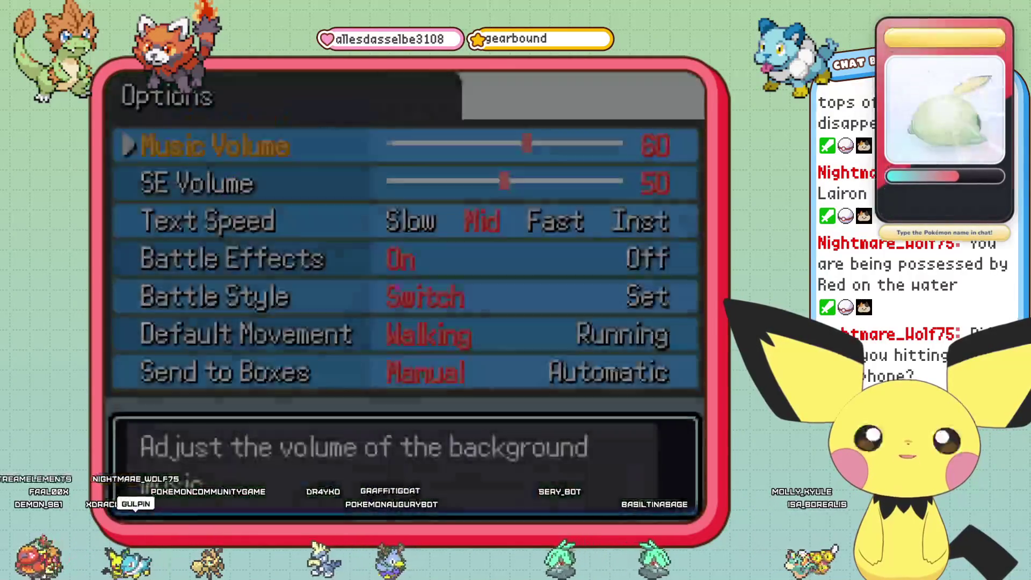
key(Left)
key(Left)
key(Left)
key(Left)
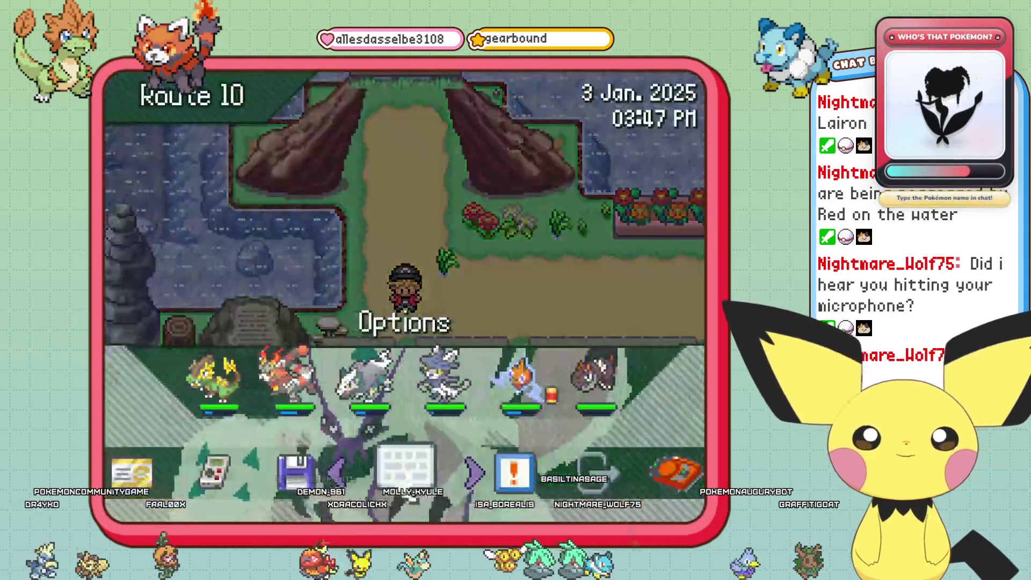
key(Left)
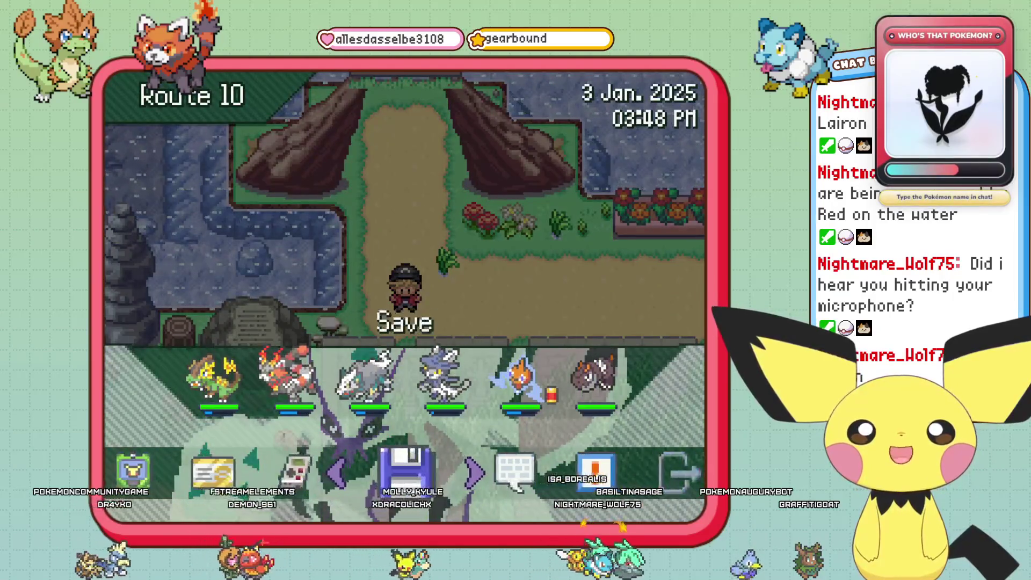
key(Return)
key(Return)
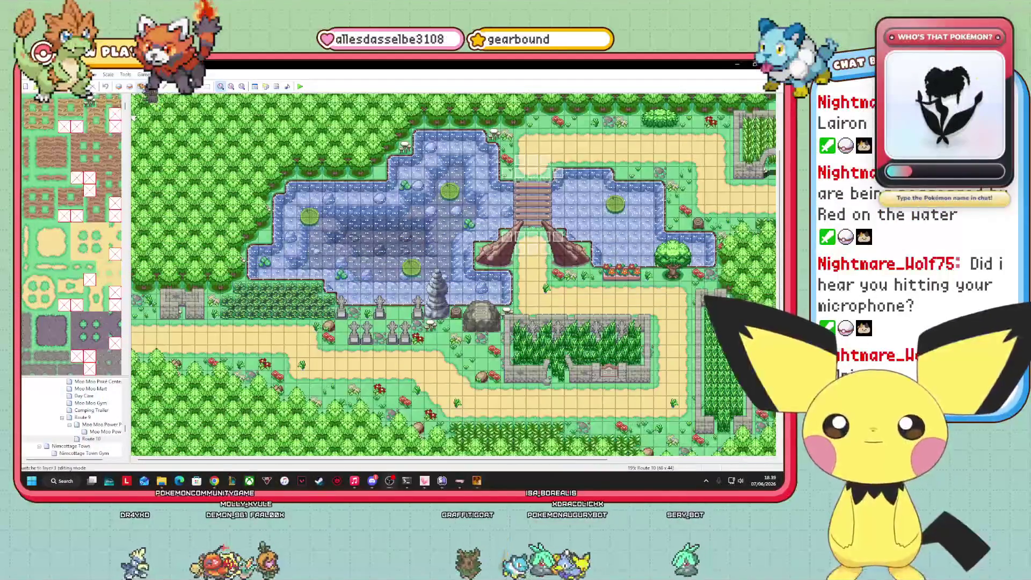
- In event mode, move the event beside the bridge east onto the path by the flowers
key(F7)
click(481, 240)
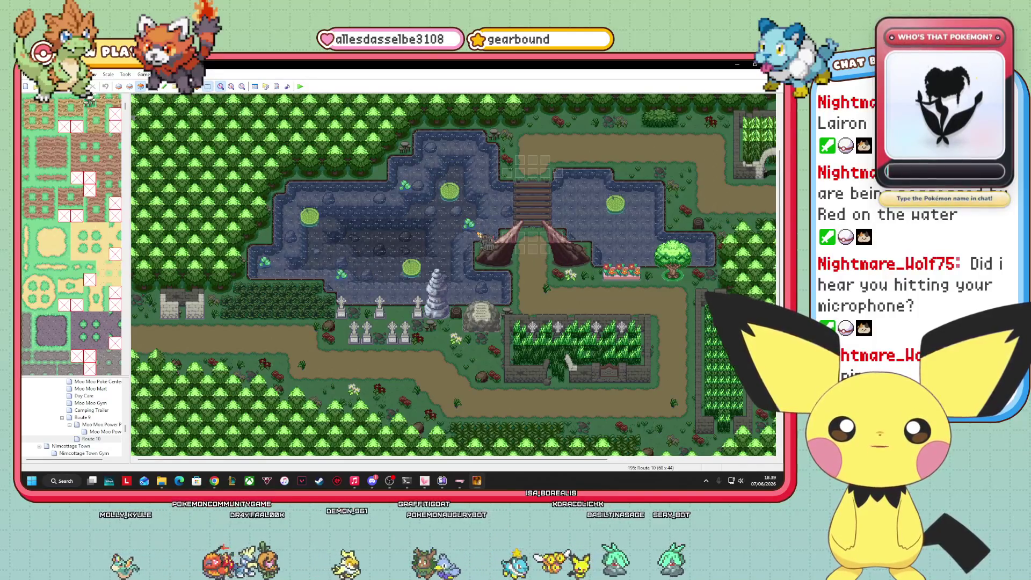
mouse_move(480, 236)
mouse_down()
mouse_move(510, 272)
mouse_move(482, 235)
mouse_up()
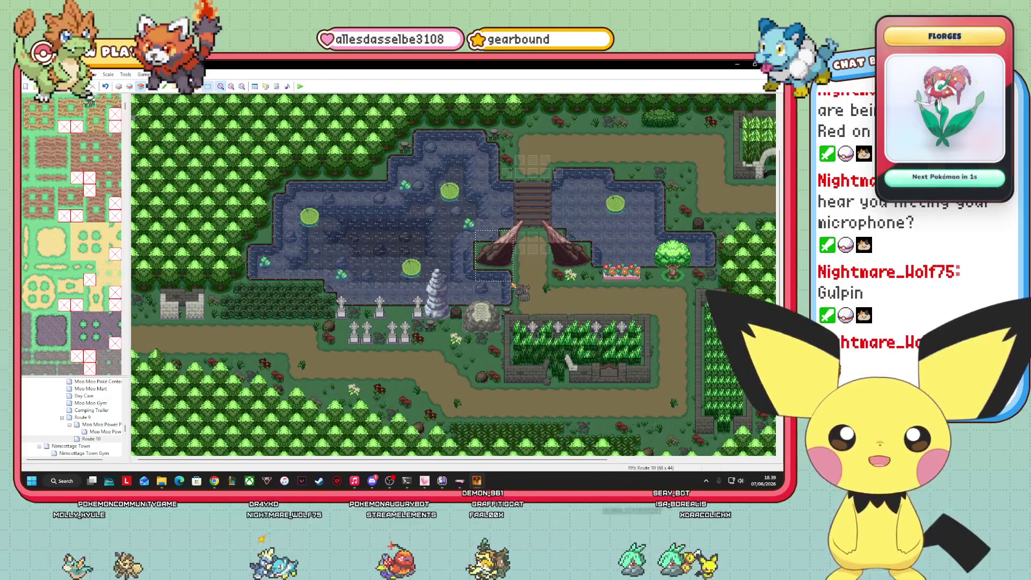
drag(513, 288, 497, 254)
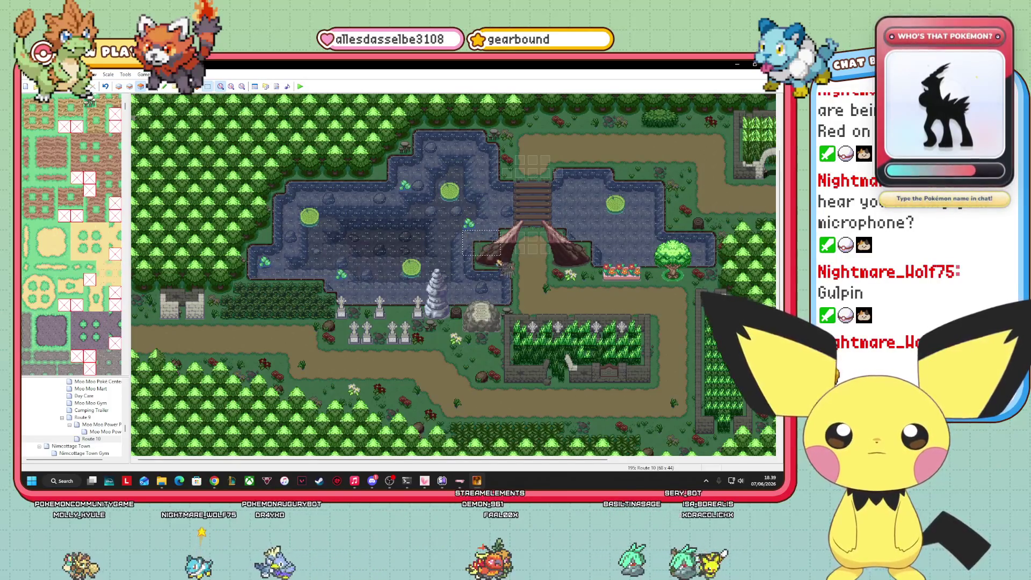
mouse_move(508, 271)
mouse_down()
mouse_move(543, 290)
mouse_move(130, 122)
mouse_move(32, 102)
mouse_move(546, 249)
mouse_move(510, 237)
mouse_move(546, 223)
mouse_move(506, 415)
mouse_up()
scroll(32, 102, up, 3)
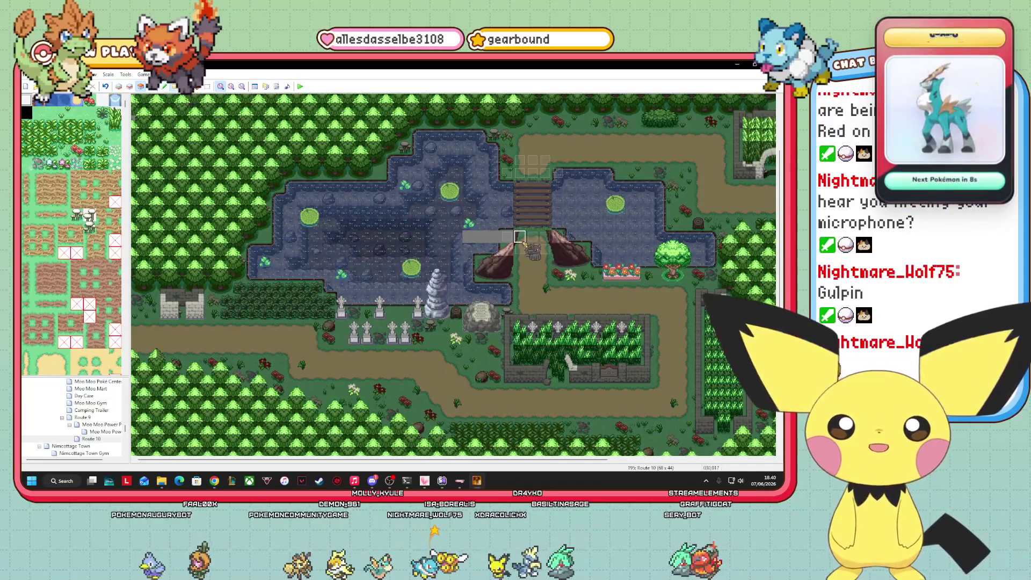
click(170, 88)
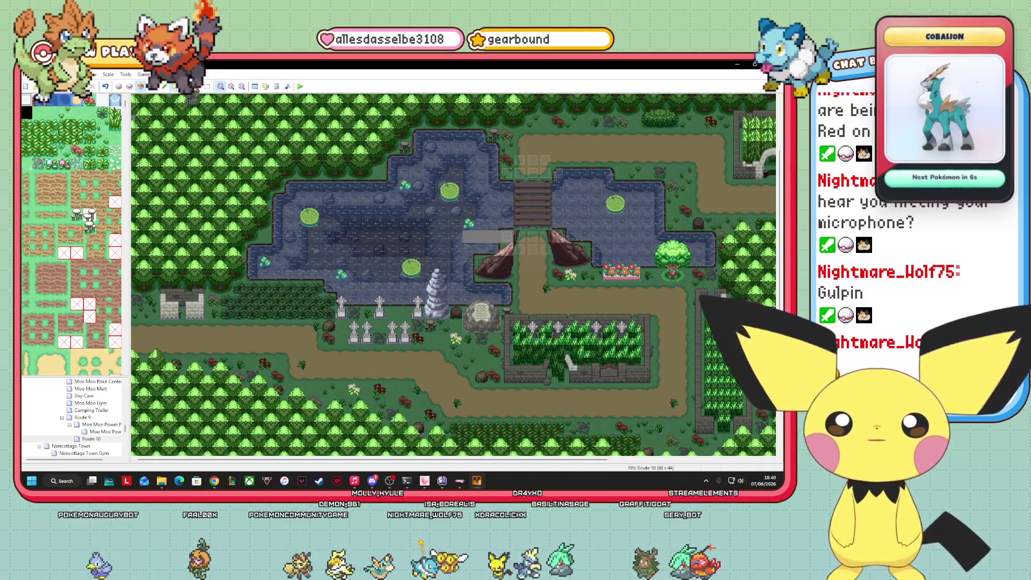
key(ctrl+z)
drag(556, 239, 595, 269)
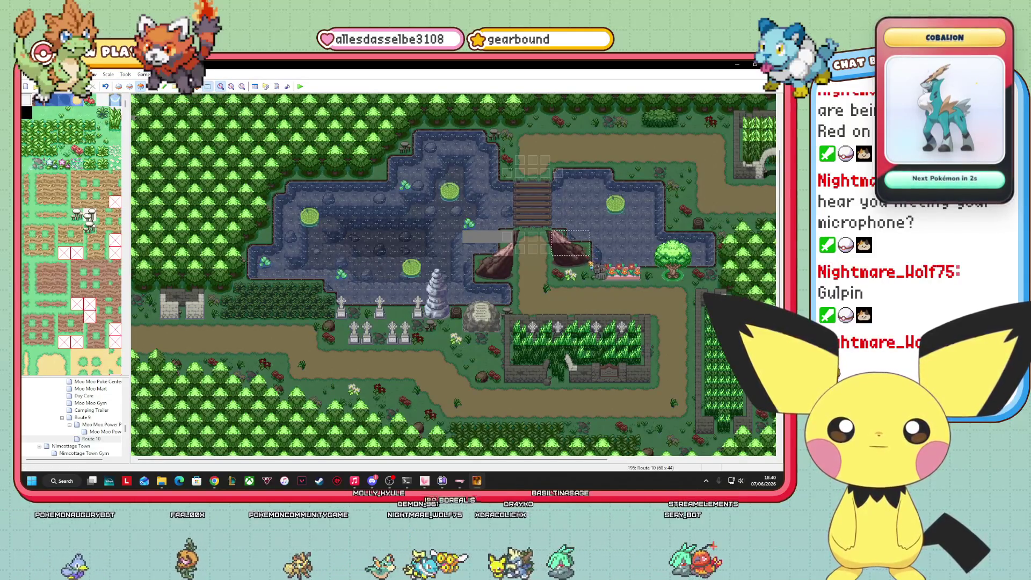
click(583, 261)
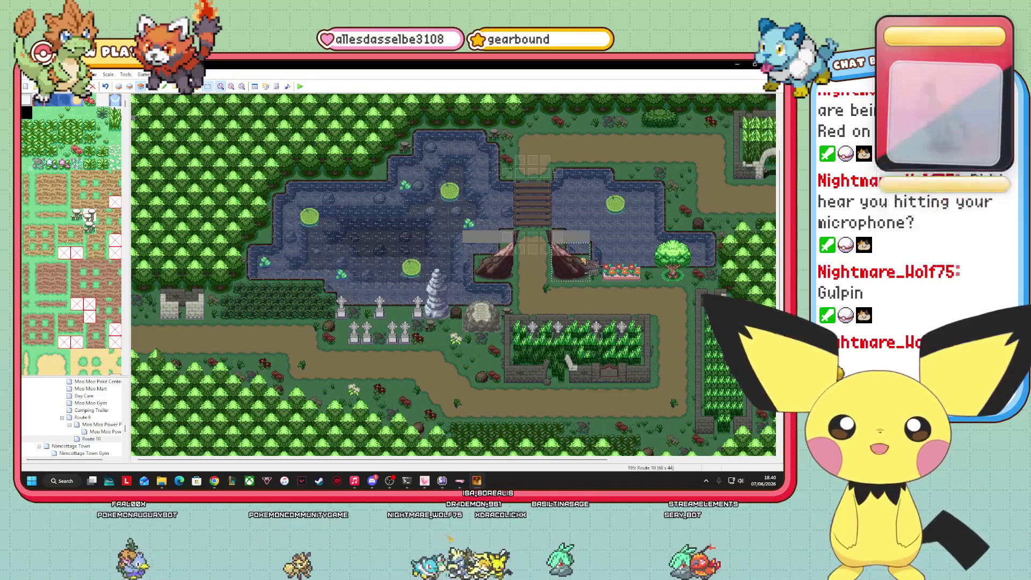
mouse_move(586, 263)
mouse_down()
mouse_move(612, 266)
mouse_move(593, 236)
mouse_move(651, 250)
mouse_up()
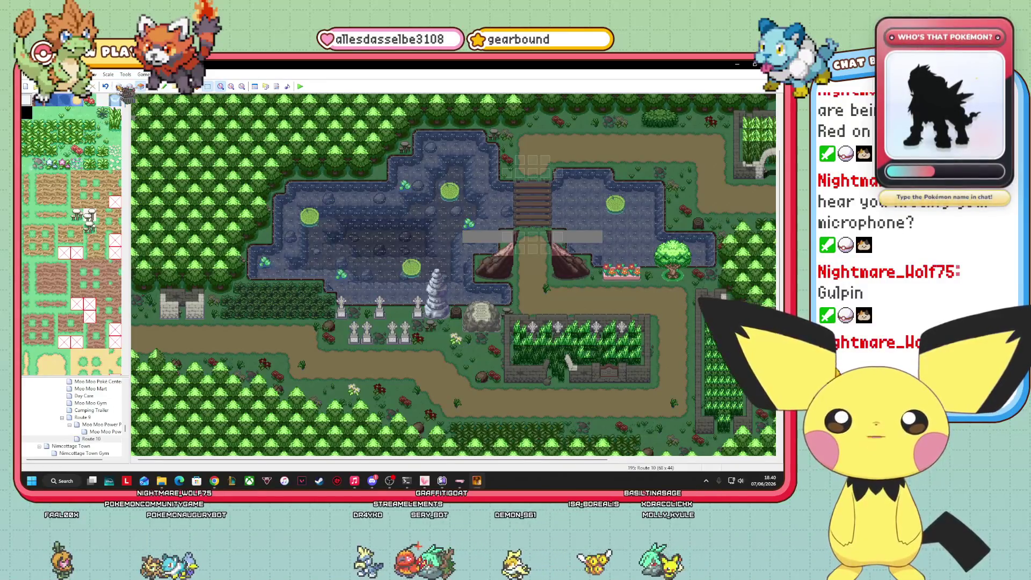
- On Layer 1, paint a ground tile over the blank strip beside the bridge with the Pencil
click(120, 86)
scroll(75, 242, up, 5)
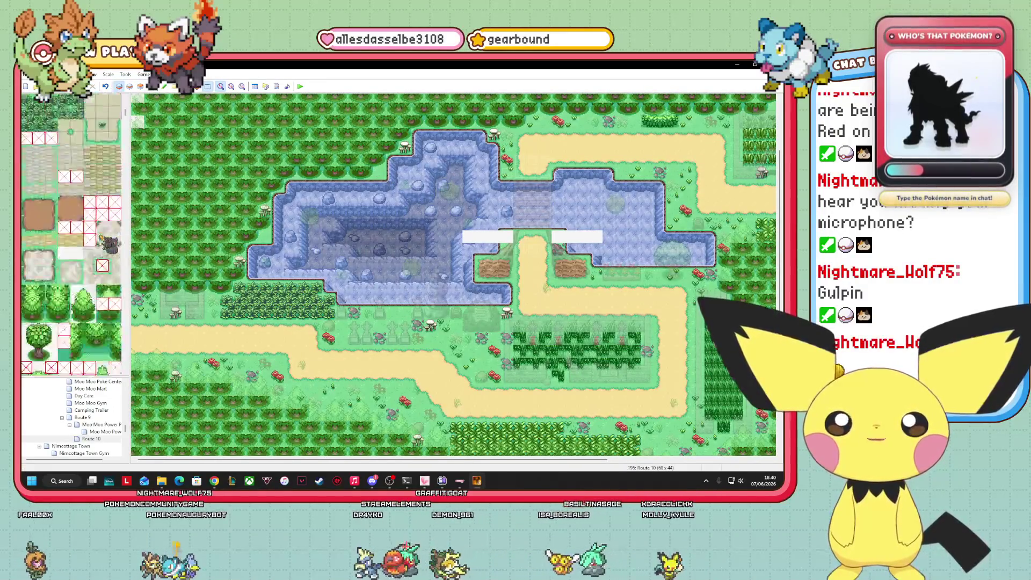
scroll(110, 245, down, 5)
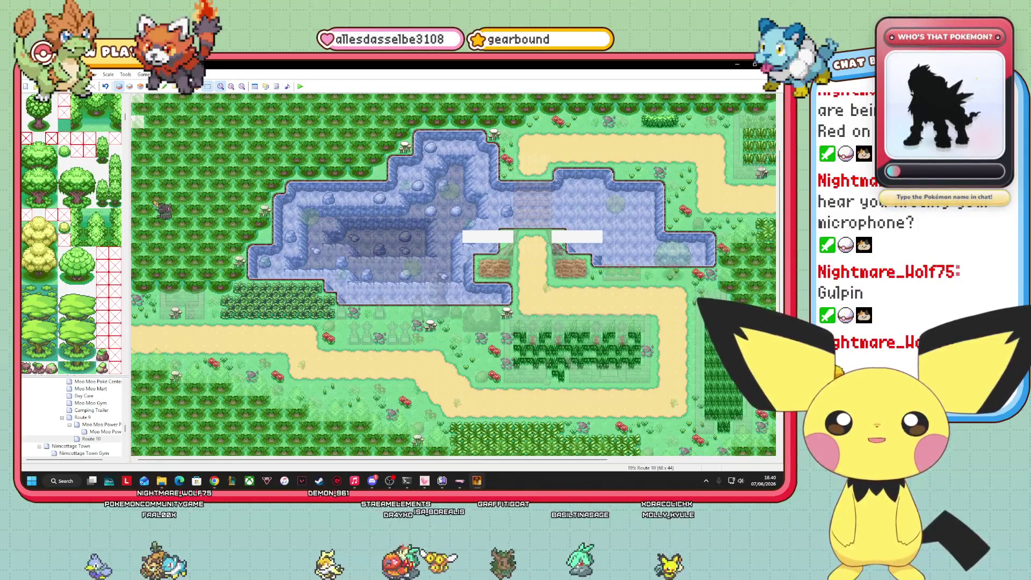
scroll(74, 235, down, 5)
click(51, 113)
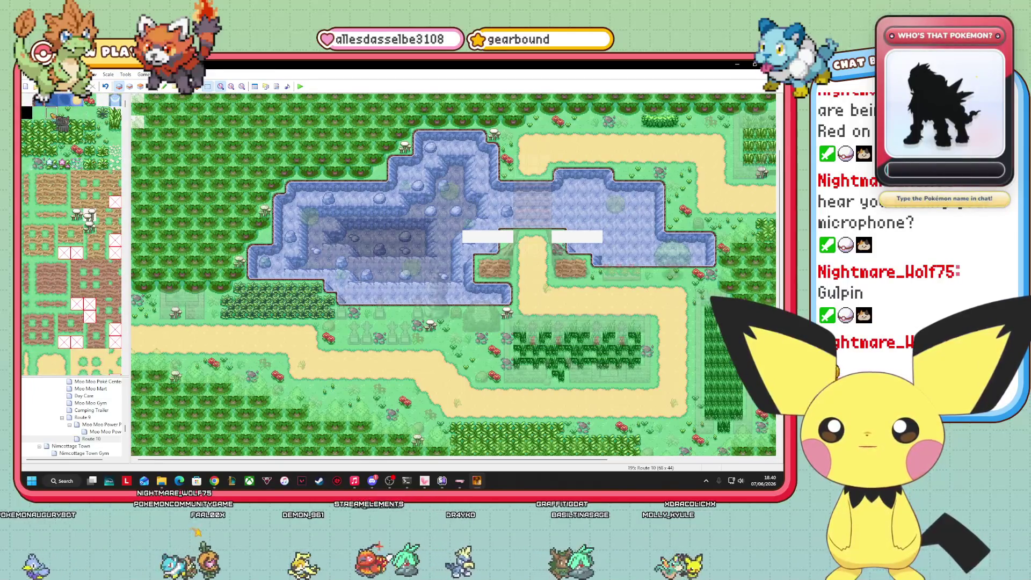
click(164, 86)
click(505, 236)
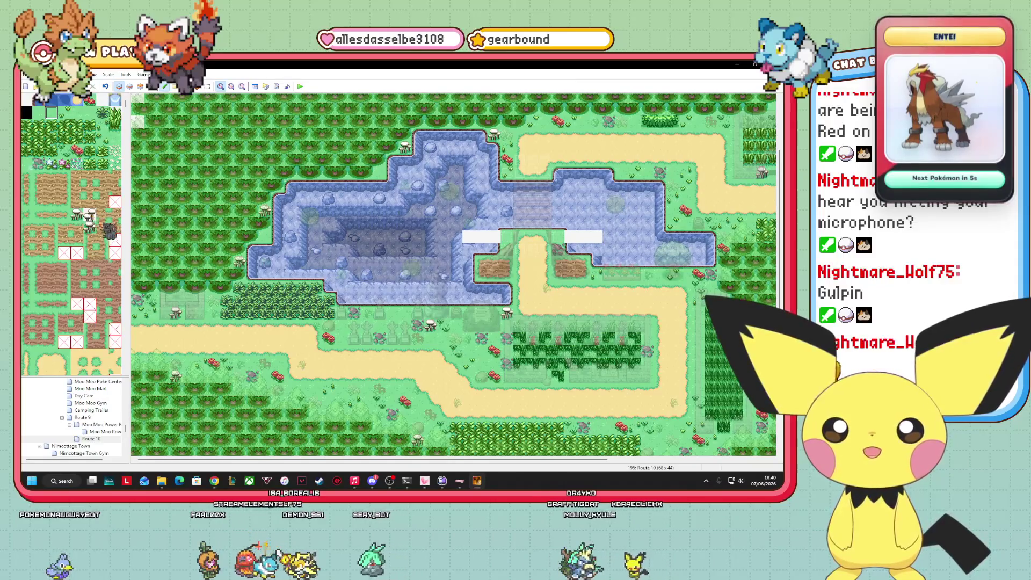
- Check all layers, then pick a top tileset tile on Layer 2 before returning to Layer 1
scroll(73, 235, down, 10)
scroll(102, 252, down, 5)
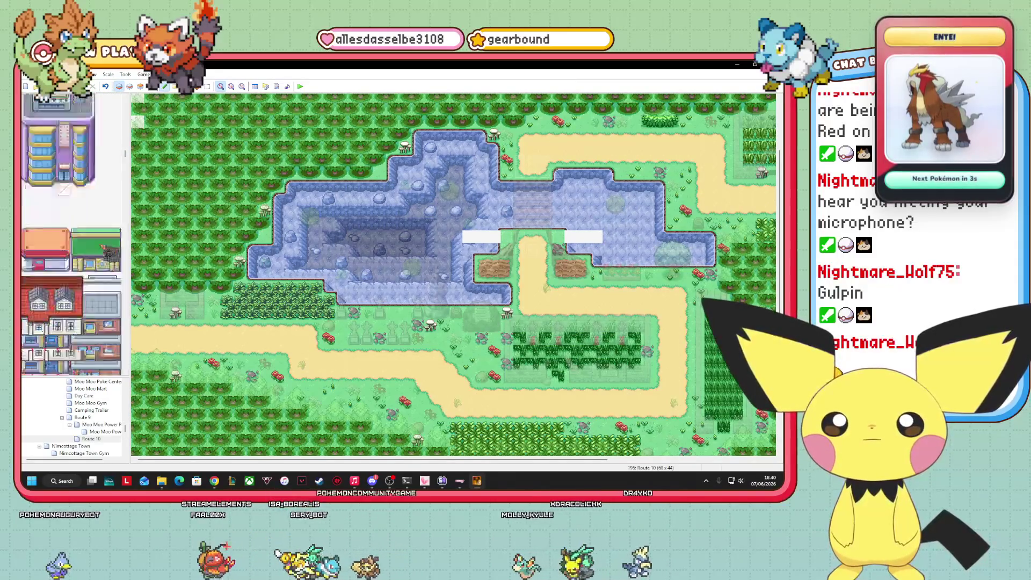
click(143, 87)
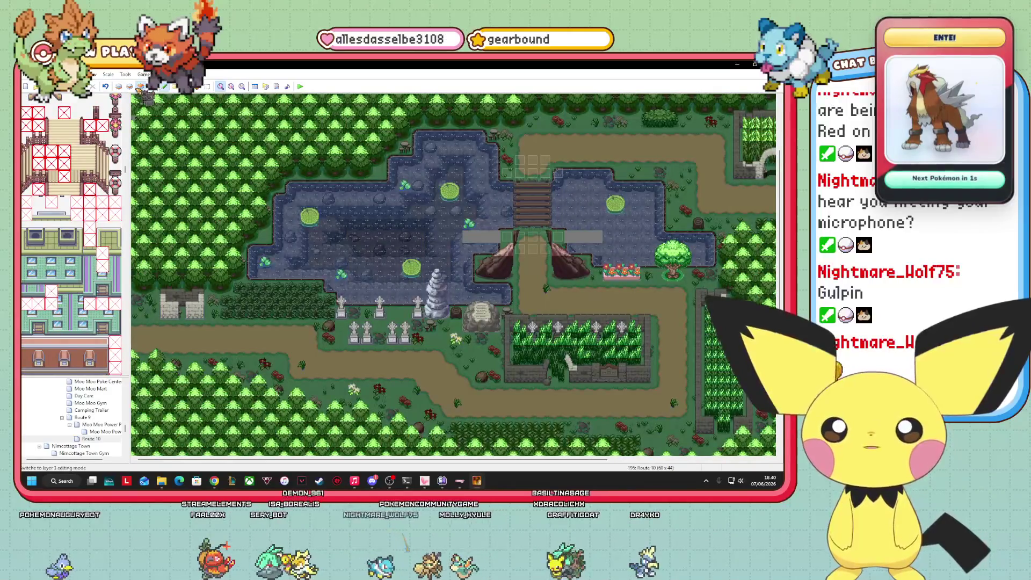
click(118, 86)
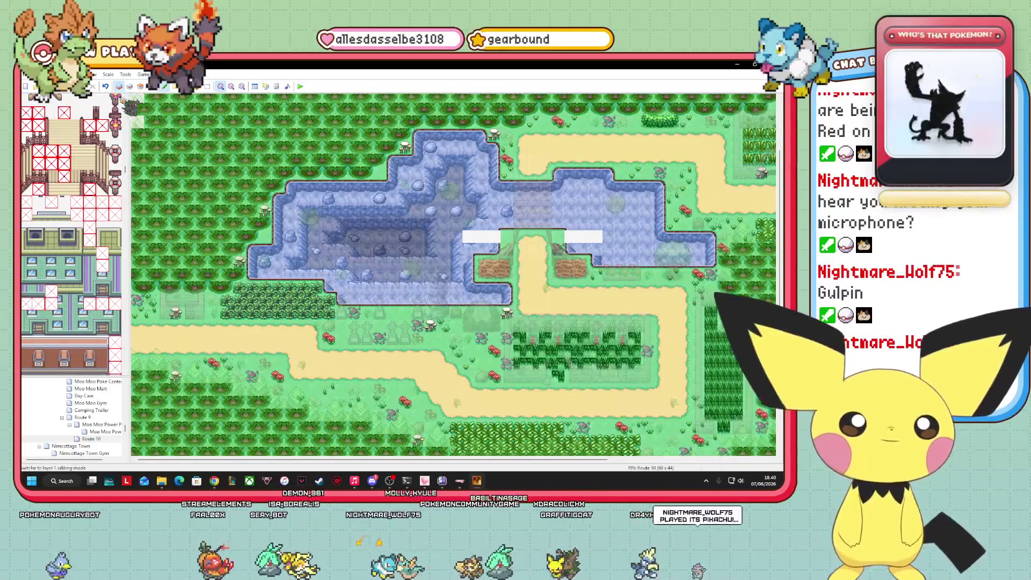
scroll(73, 236, down, 5)
scroll(72, 236, down, 10)
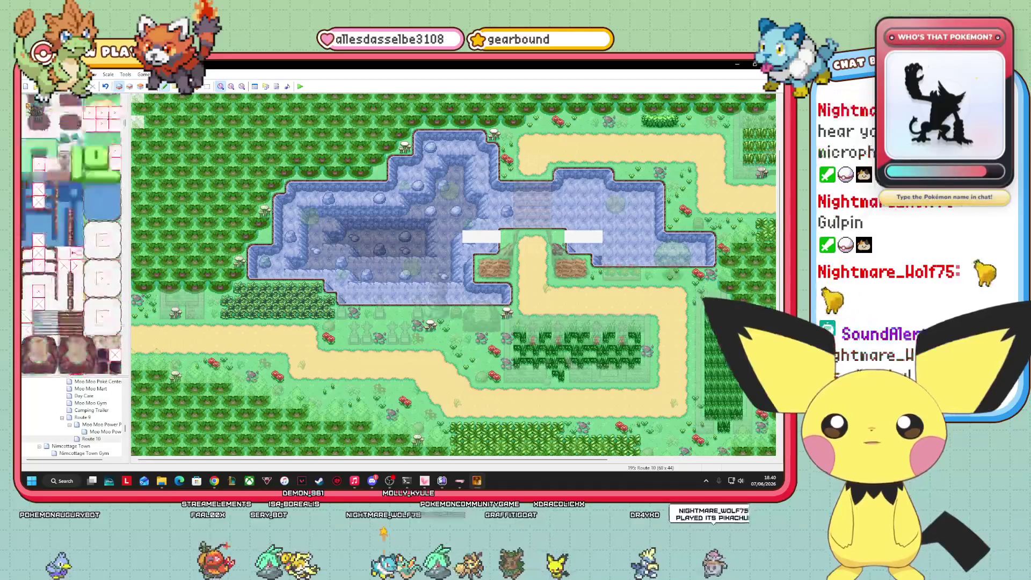
scroll(71, 236, up, 10)
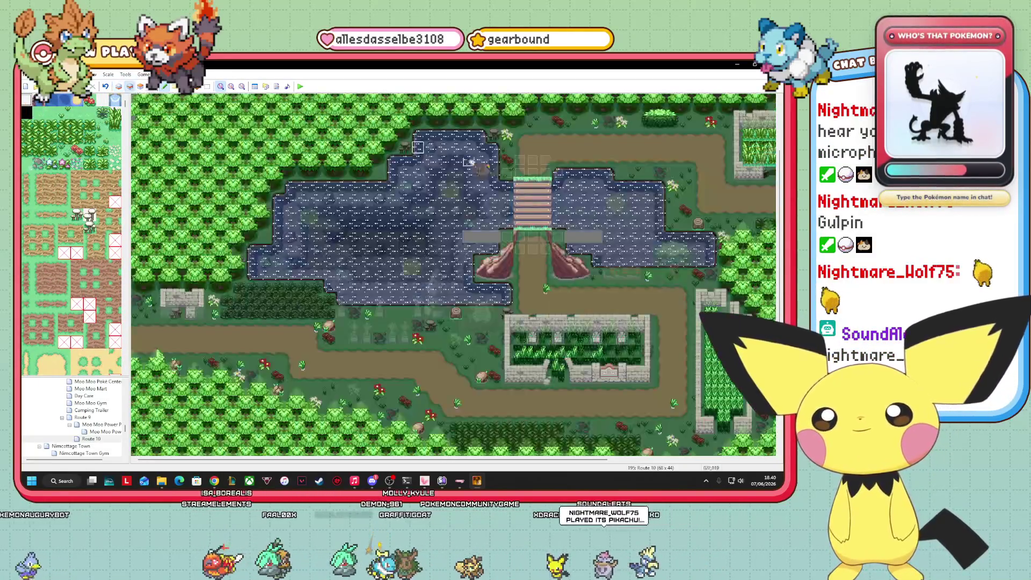
click(129, 87)
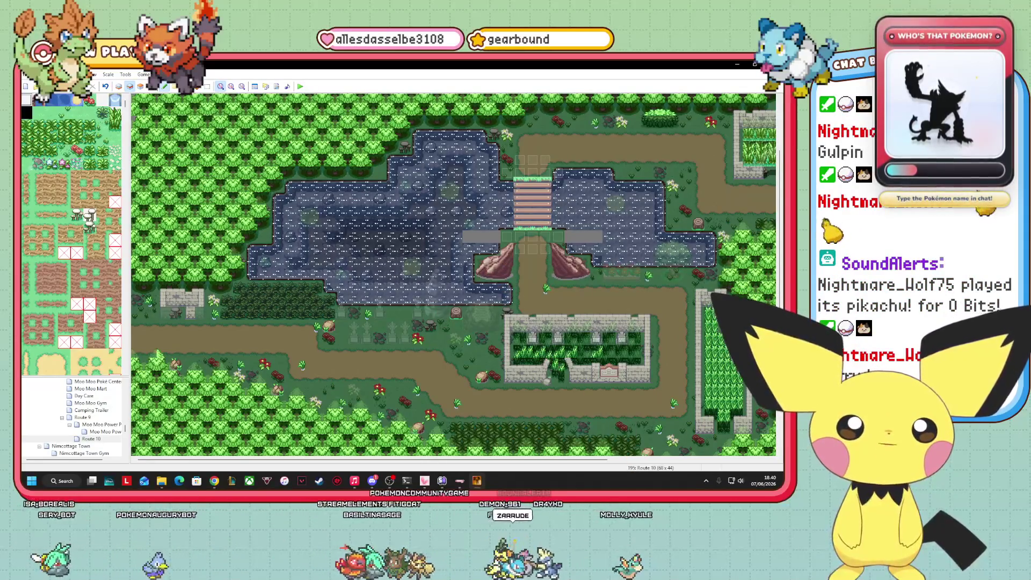
click(103, 99)
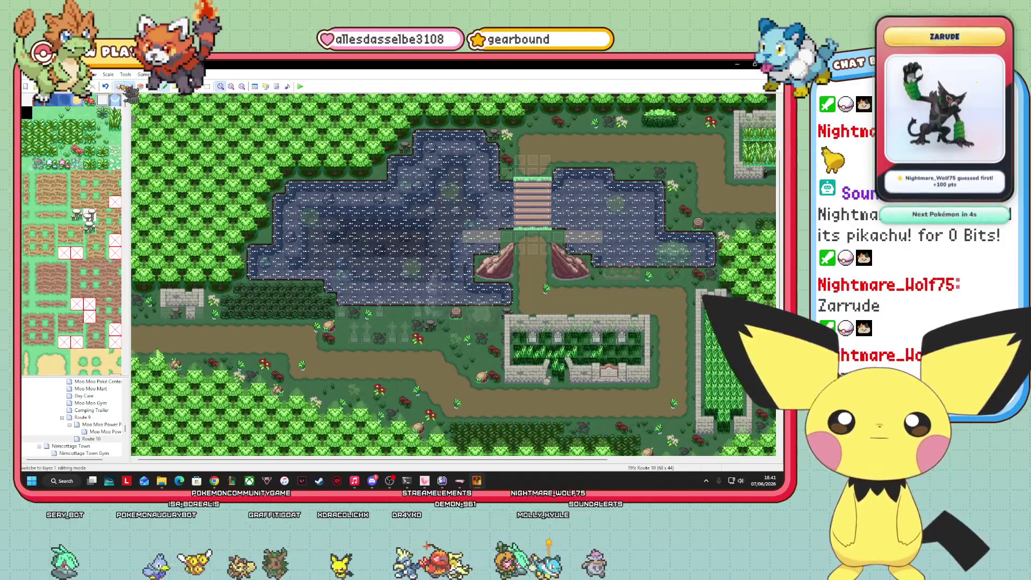
key(F5)
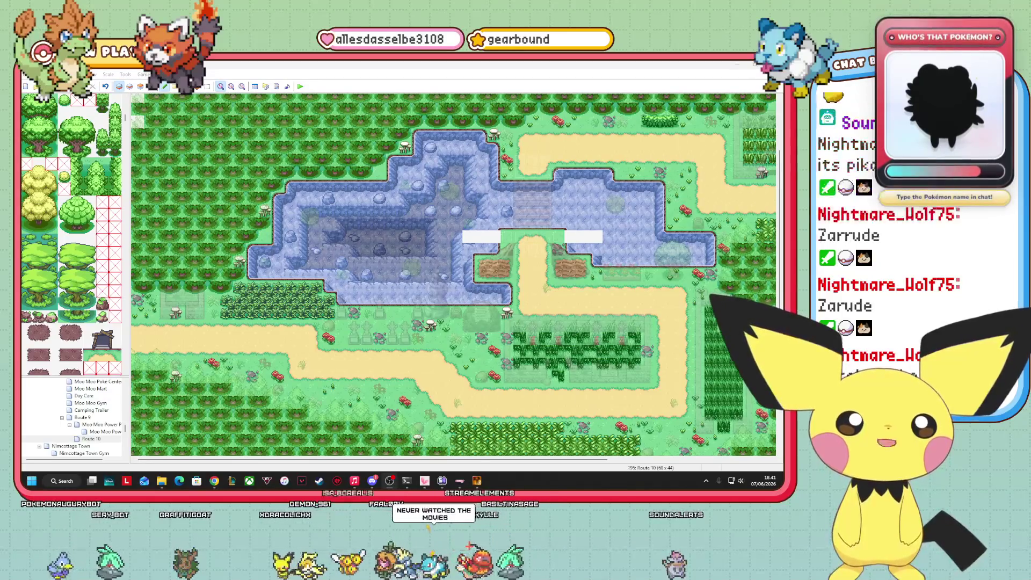
- Move an event 11 tiles left and paint a water/cliff tile over the left white gap
click(366, 293)
drag(366, 293, 228, 298)
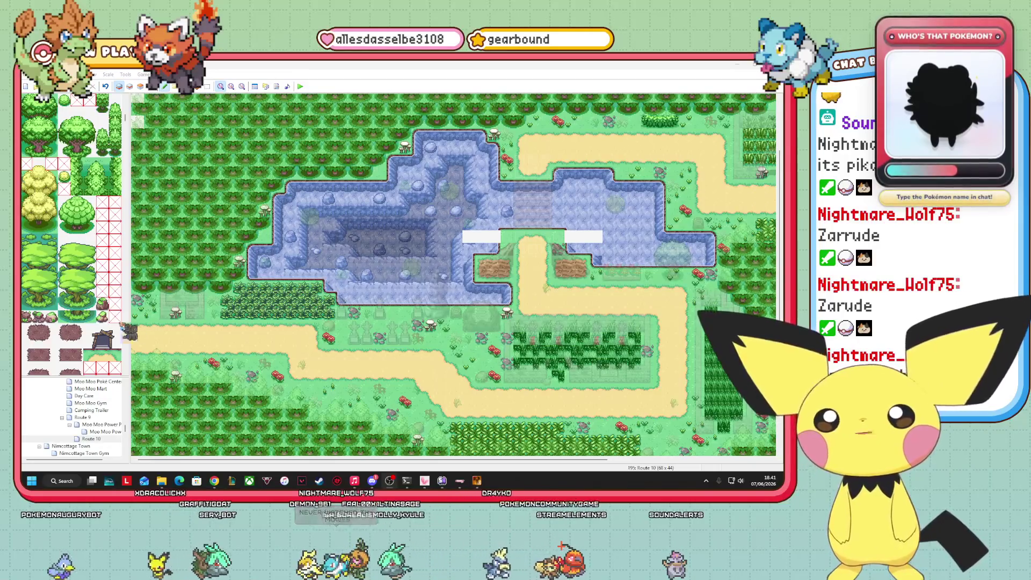
scroll(107, 268, down, 15)
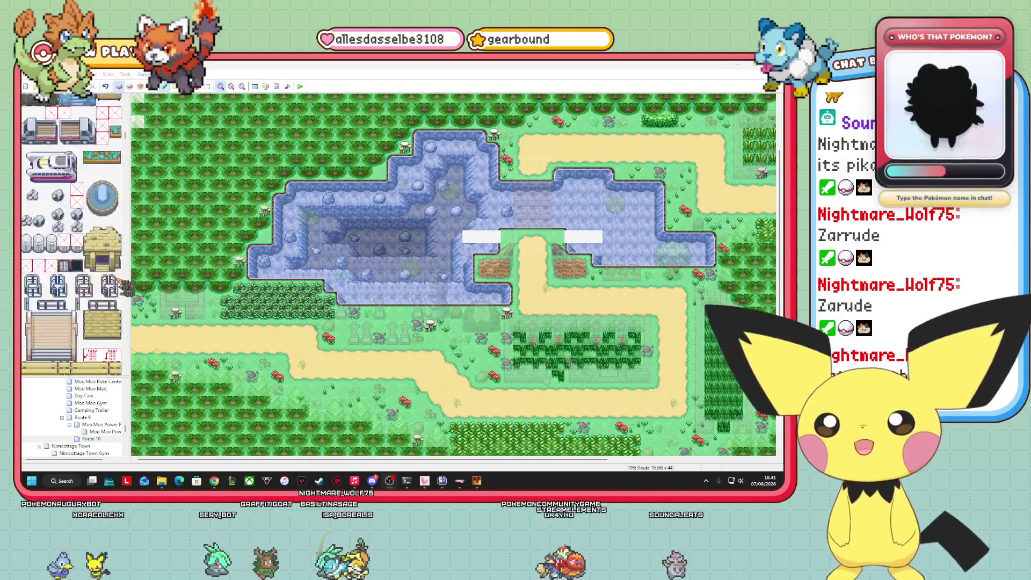
scroll(72, 236, down, 10)
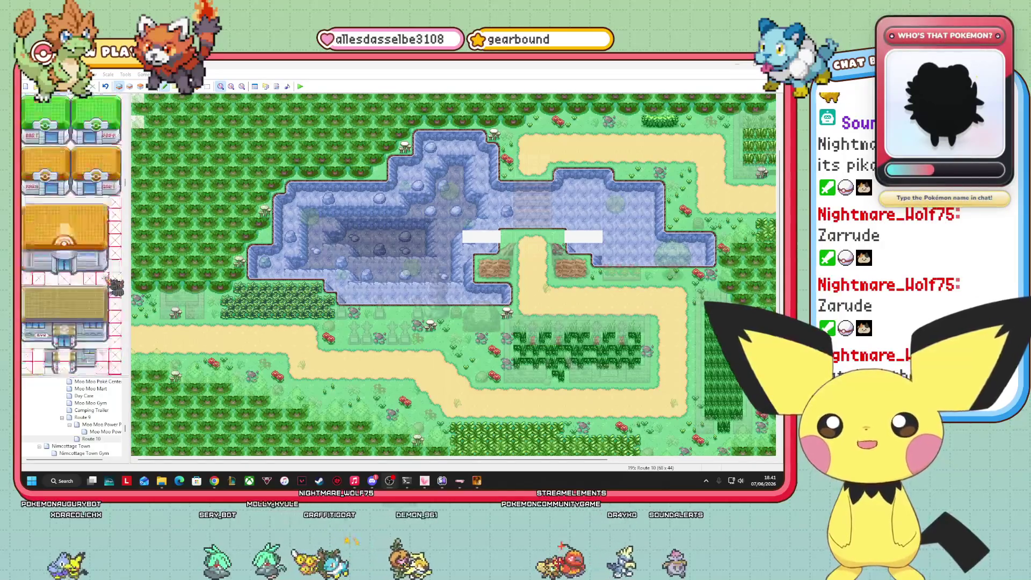
scroll(72, 274, down, 15)
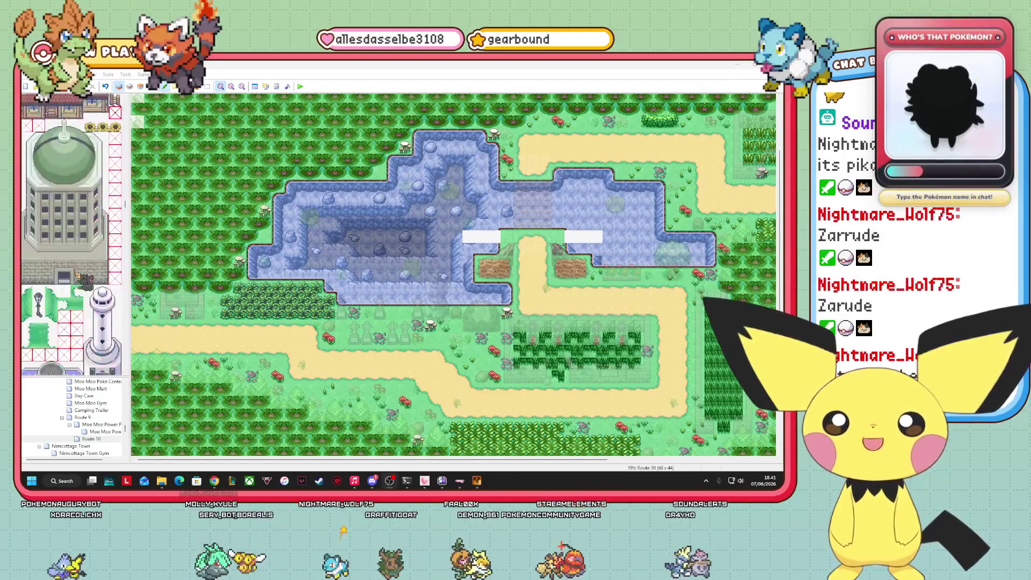
scroll(72, 236, down, 15)
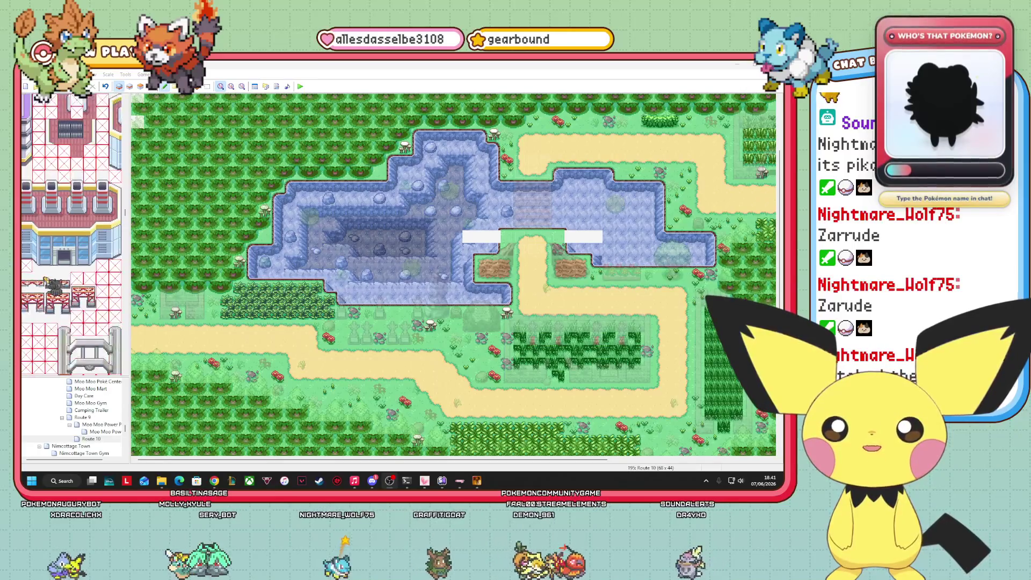
scroll(72, 236, down, 15)
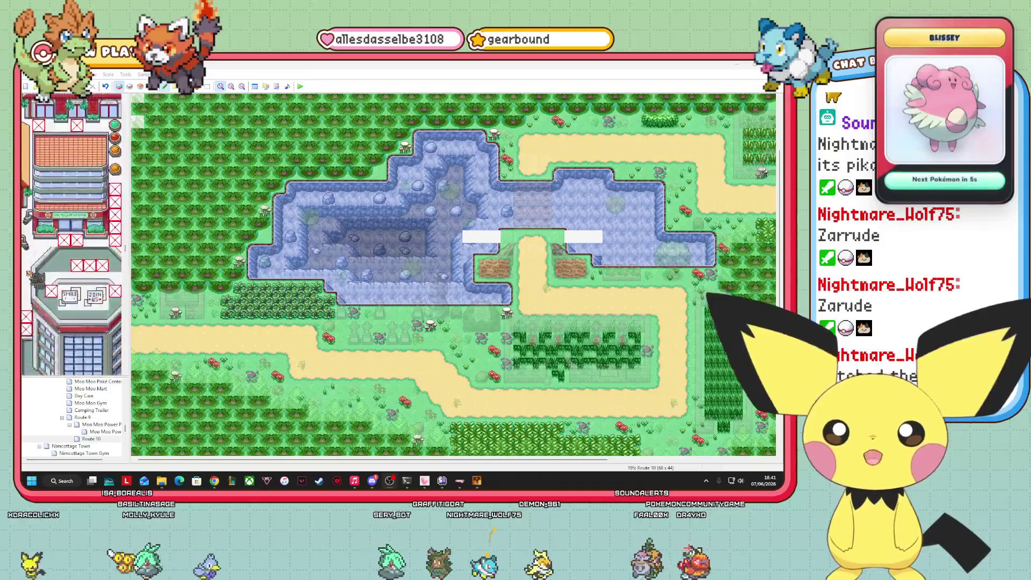
scroll(38, 279, down, 15)
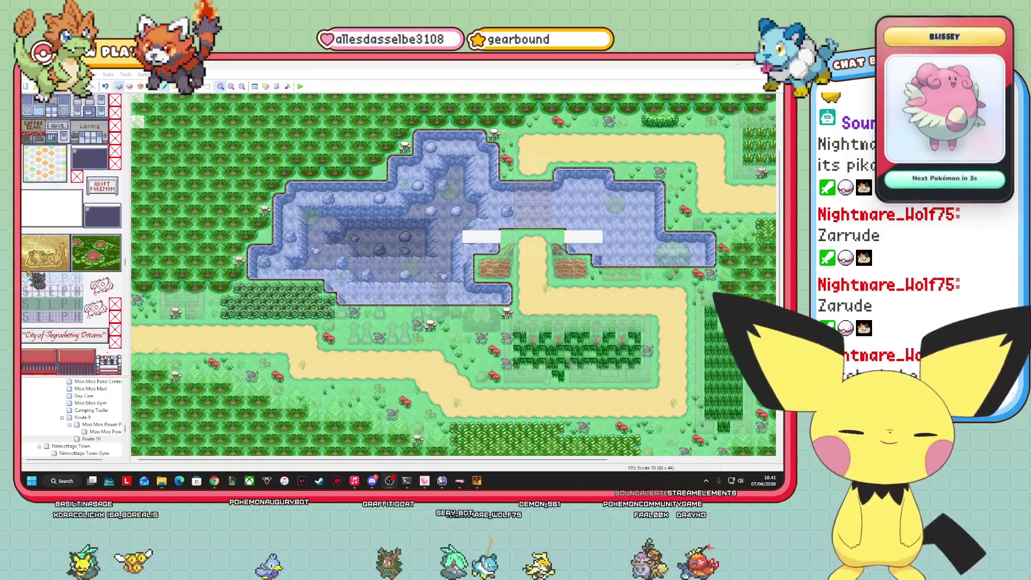
scroll(30, 274, down, 15)
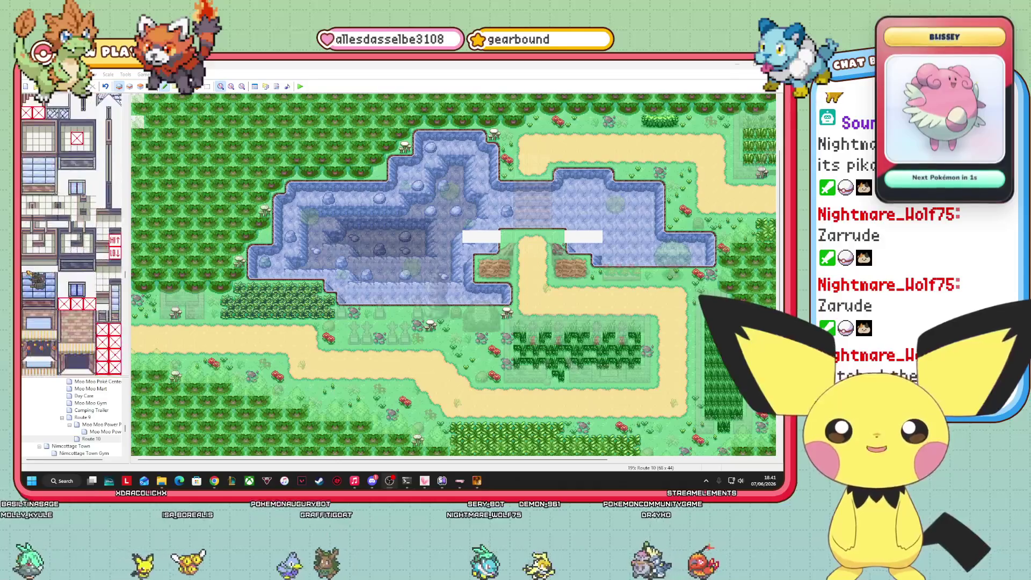
scroll(72, 236, down, 10)
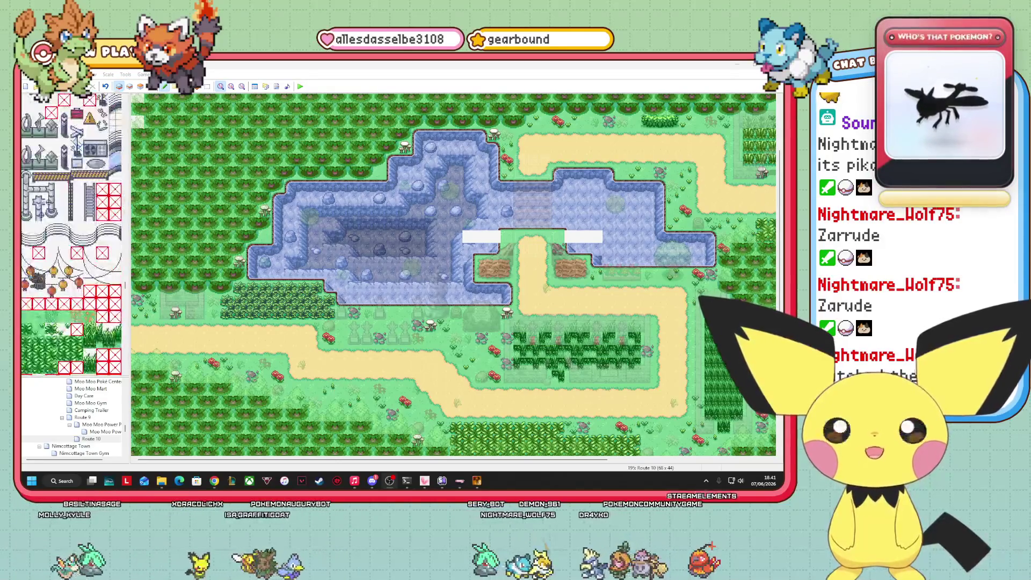
scroll(38, 279, down, 5)
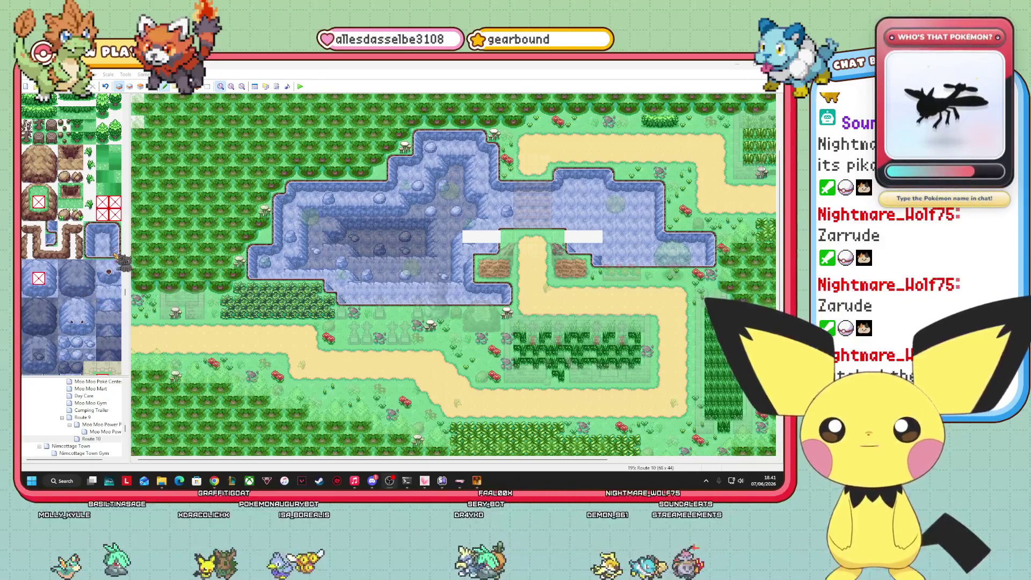
click(115, 252)
click(492, 236)
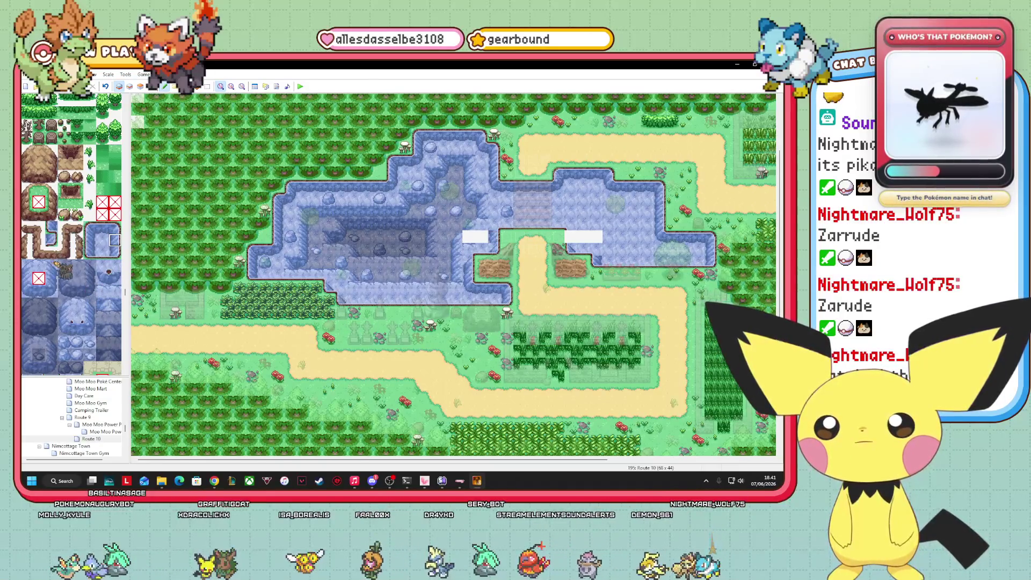
- Try several other tileset tiles to find the one for filling the gap
scroll(64, 257, down, 3)
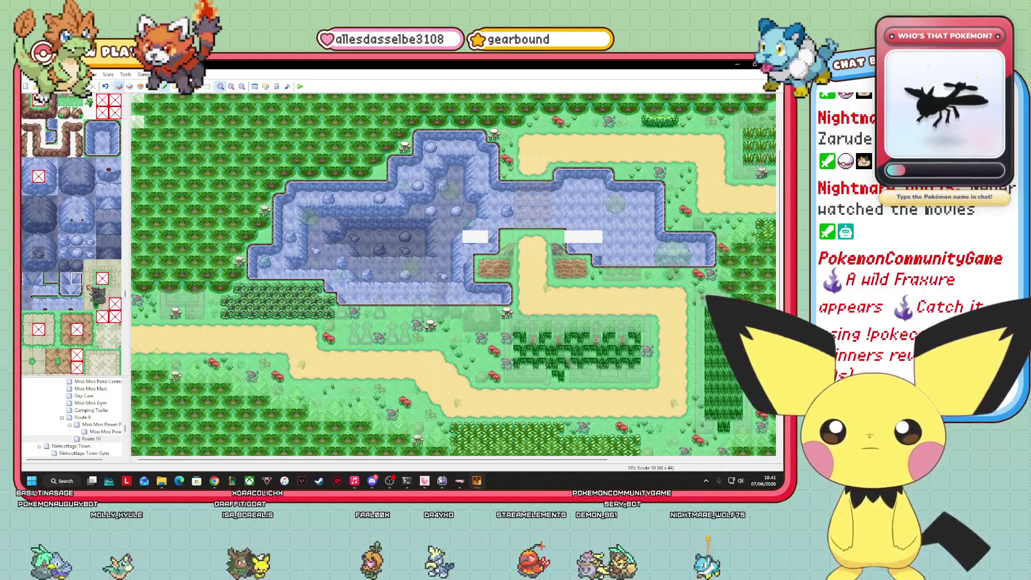
click(76, 290)
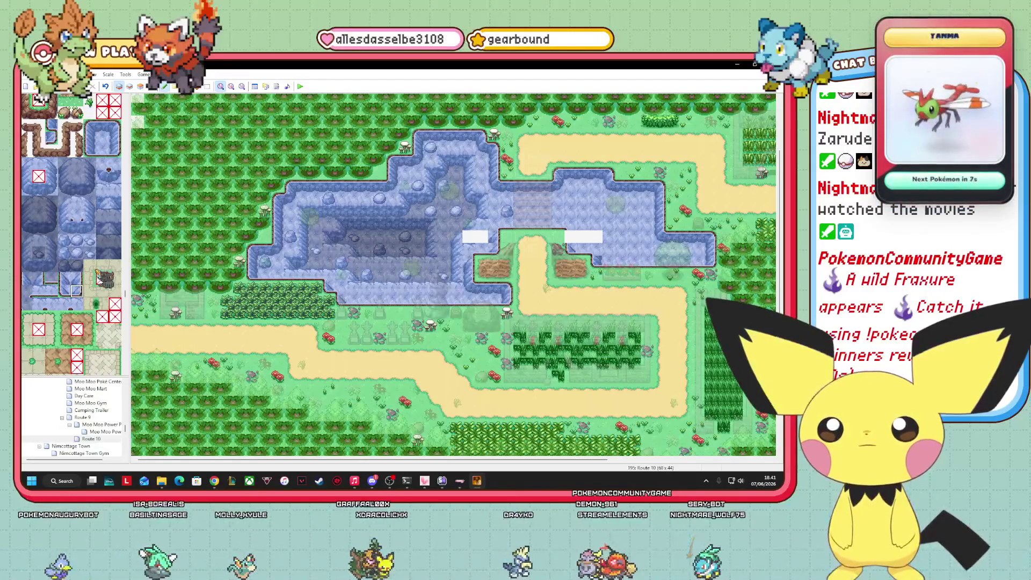
click(115, 150)
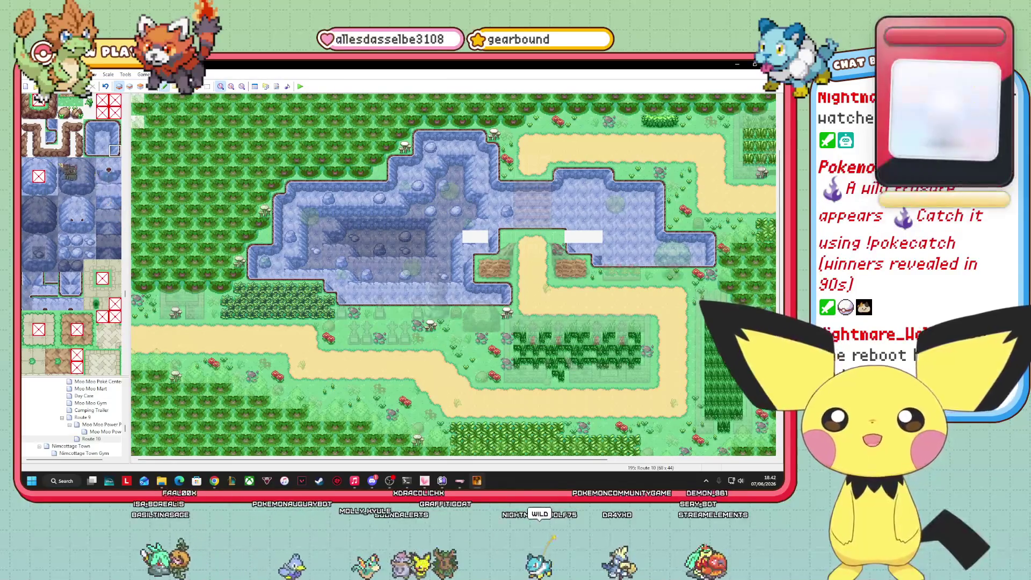
click(41, 164)
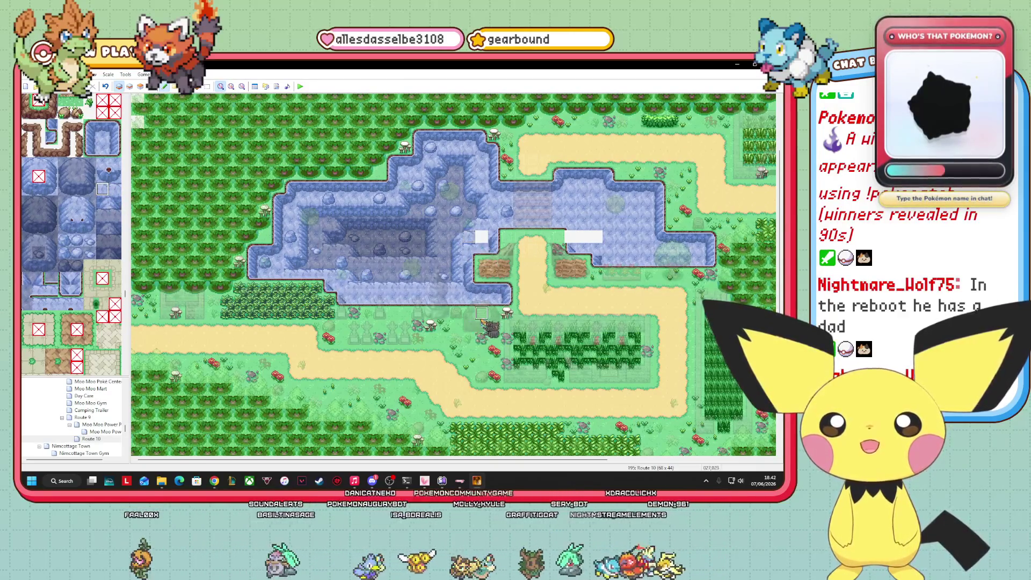
click(103, 138)
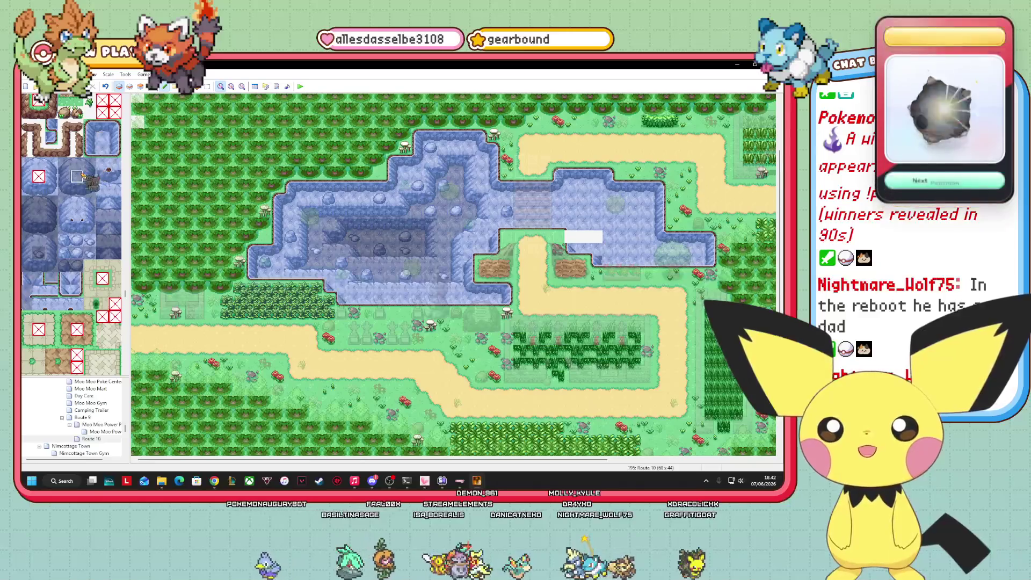
- Reposition three character events: one far left, one lower, one down-left onto the path
drag(472, 233, 151, 211)
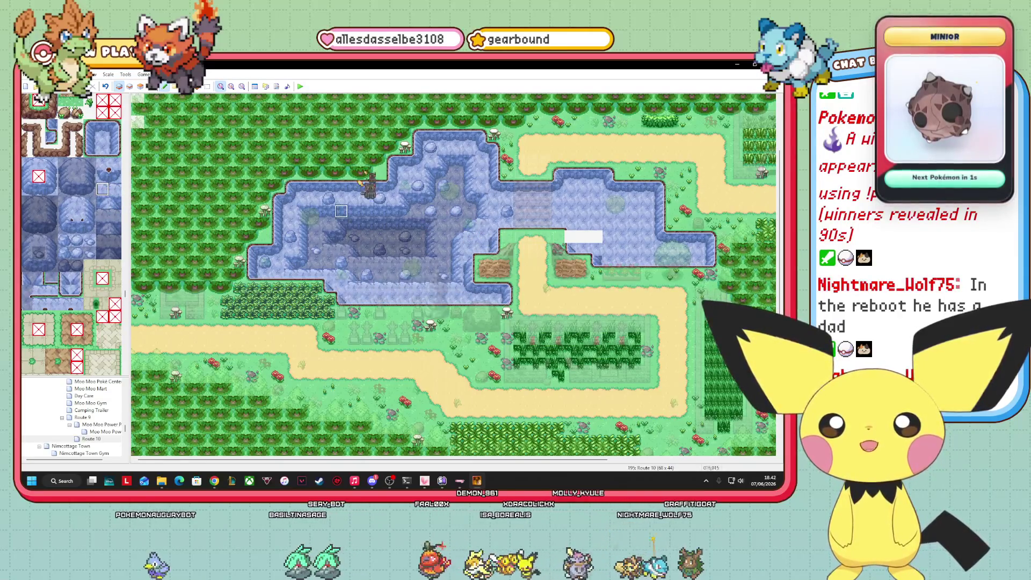
mouse_move(540, 206)
mouse_down()
mouse_move(455, 262)
mouse_move(532, 236)
mouse_move(504, 290)
mouse_move(454, 311)
mouse_move(452, 287)
mouse_move(531, 284)
mouse_move(446, 331)
mouse_move(532, 313)
mouse_move(507, 331)
mouse_move(468, 349)
mouse_move(287, 351)
mouse_move(432, 356)
mouse_move(344, 349)
mouse_move(312, 370)
mouse_move(719, 395)
mouse_up()
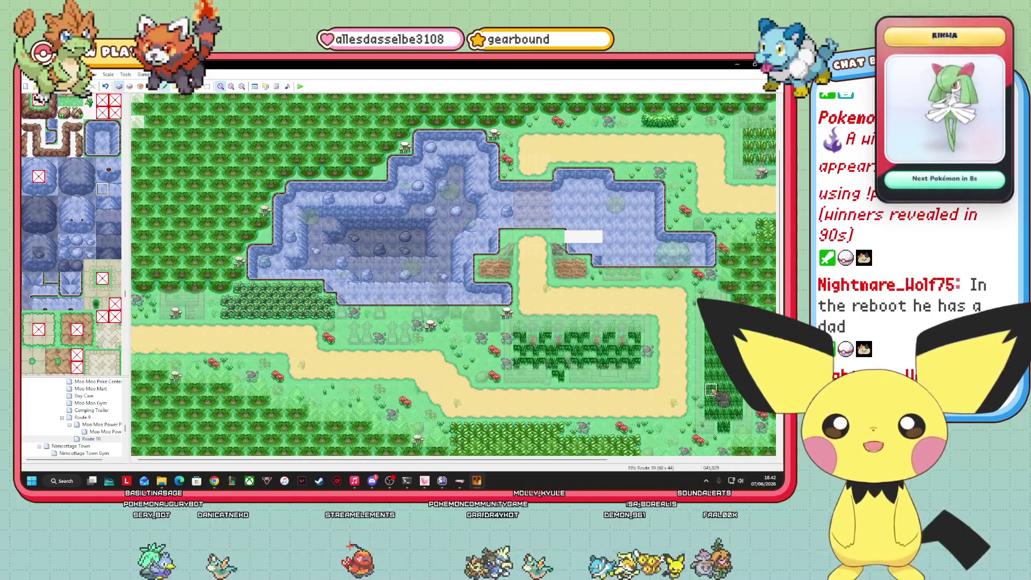
mouse_move(662, 256)
mouse_down()
mouse_move(521, 367)
mouse_move(519, 340)
mouse_up()
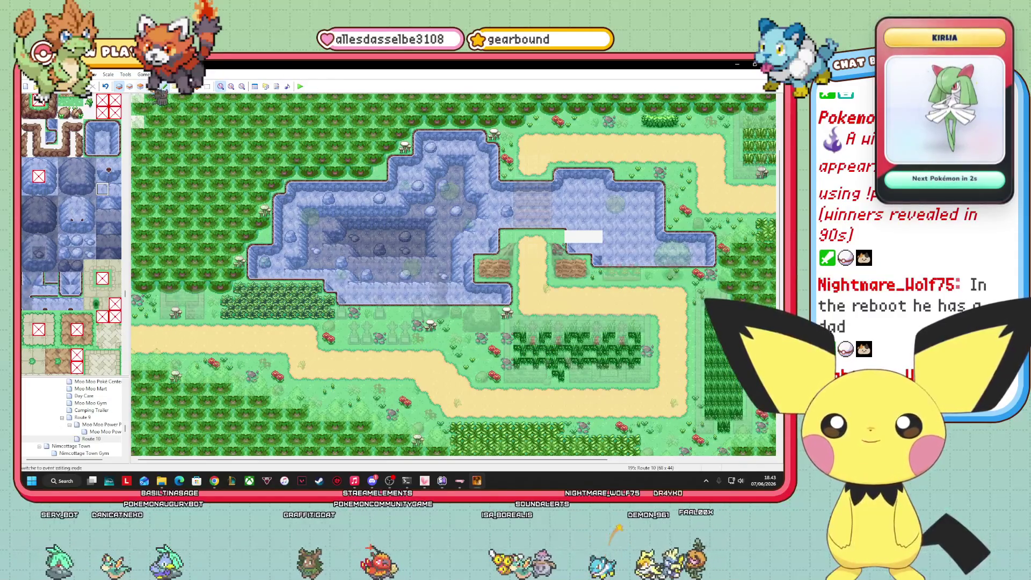
click(140, 86)
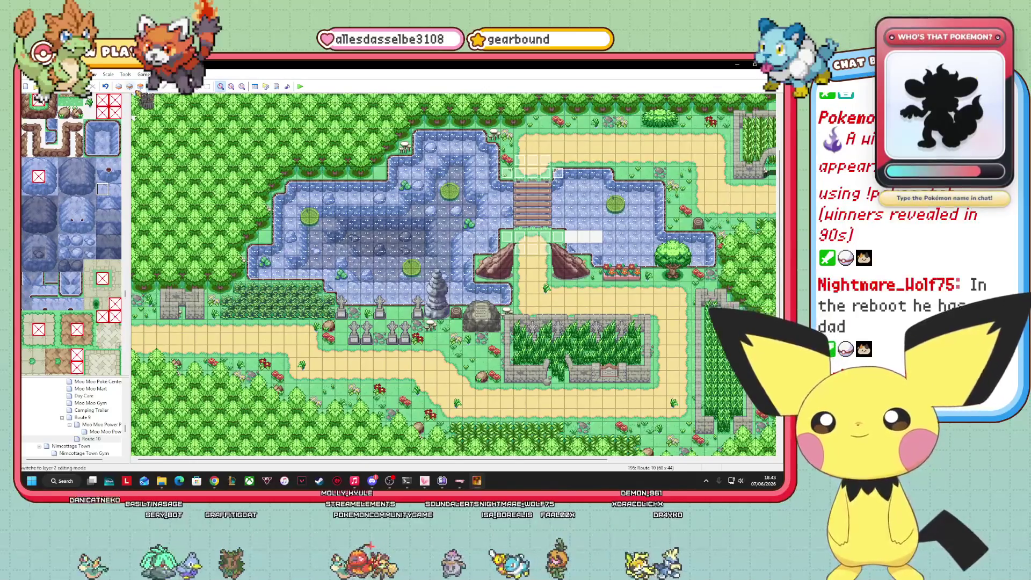
- On Layer 1, paint a water-edge strip across the right blank gap
click(119, 86)
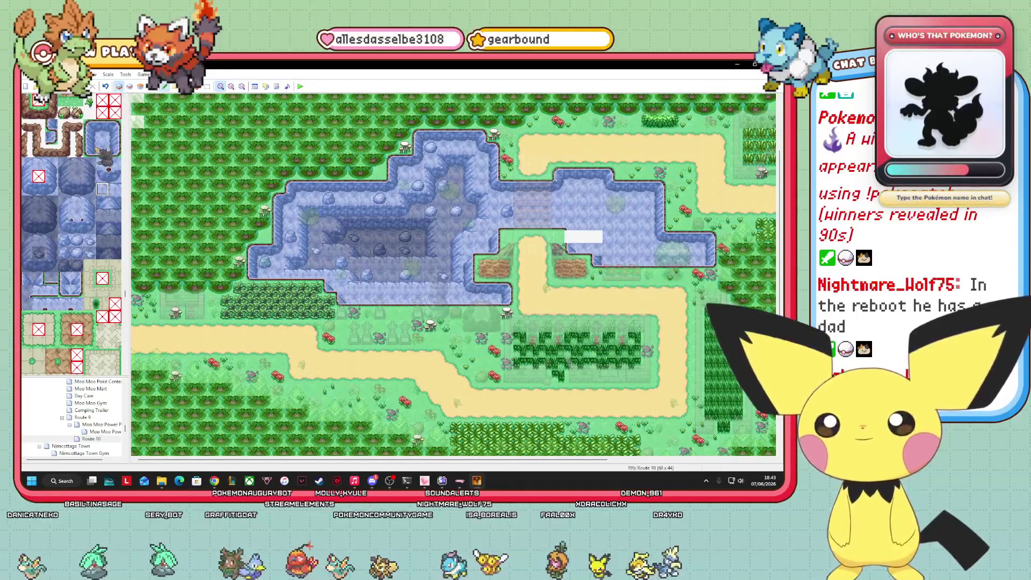
click(89, 138)
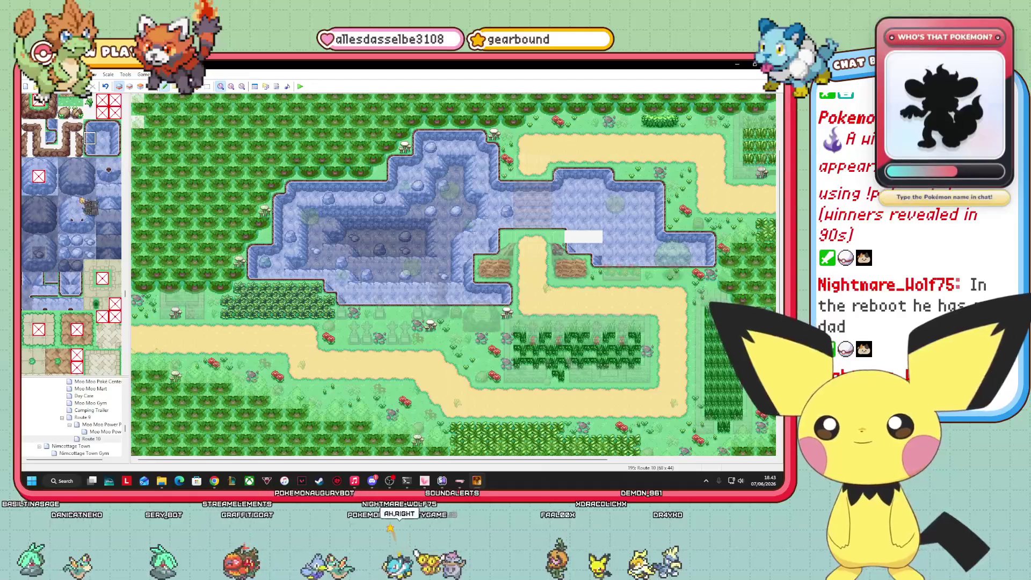
click(64, 278)
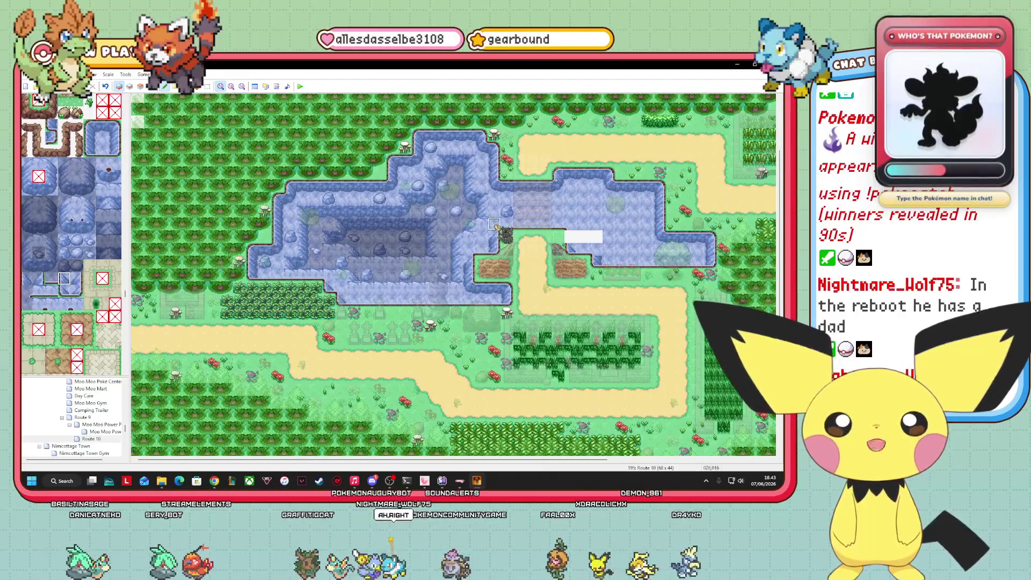
drag(502, 231, 564, 231)
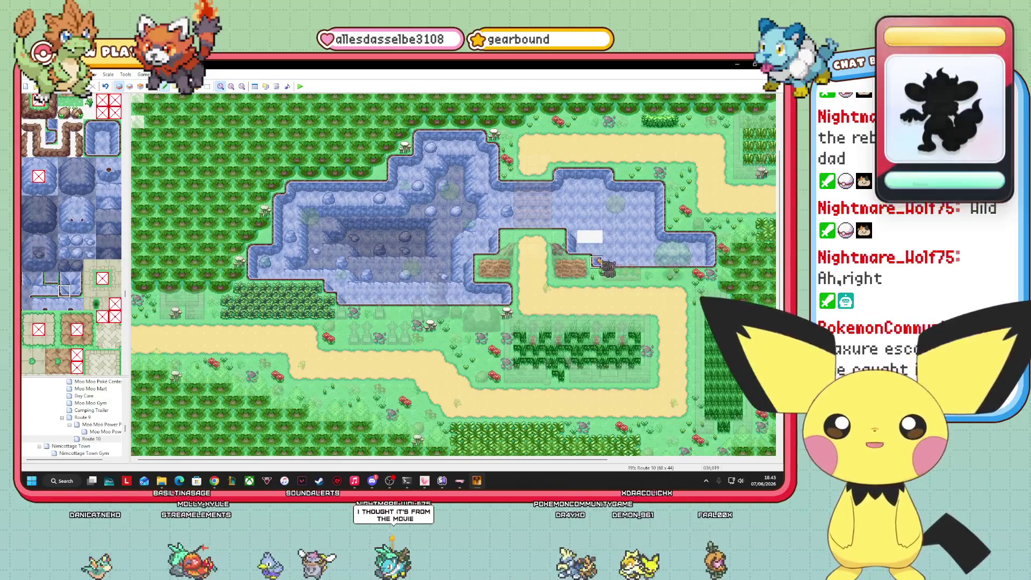
- Place three dark water tiles in the right pond
scroll(598, 228, down, 2)
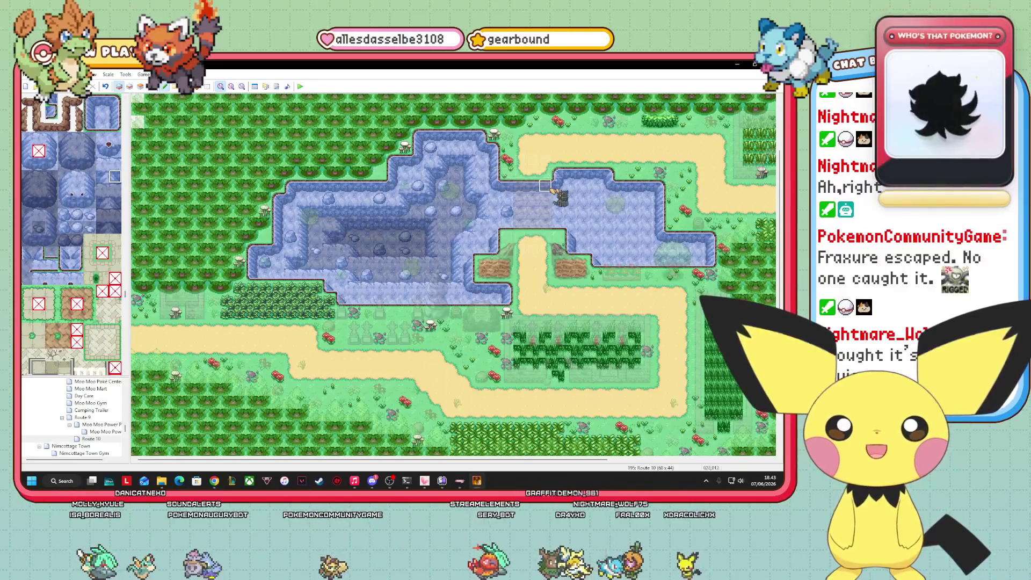
click(51, 164)
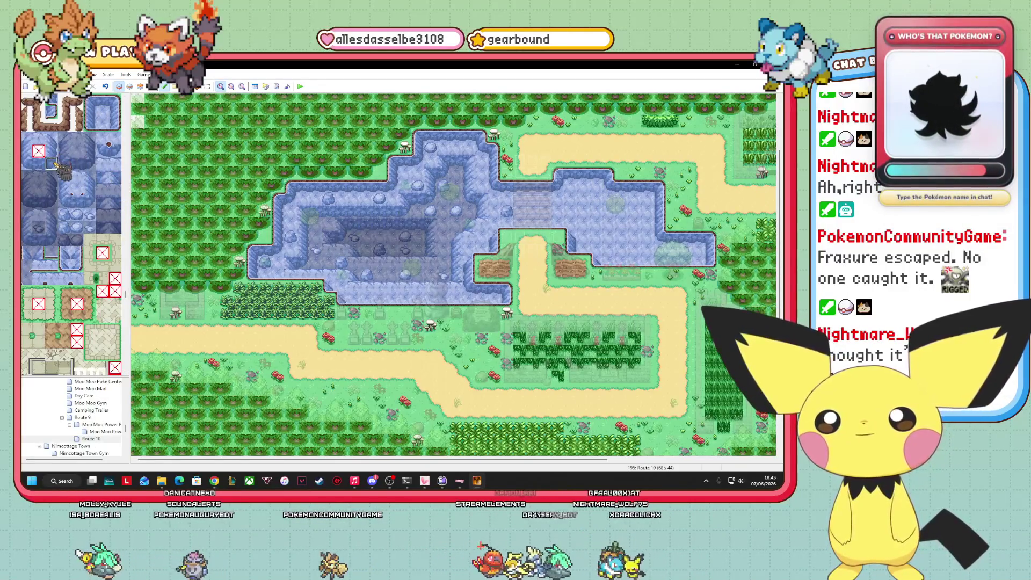
click(89, 201)
click(571, 198)
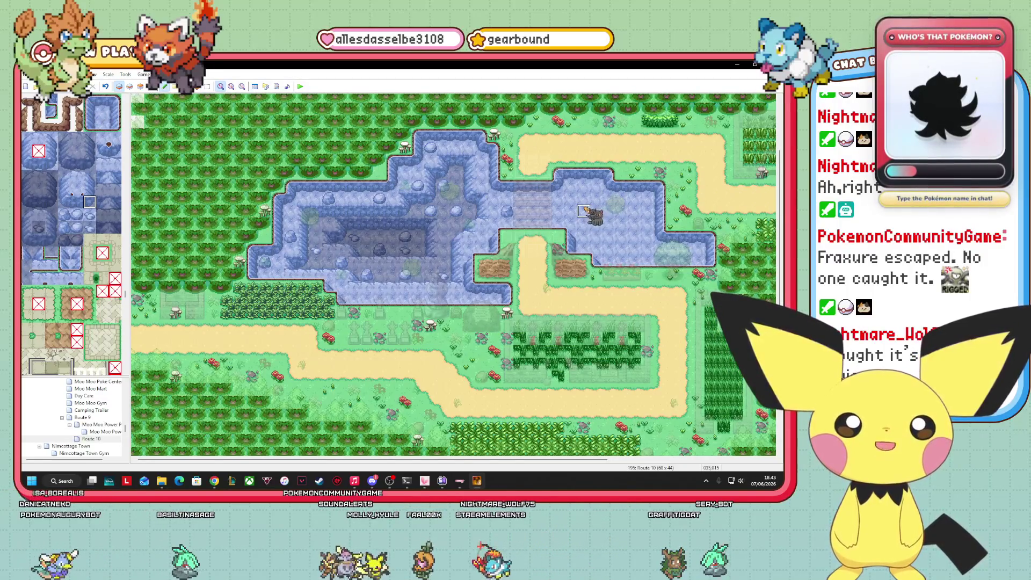
click(584, 211)
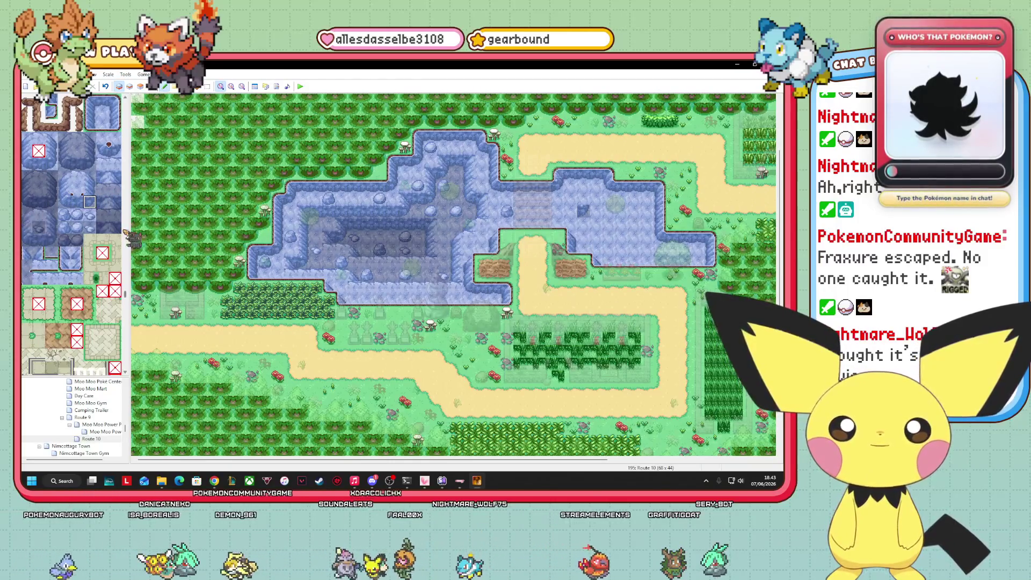
click(596, 210)
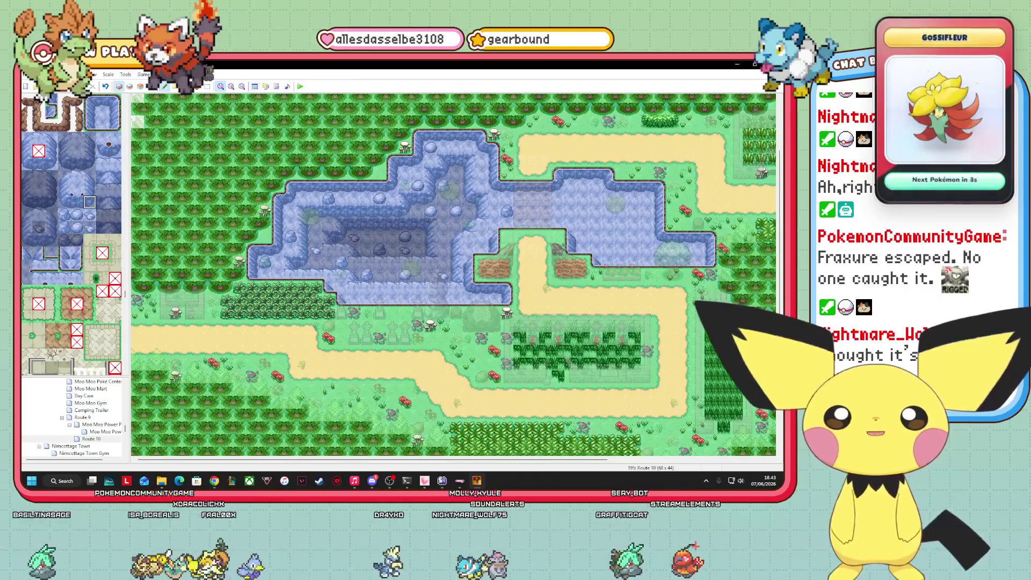
click(153, 86)
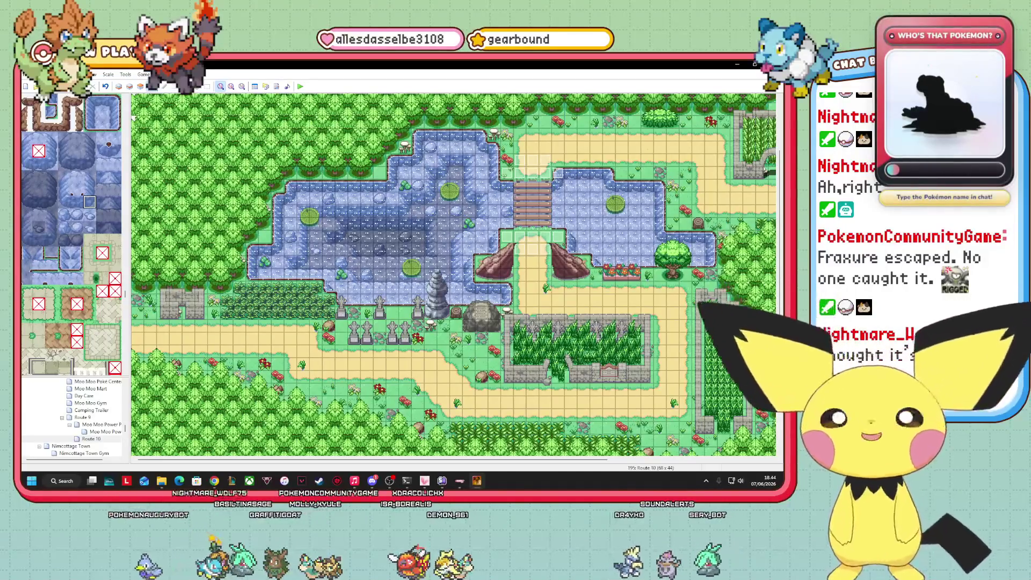
- Refocus the Route 10 map editor and switch it to third-layer (upper) tile editing
scroll(71, 234, down, 15)
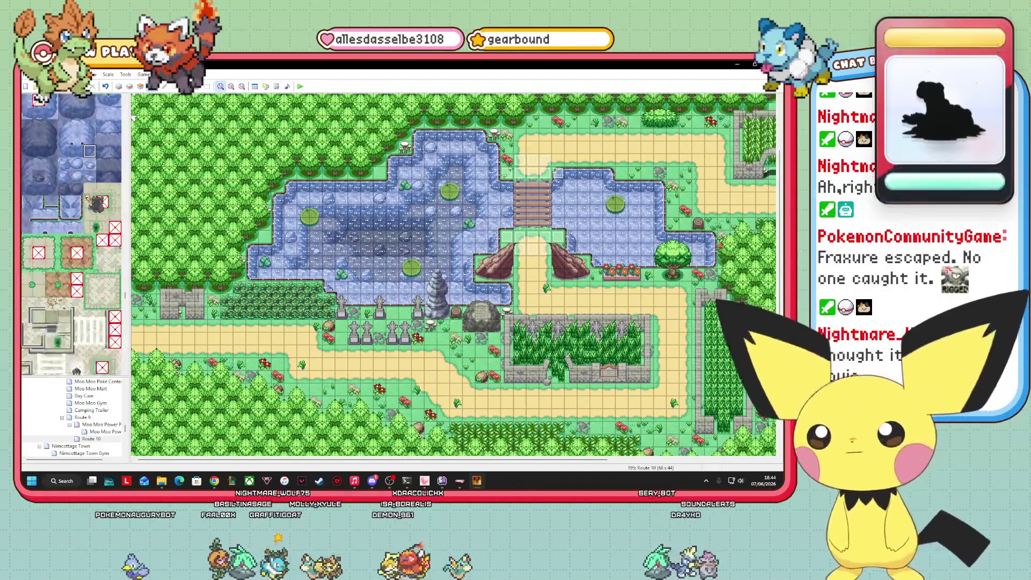
scroll(71, 234, down, 15)
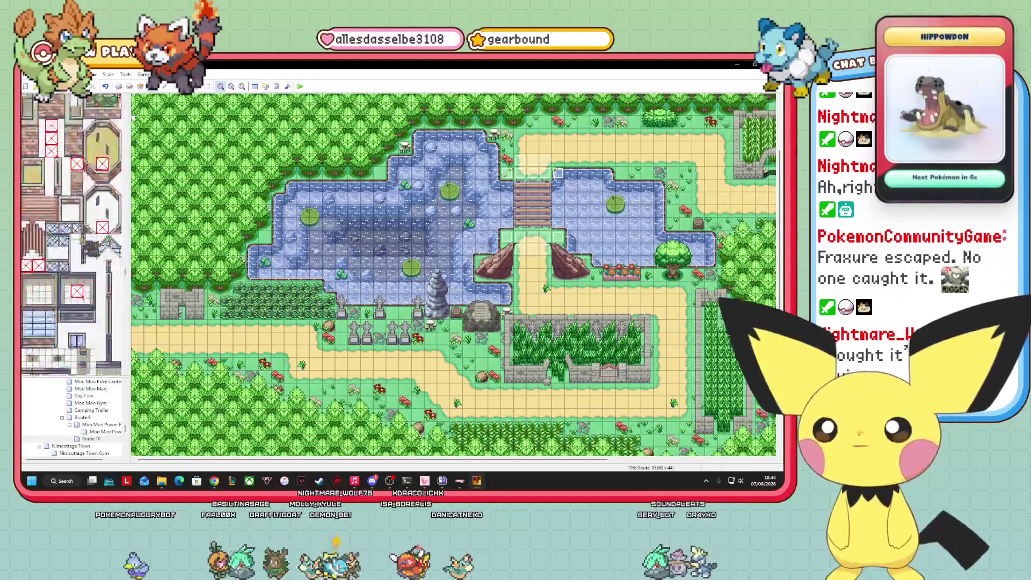
scroll(71, 234, up, 15)
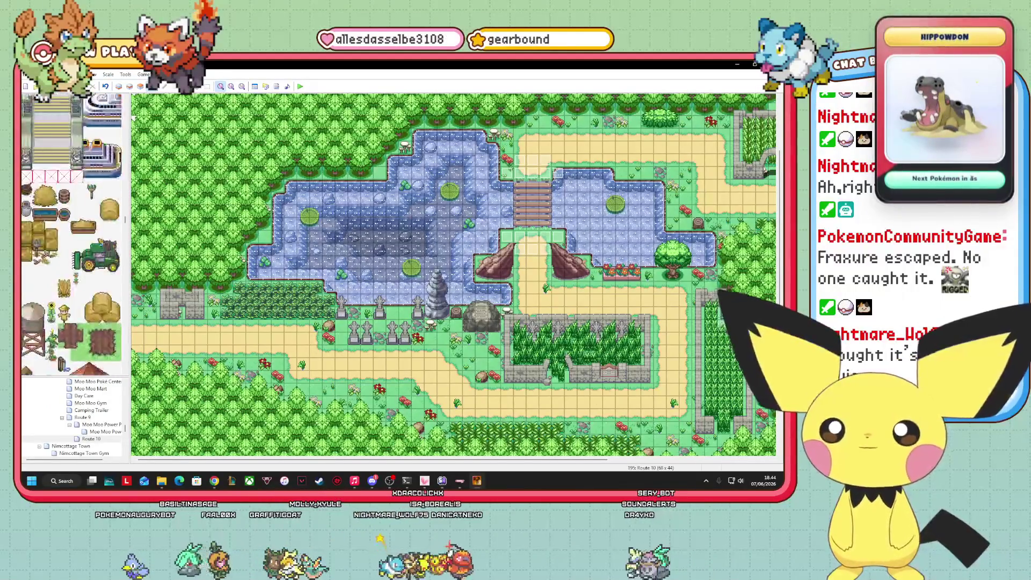
scroll(72, 234, up, 15)
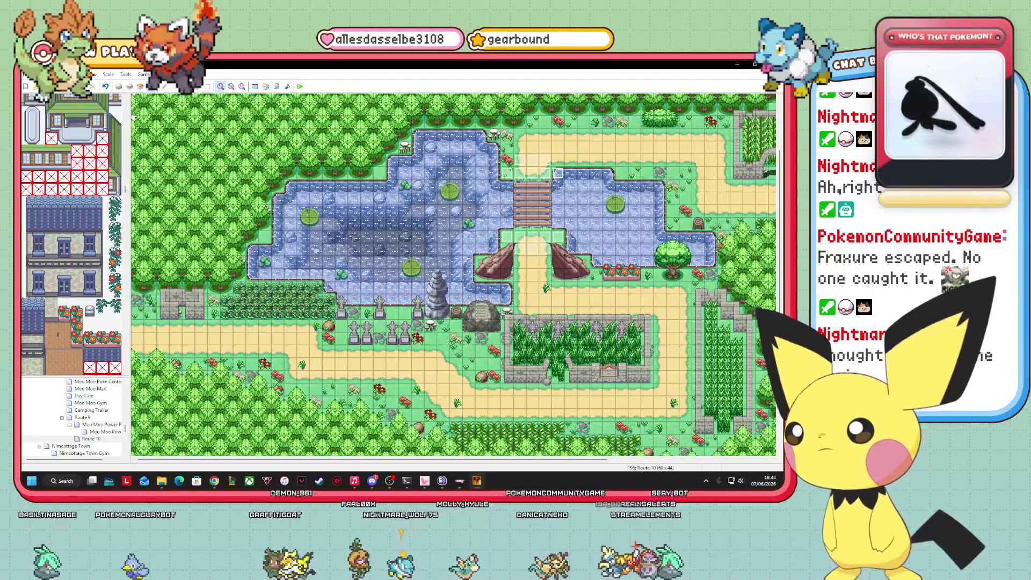
key(alt+Tab)
scroll(71, 234, up, 10)
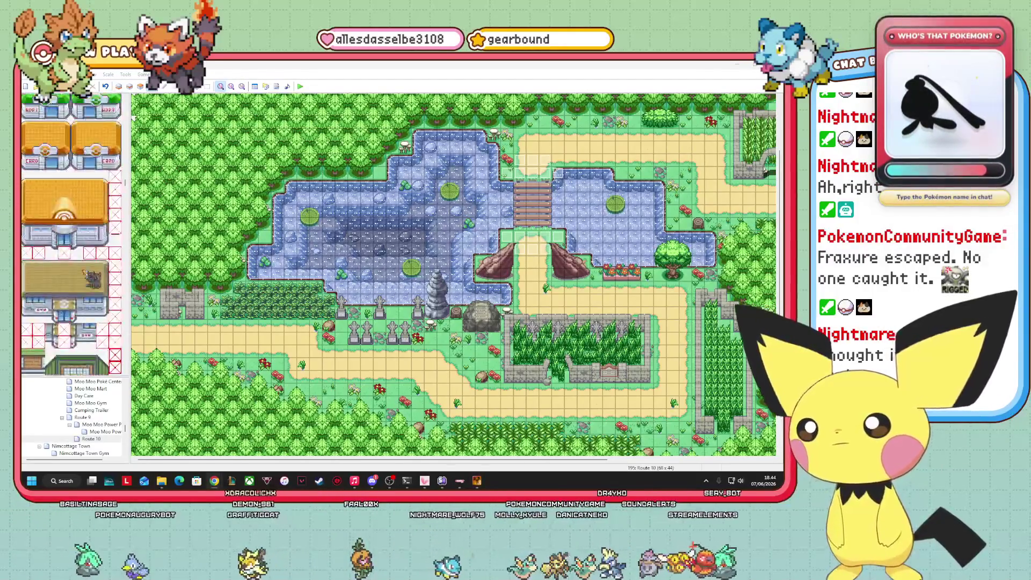
scroll(71, 234, up, 15)
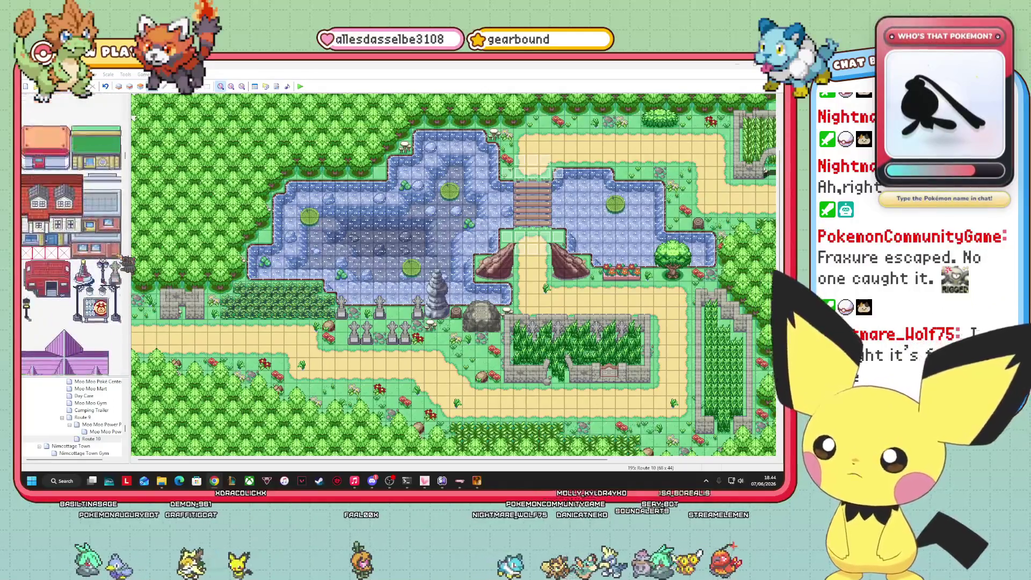
scroll(71, 234, up, 3)
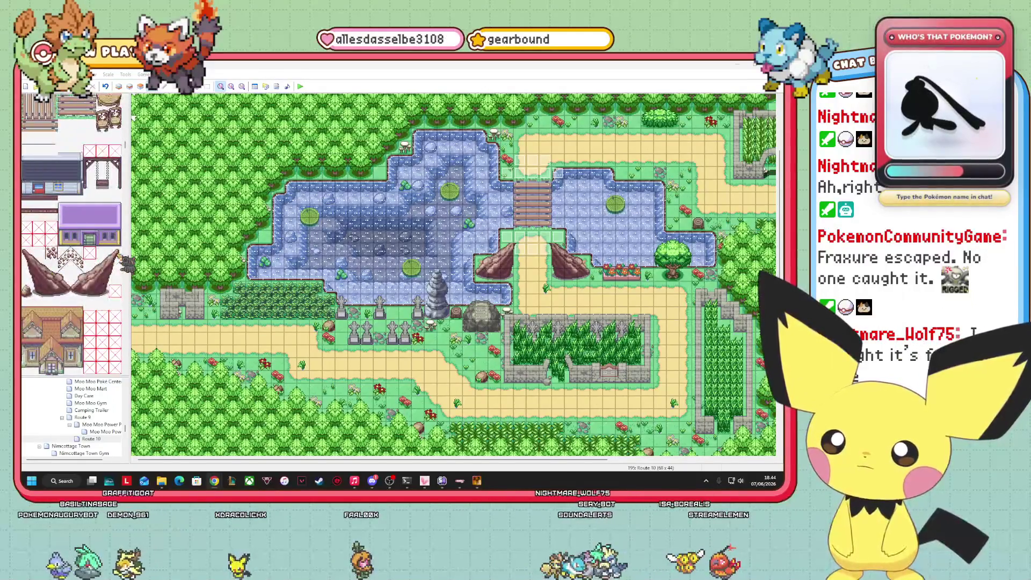
click(115, 265)
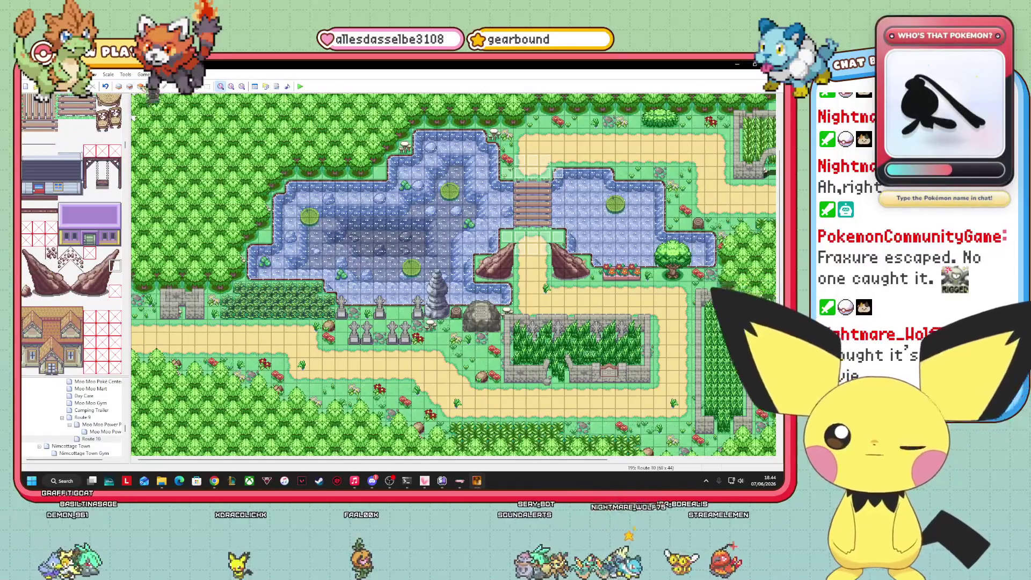
click(140, 85)
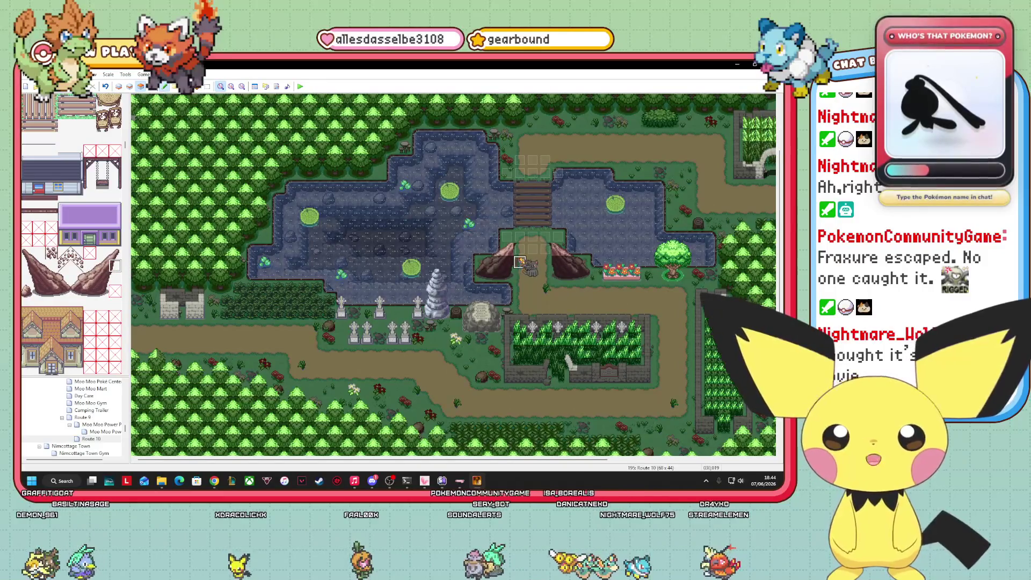
- Drag the small dark event onto the path just above the fenced tall-grass pen south of the bridge
mouse_move(609, 262)
mouse_down()
mouse_move(532, 249)
mouse_move(137, 287)
mouse_move(280, 333)
mouse_move(551, 275)
mouse_move(25, 267)
mouse_move(545, 243)
mouse_move(71, 264)
mouse_move(119, 265)
mouse_up()
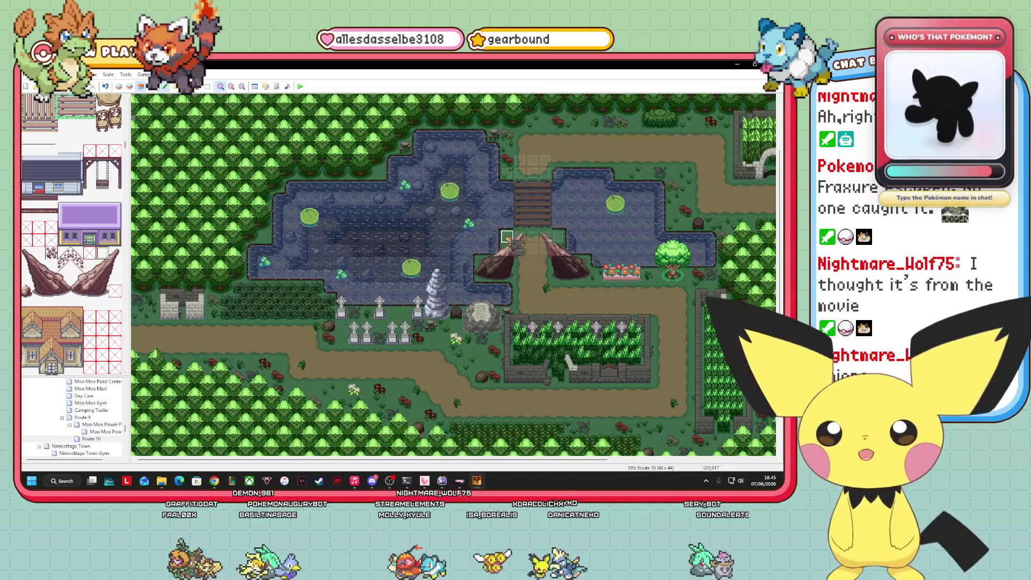
drag(39, 250, 545, 262)
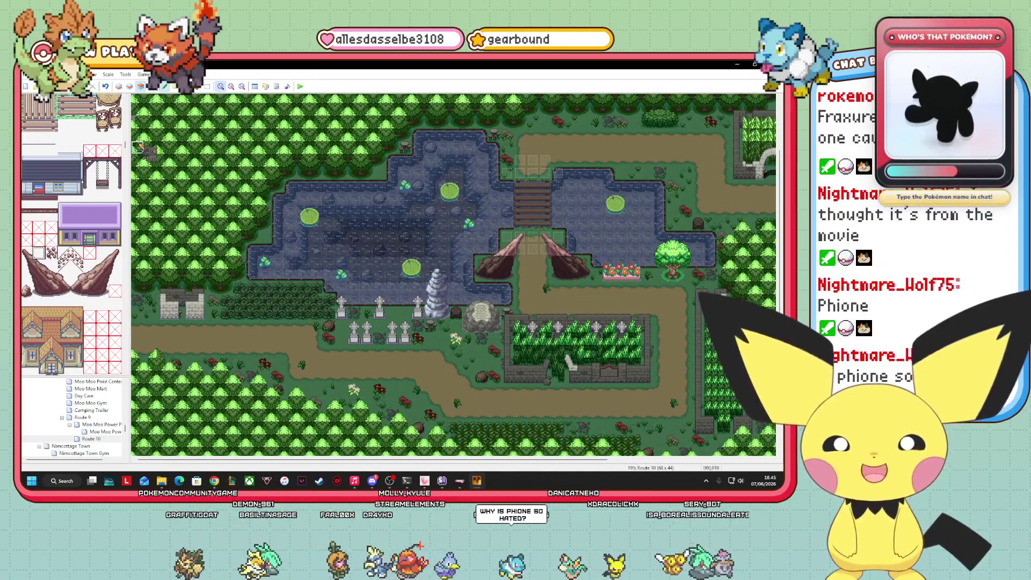
click(154, 92)
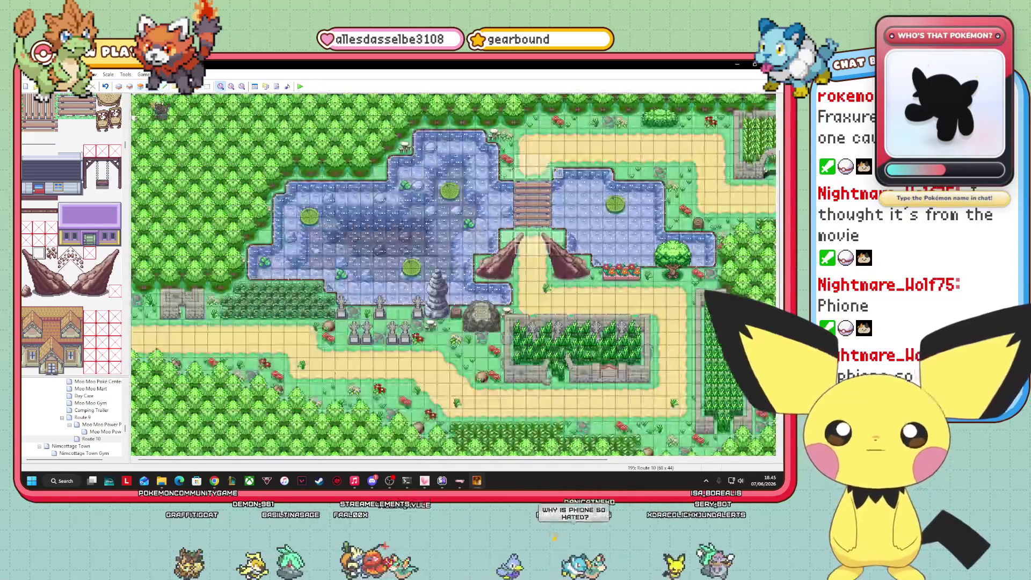
drag(497, 361, 507, 261)
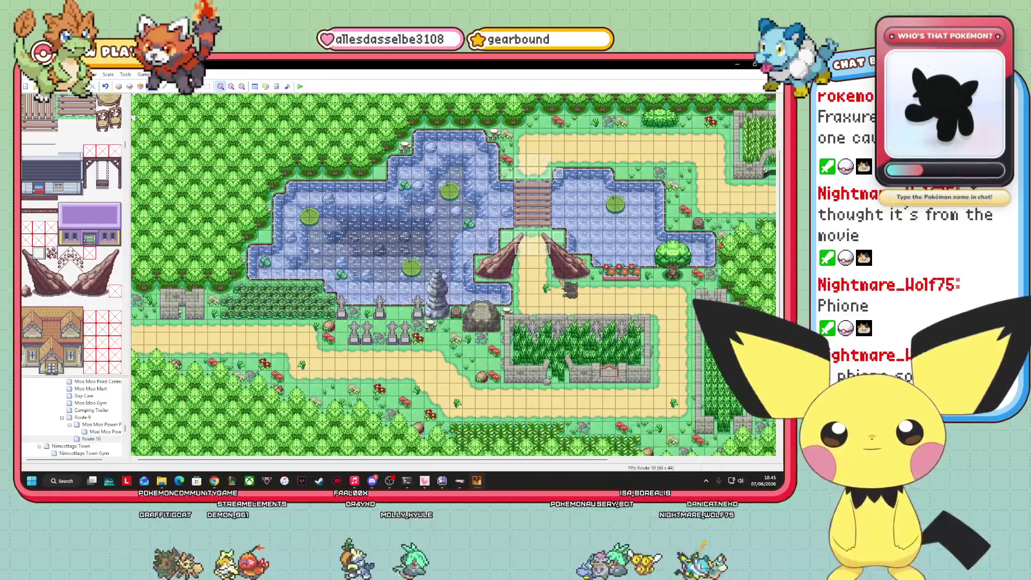
mouse_move(516, 328)
mouse_down()
mouse_move(537, 309)
mouse_move(542, 461)
mouse_up()
mouse_move(525, 460)
mouse_down()
mouse_move(749, 463)
mouse_move(582, 461)
mouse_up()
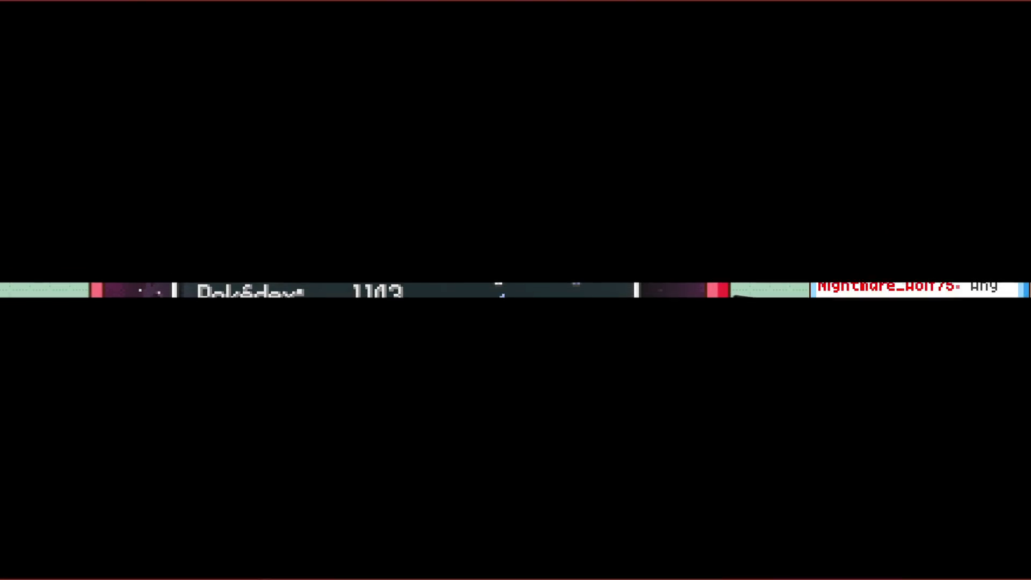
- Walk the player north across the wooden bridge, back south, then north again
key(Up)
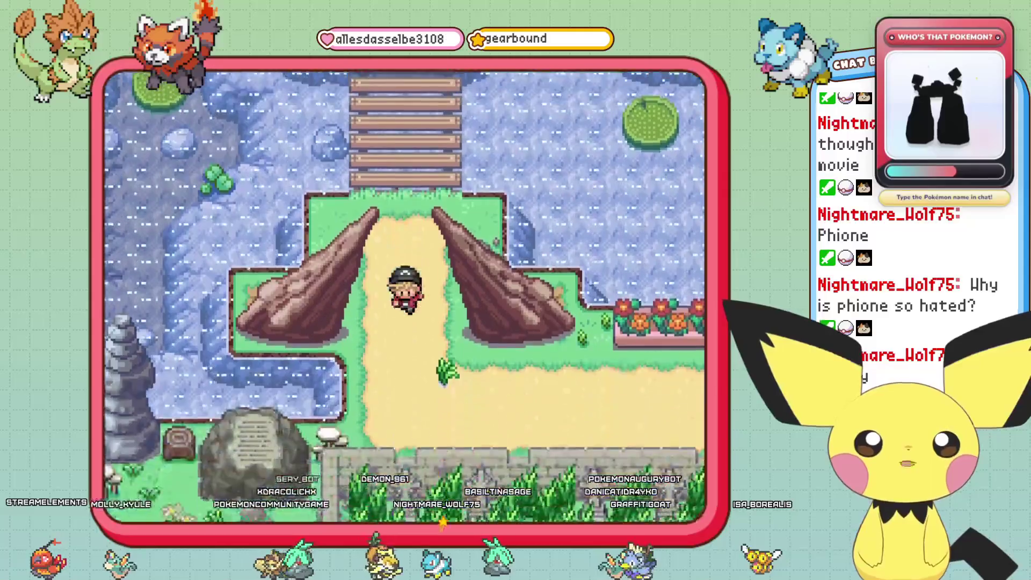
key(Up)
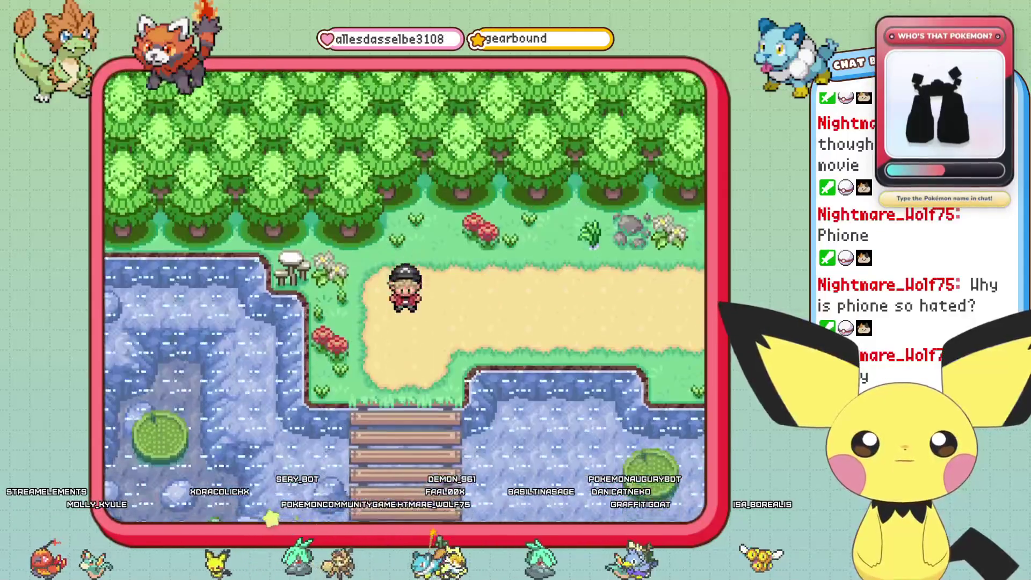
key(Down)
key(Up)
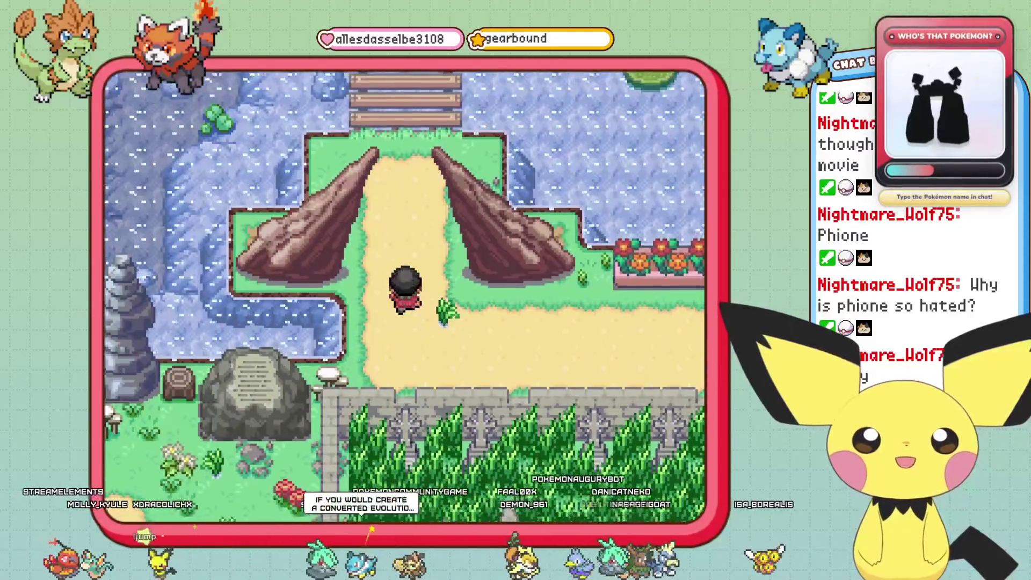
key(Up)
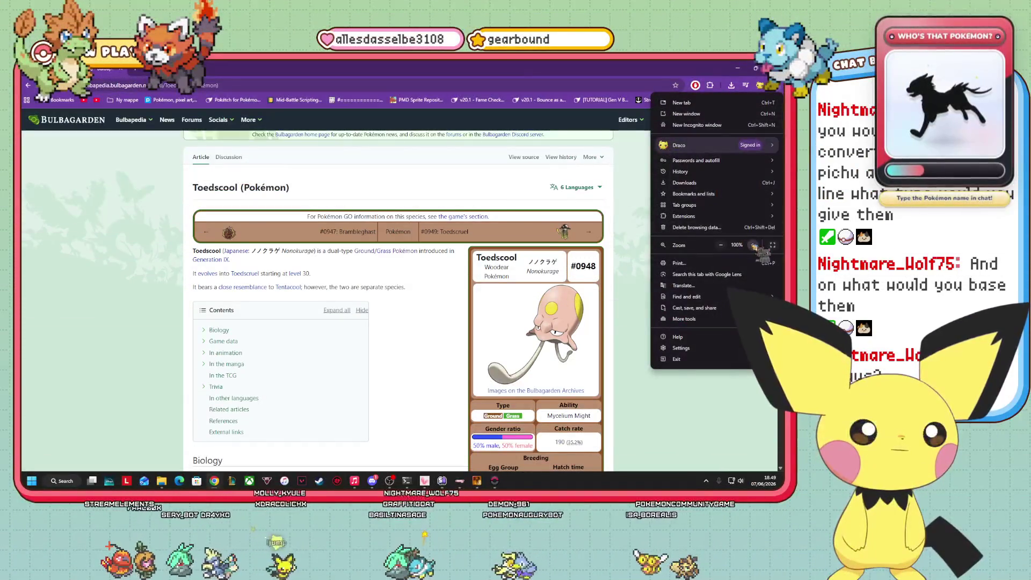
- Zoom the Toedscool page to 150% and view its artwork full size before closing it
click(753, 244)
scroll(709, 359, up, 2)
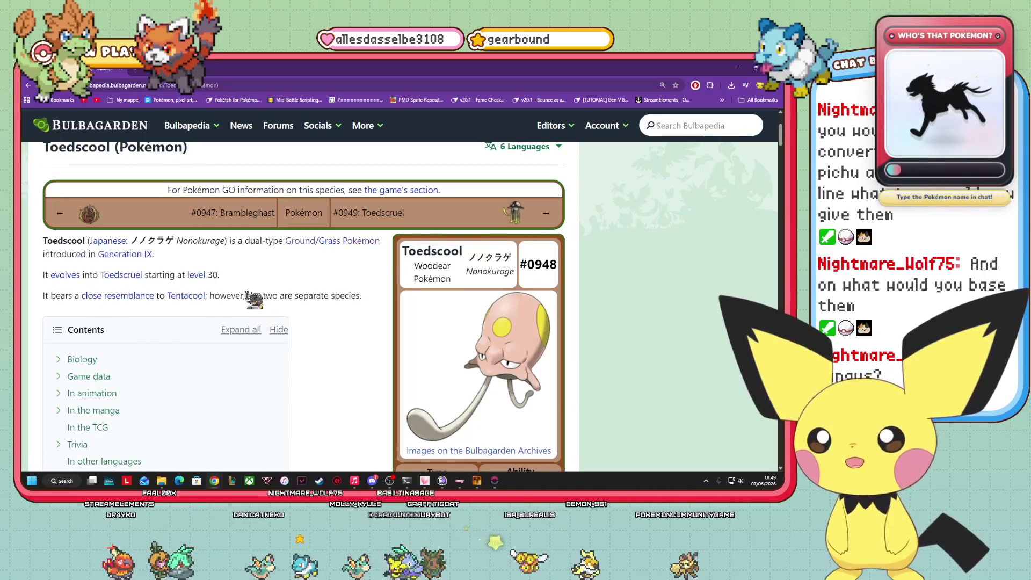
scroll(329, 232, down, 5)
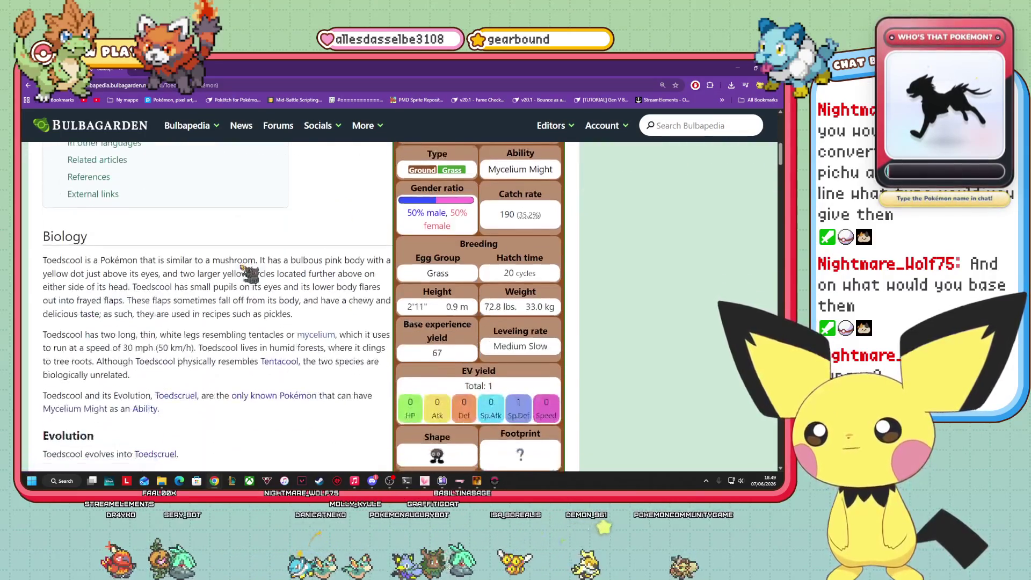
drag(212, 260, 300, 263)
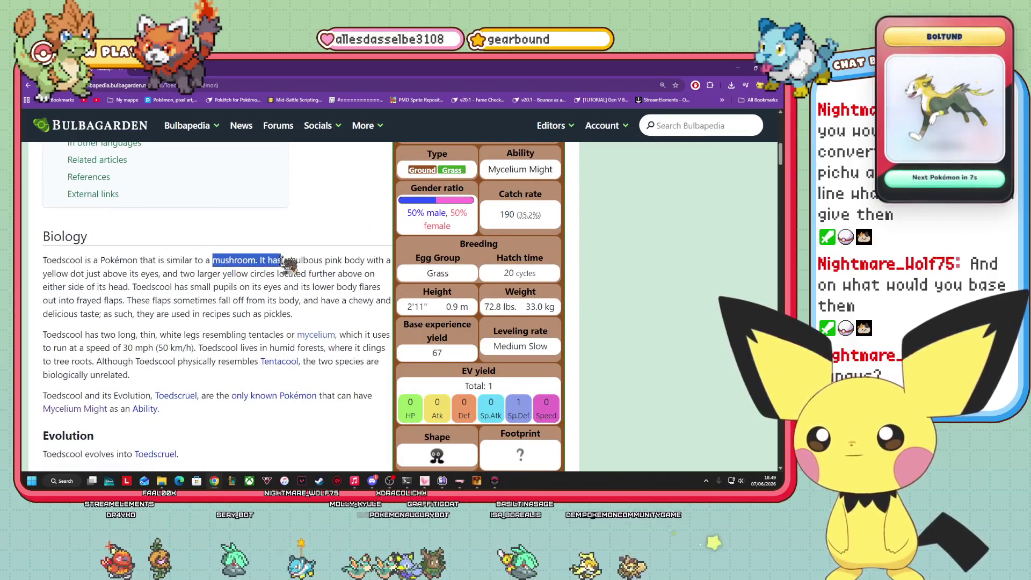
scroll(452, 294, up, 5)
click(452, 294)
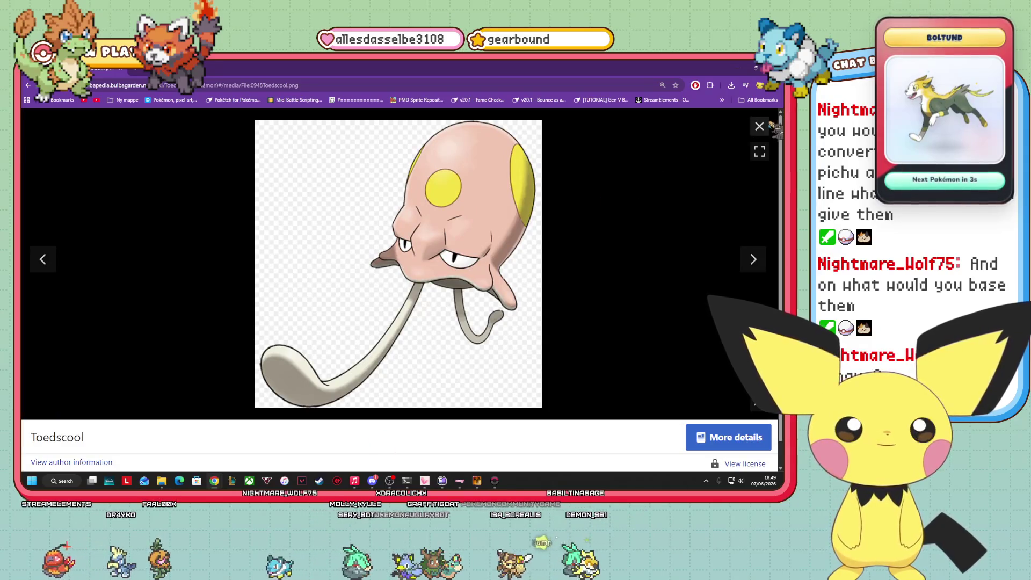
click(760, 126)
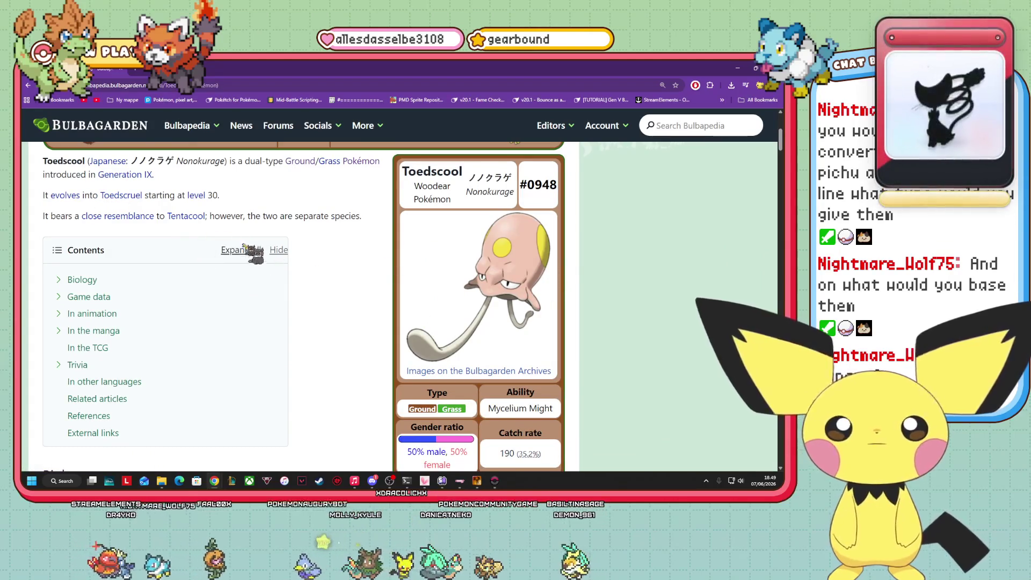
scroll(501, 274, down, 3)
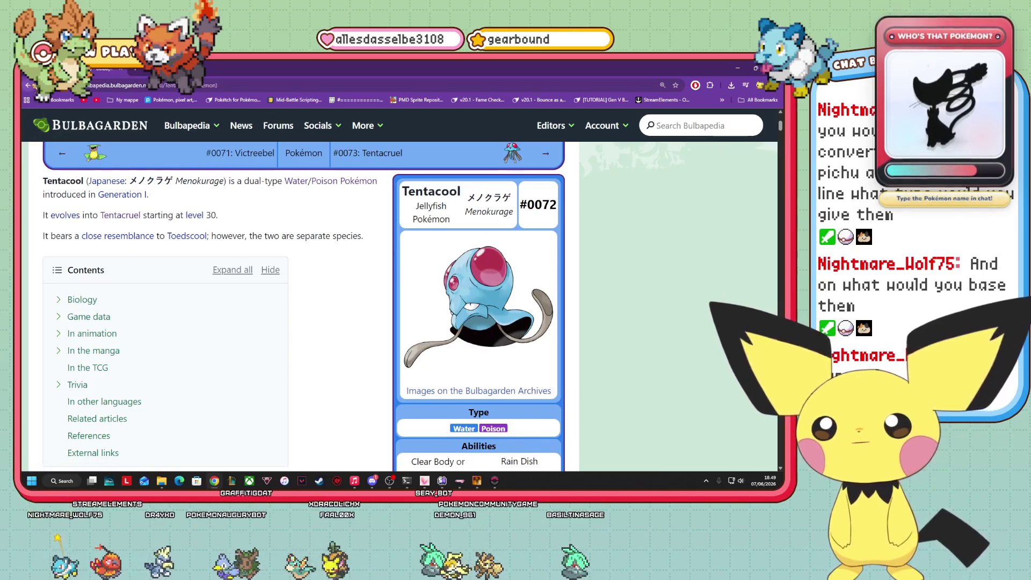
- Go back to the Toedscool article, then return to the Pokémon Augury game window
key(alt+Left)
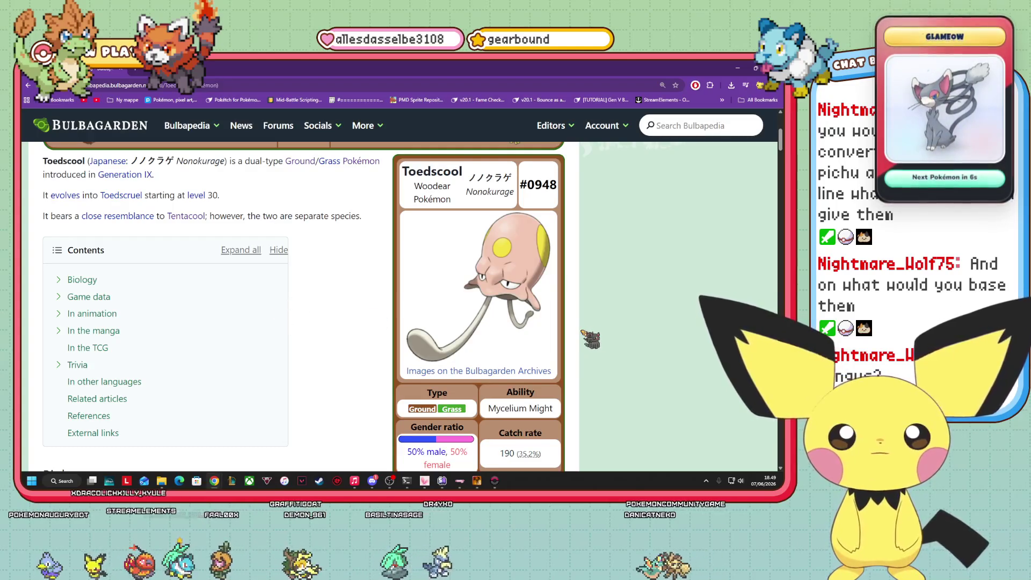
scroll(516, 320, up, 4)
scroll(426, 297, down, 3)
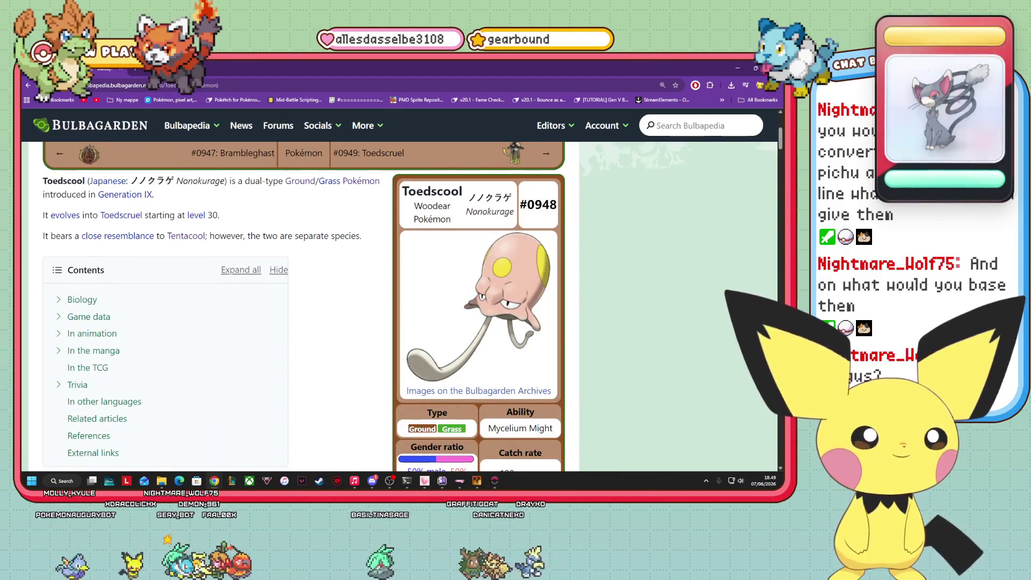
key(alt+Tab)
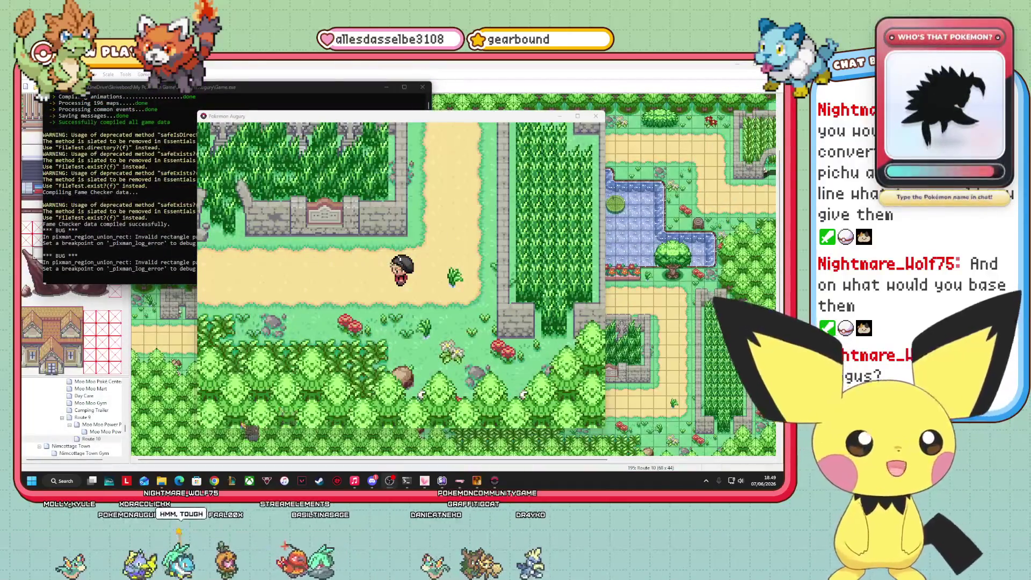
- Open CONIFERUS.png from the Front battler sprites folder in Paint
mouse_move(161, 481)
click(118, 433)
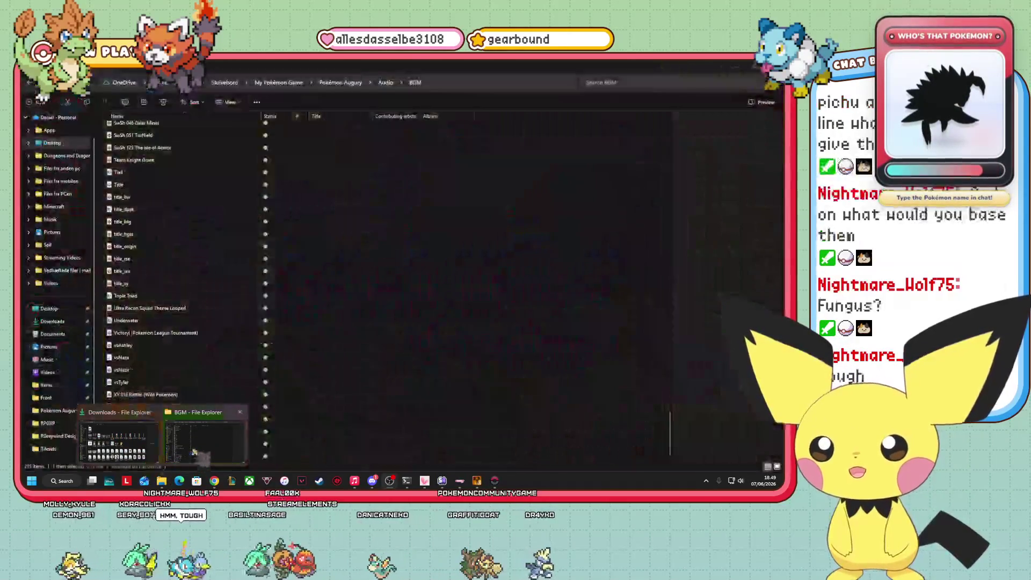
click(46, 398)
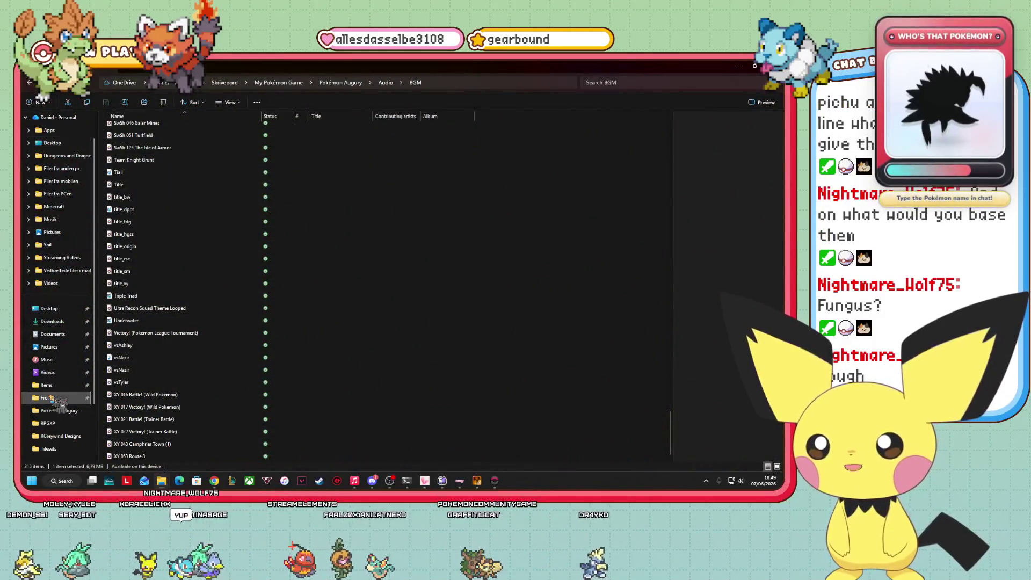
scroll(516, 389, down, 10)
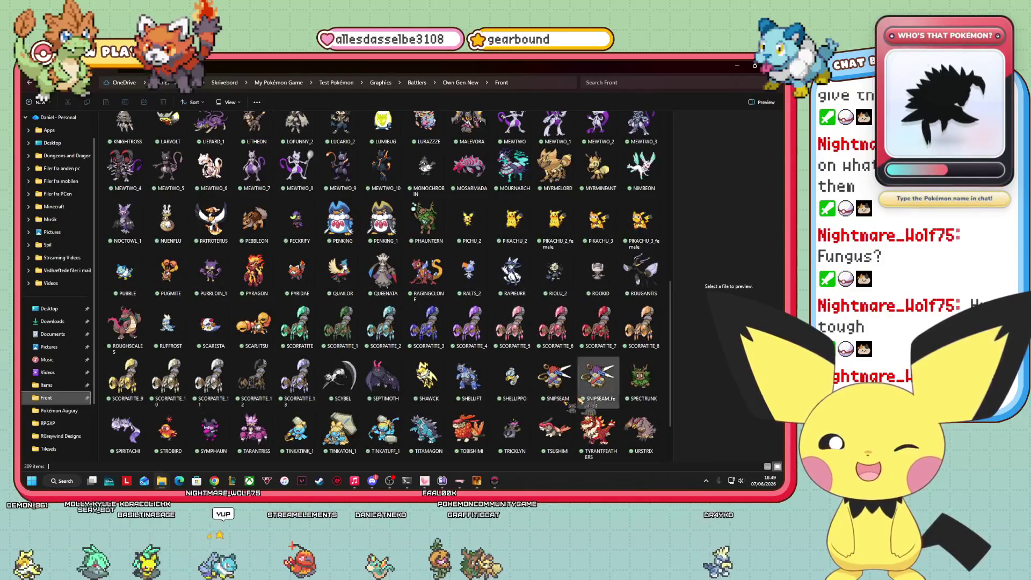
scroll(376, 349, up, 8)
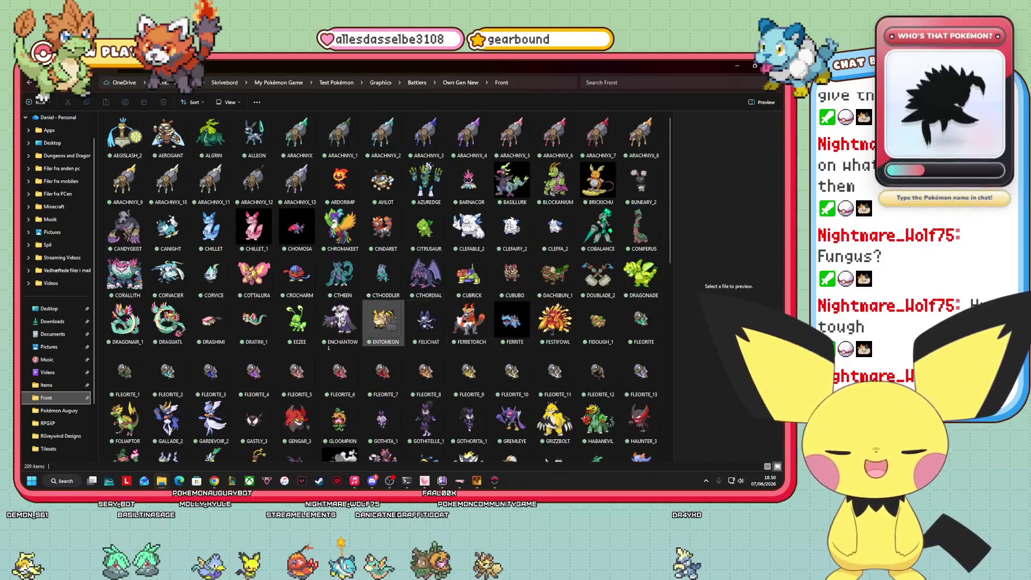
scroll(384, 327, down, 5)
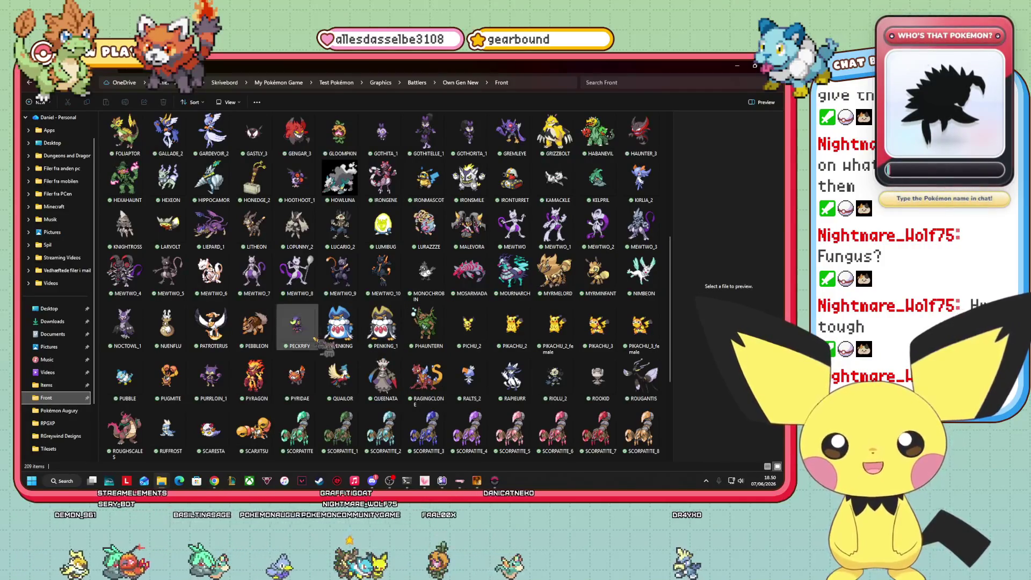
scroll(297, 375, up, 5)
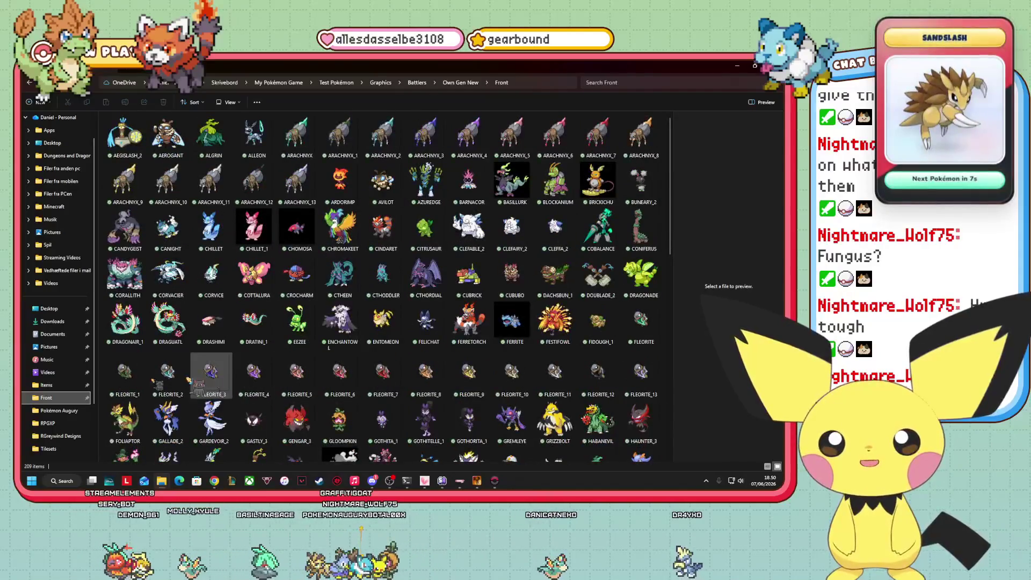
click(642, 228)
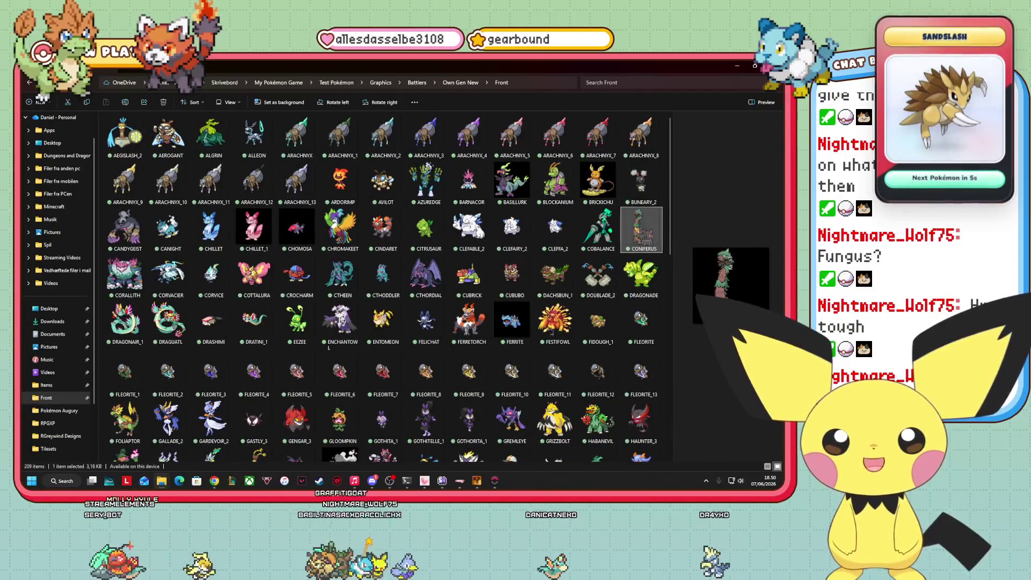
key(Return)
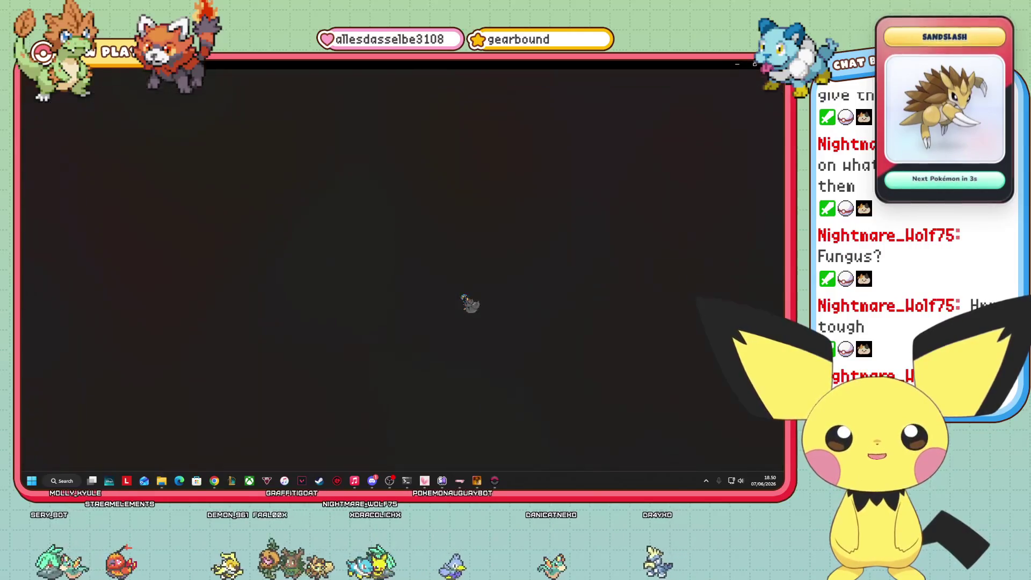
- Zoom the CONIFERUS tree creature sprite to about 303% and look it over
drag(723, 464, 737, 464)
scroll(405, 295, up, 2)
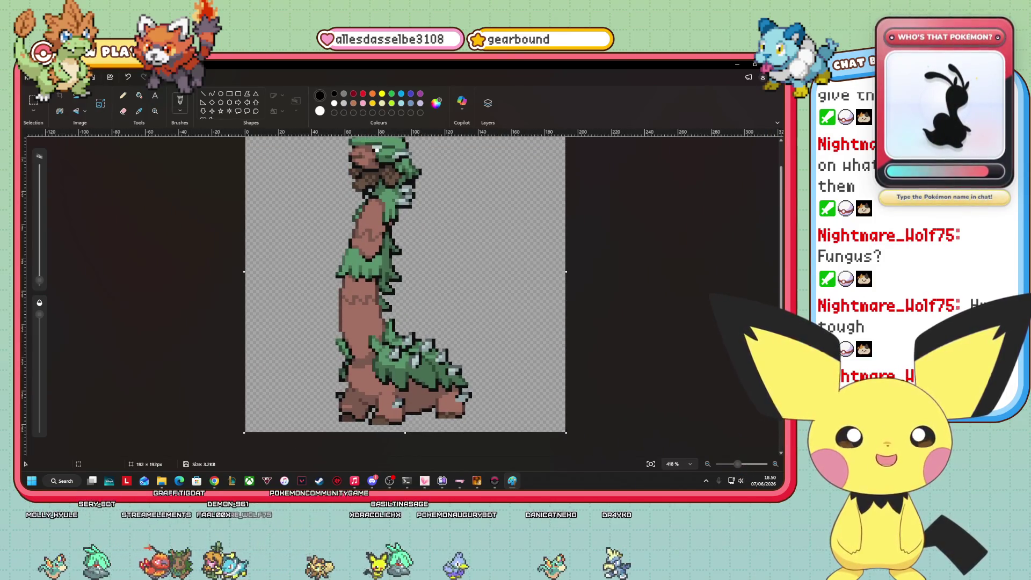
scroll(405, 296, down, 1)
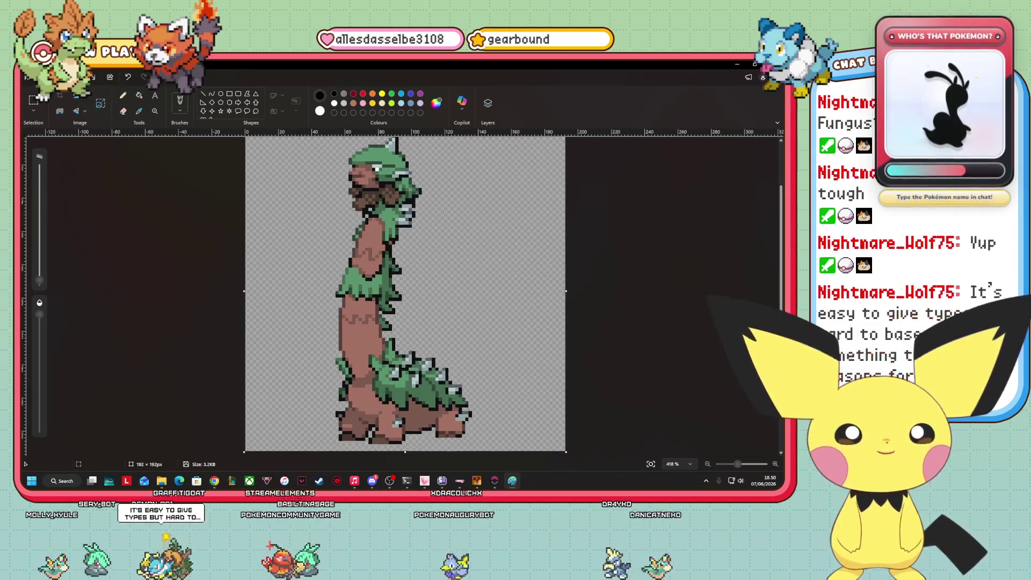
scroll(405, 295, up, 1)
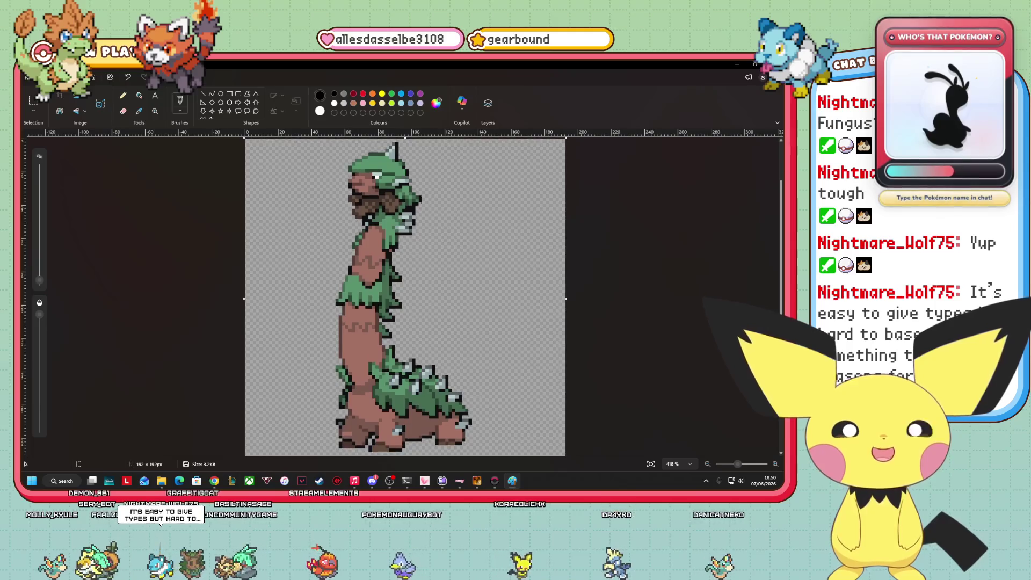
scroll(405, 295, down, 1)
scroll(405, 296, down, 1)
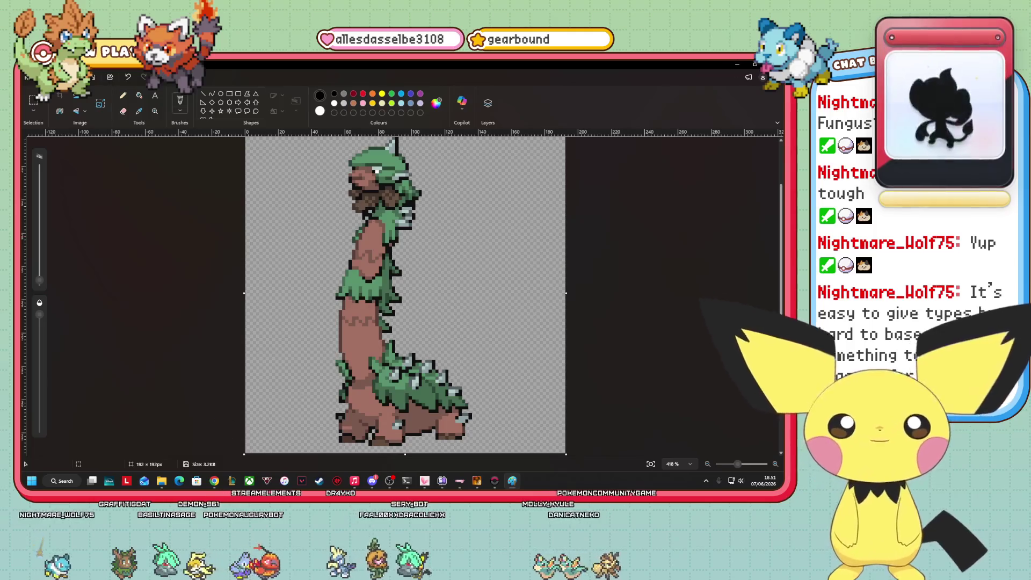
click(162, 480)
- Minimize the Front folder window to reveal the running Route 10 playtest
mouse_move(214, 481)
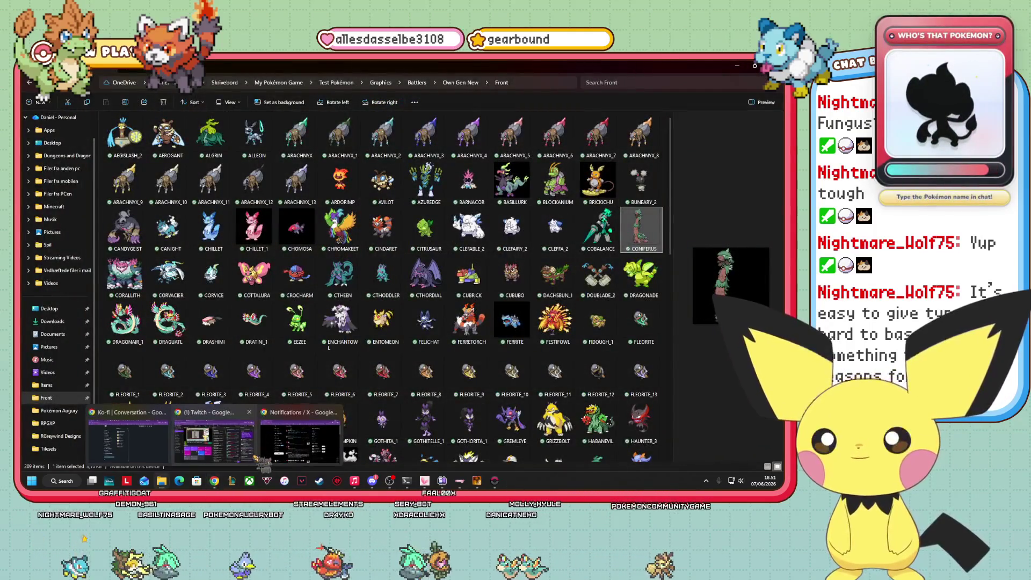
mouse_move(262, 462)
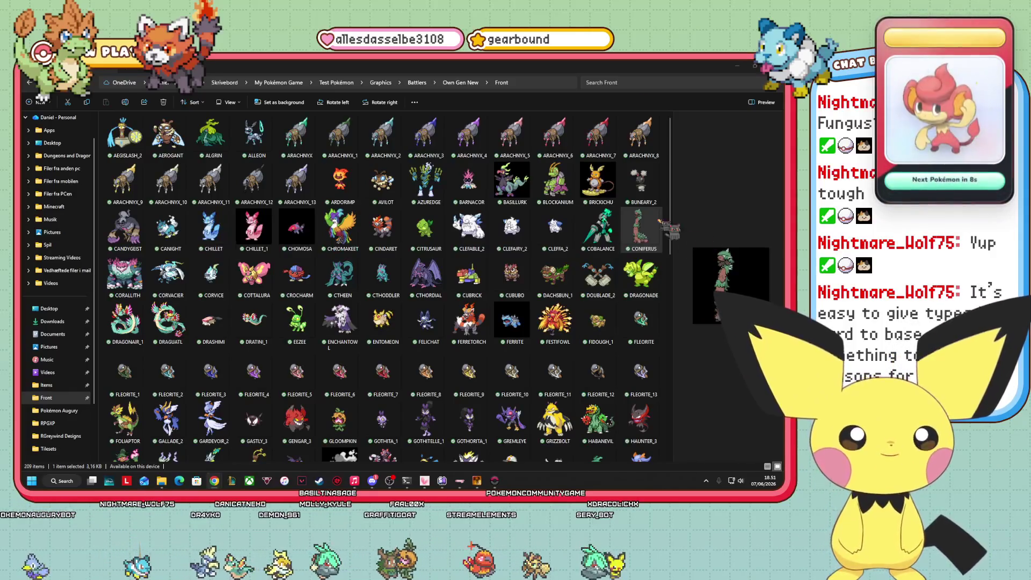
click(740, 66)
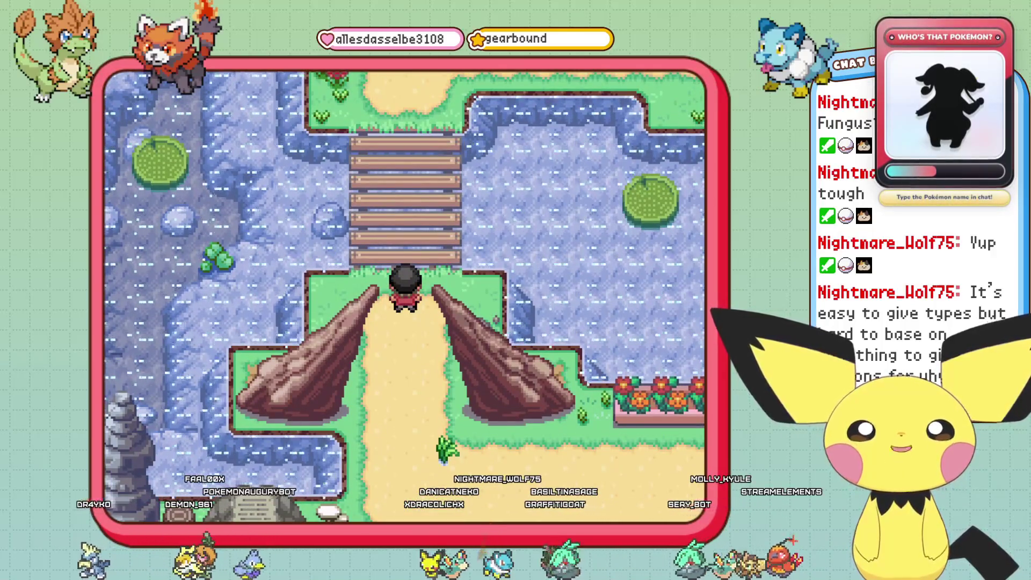
- Open the debug encounters.txt editor and create a Route 10 encounter set, version 0
key(x)
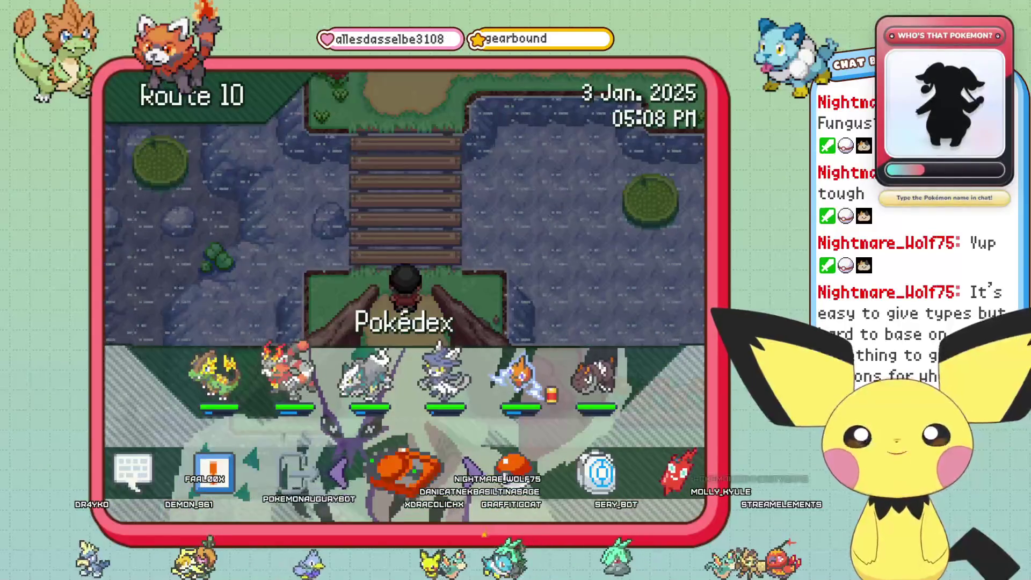
key(Left)
key(Return)
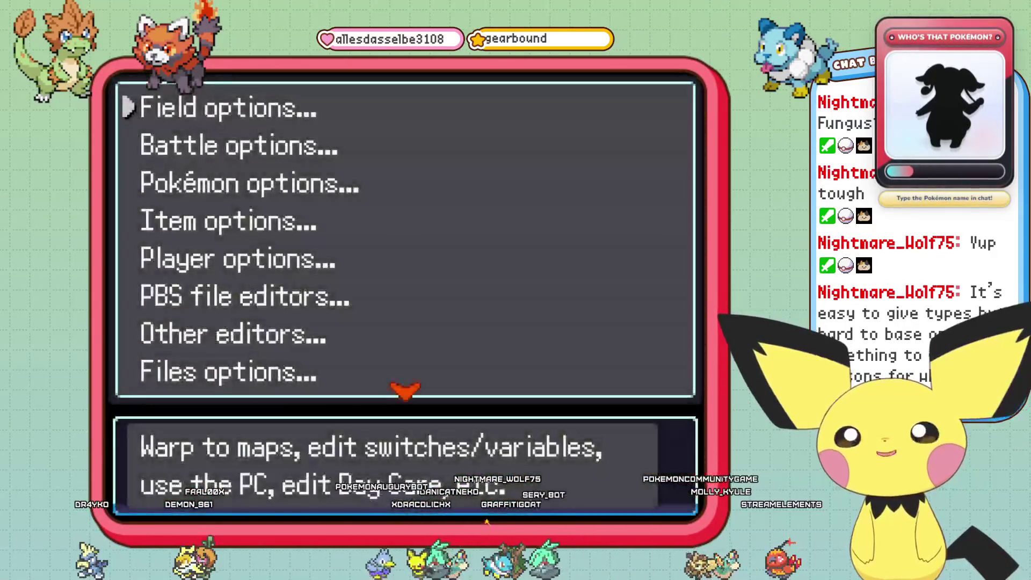
key(Down)
key(Down)
key(Return)
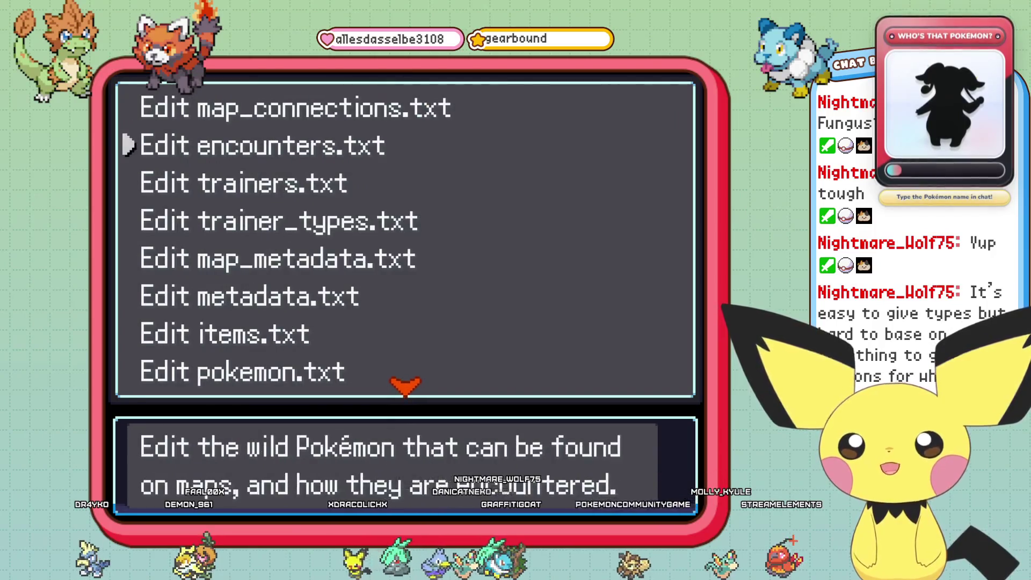
key(Return)
key(Return)
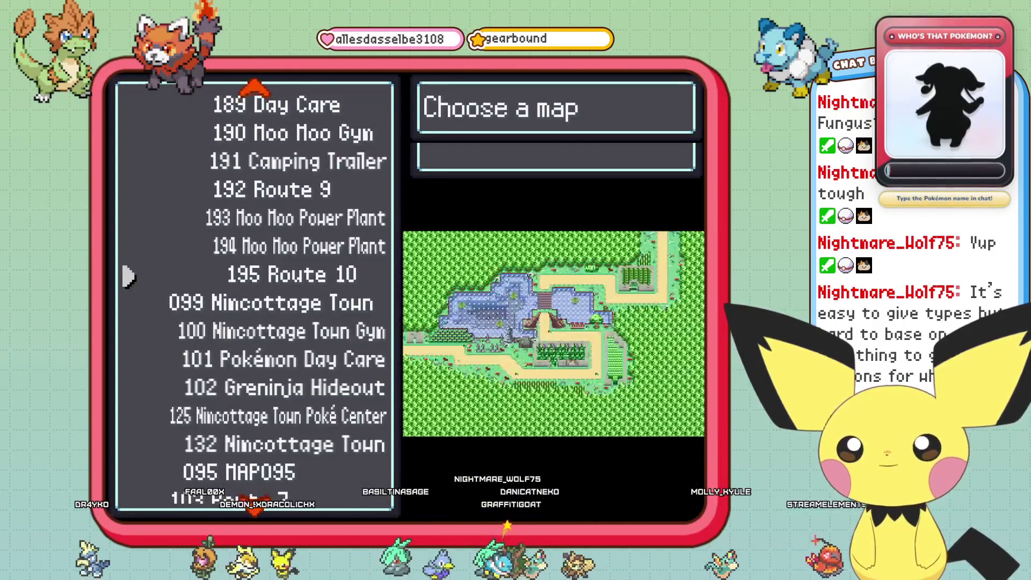
key(Return)
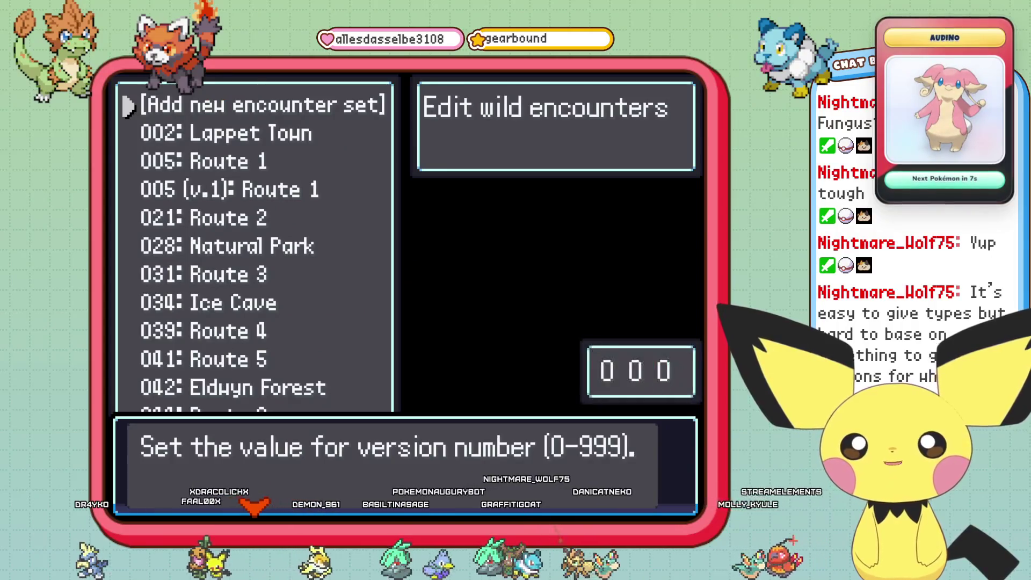
key(Return)
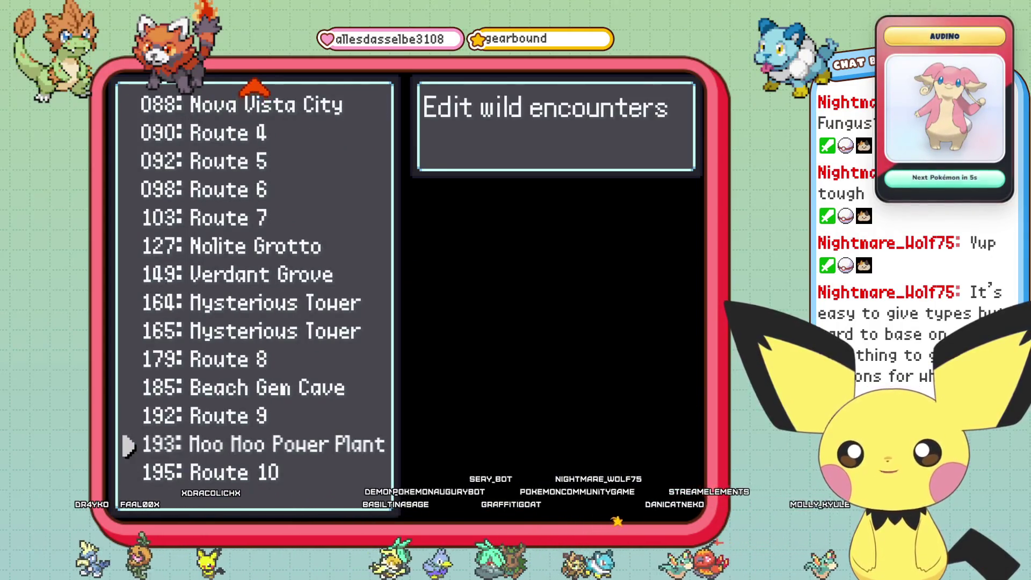
- Add a Land encounter type with a level 5 Bulbasaur to Route 10 and save the changes
key(Return)
key(Return)
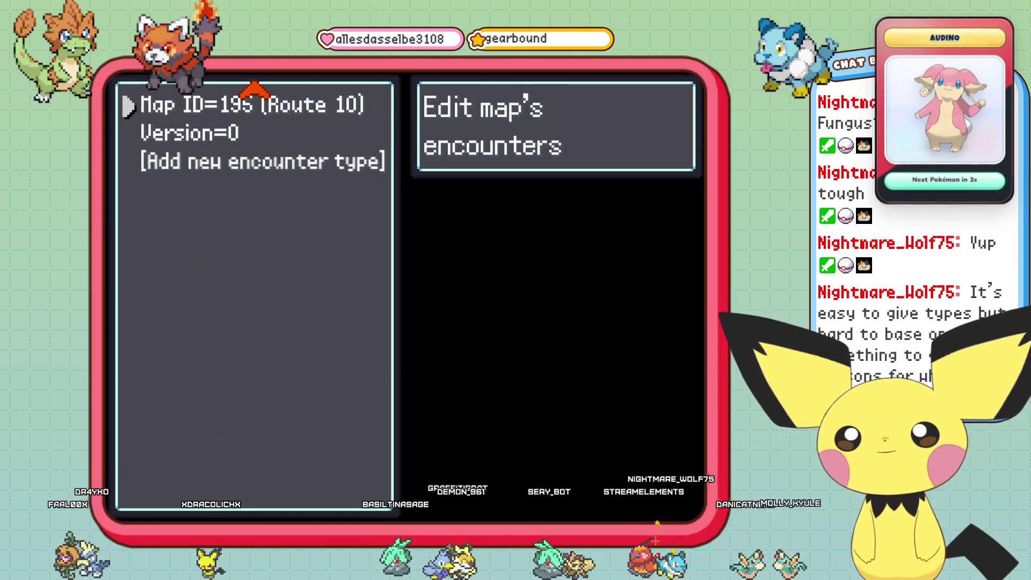
key(Down)
key(Down)
key(Return)
key(Down)
key(Down)
key(Down)
key(Down)
key(Down)
key(Down)
key(Return)
key(Down)
key(Down)
key(Return)
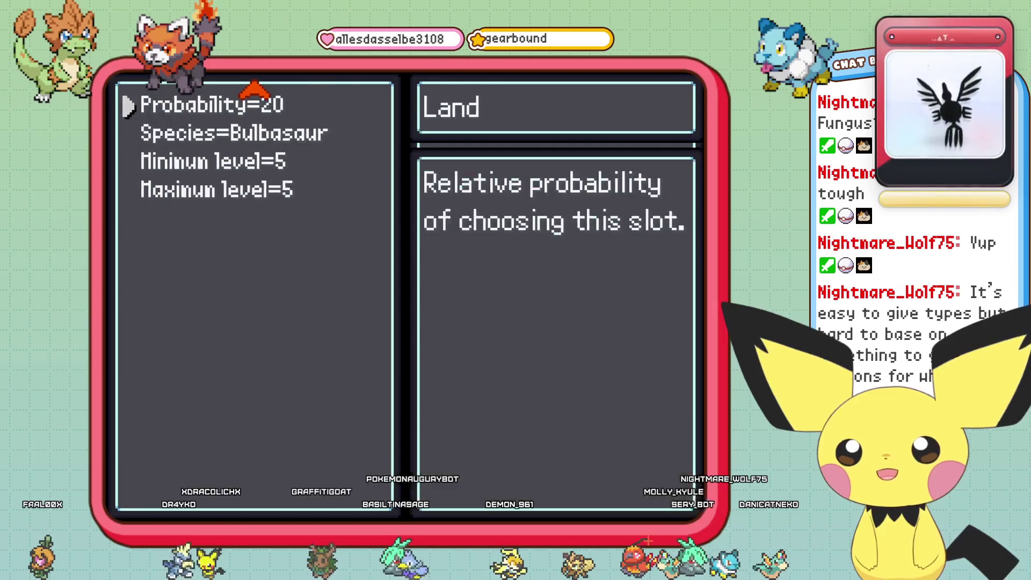
key(Escape)
key(Escape)
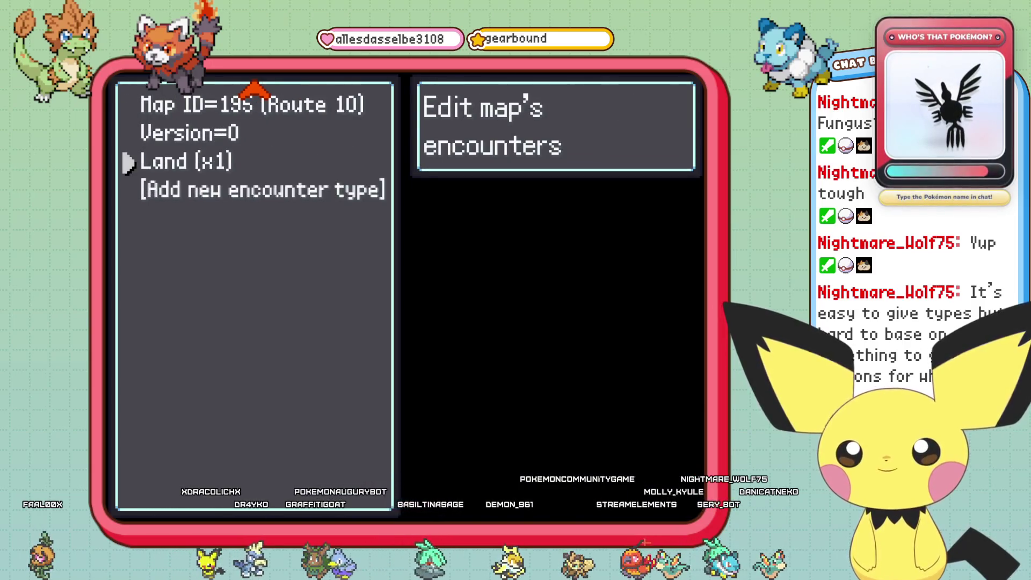
key(Escape)
key(Escape)
key(Return)
key(Escape)
key(Escape)
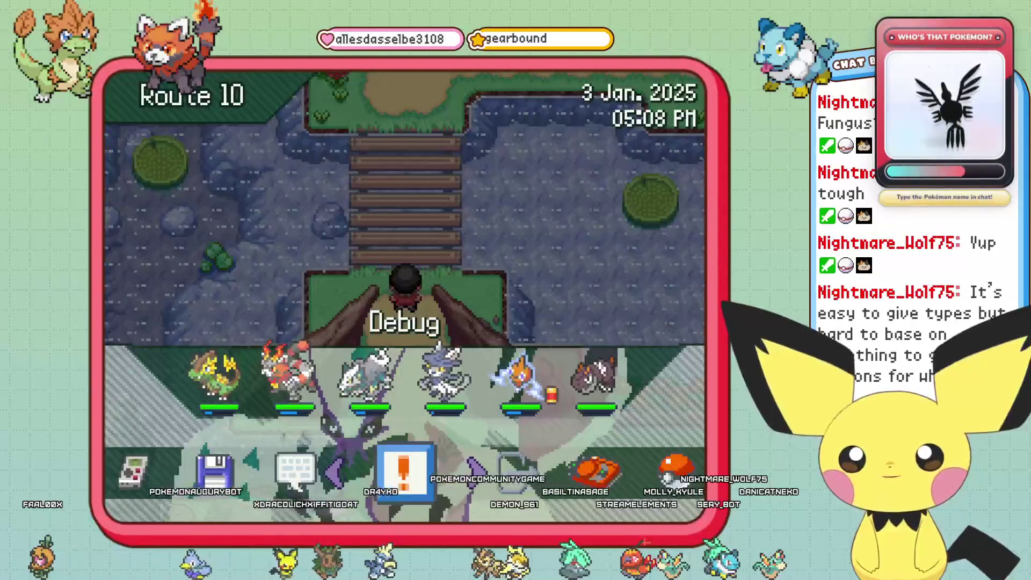
- Save the game from the pause menu
key(Left)
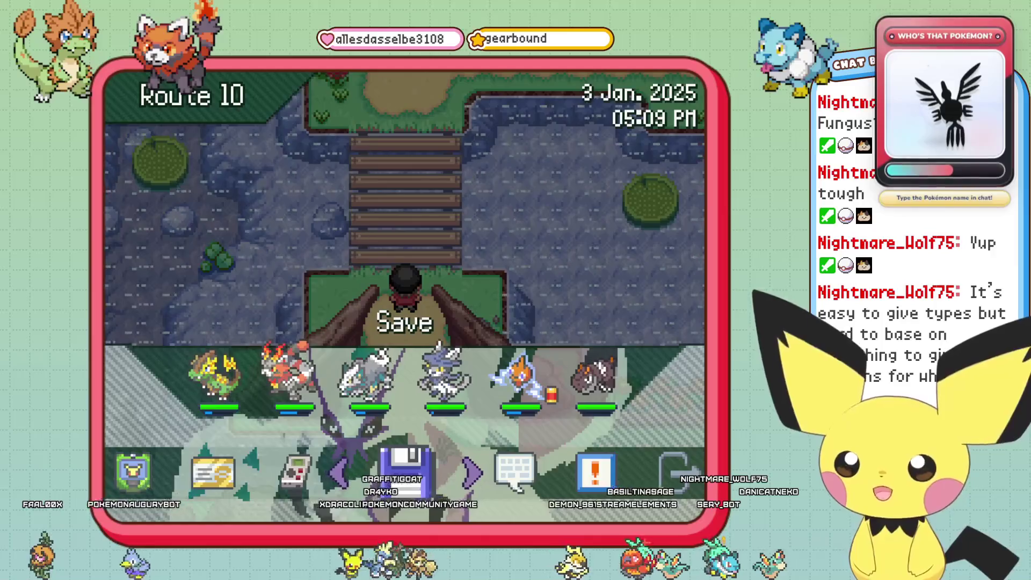
key(Return)
key(Return)
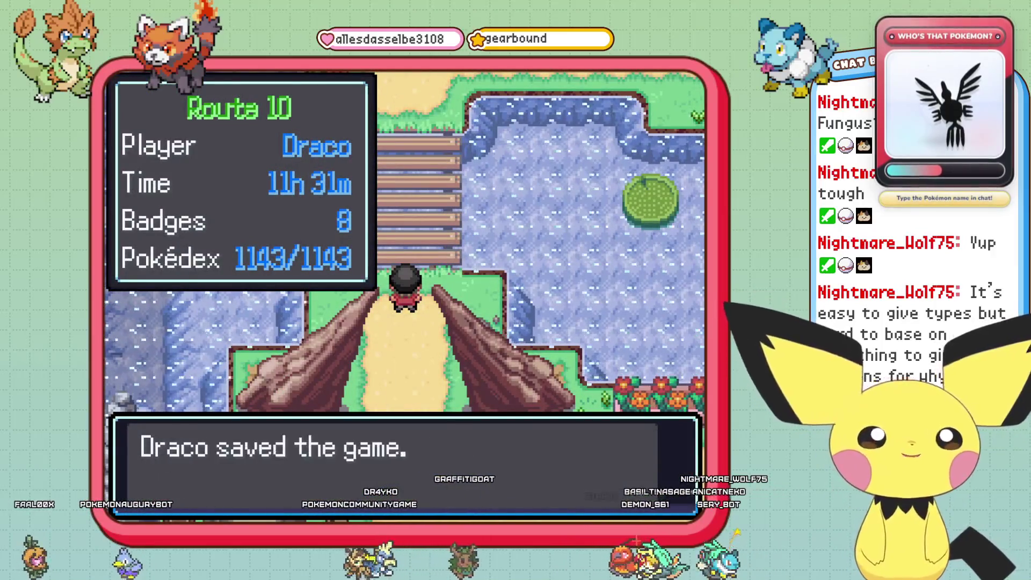
key(Return)
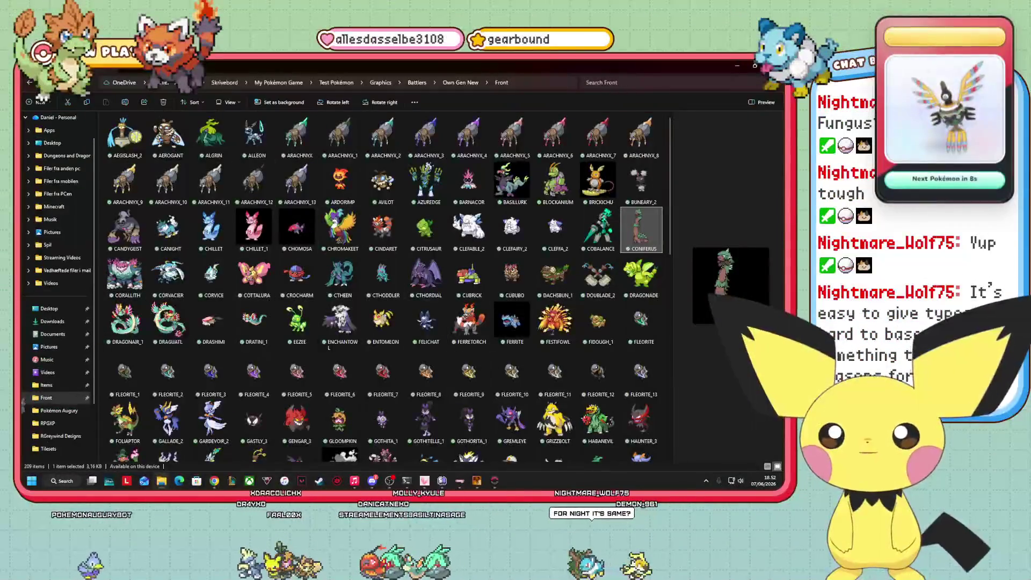
- Open Pokémon Augury's PBS encounters file in Notepad
click(57, 411)
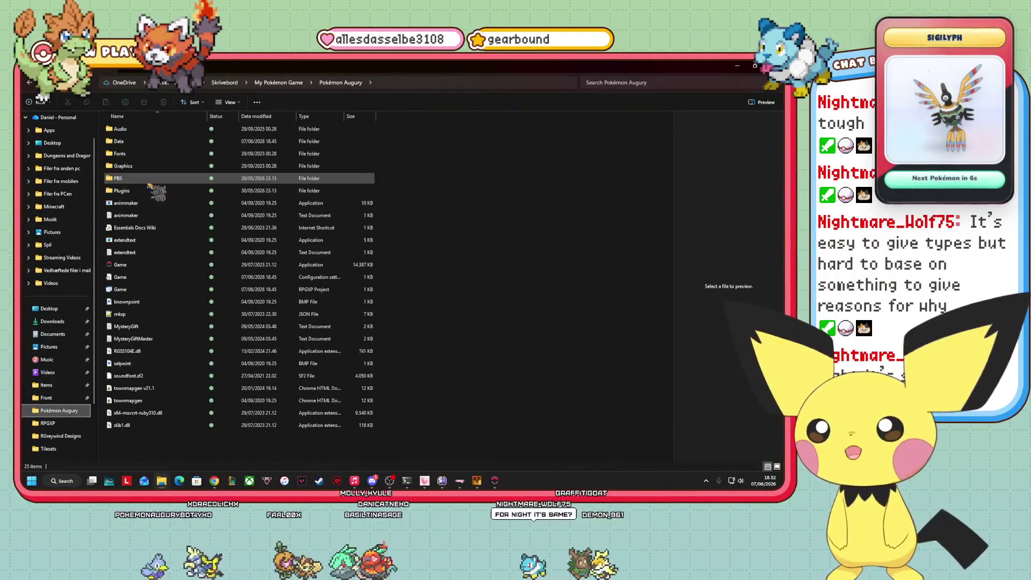
double_click(188, 289)
scroll(187, 301, down, 10)
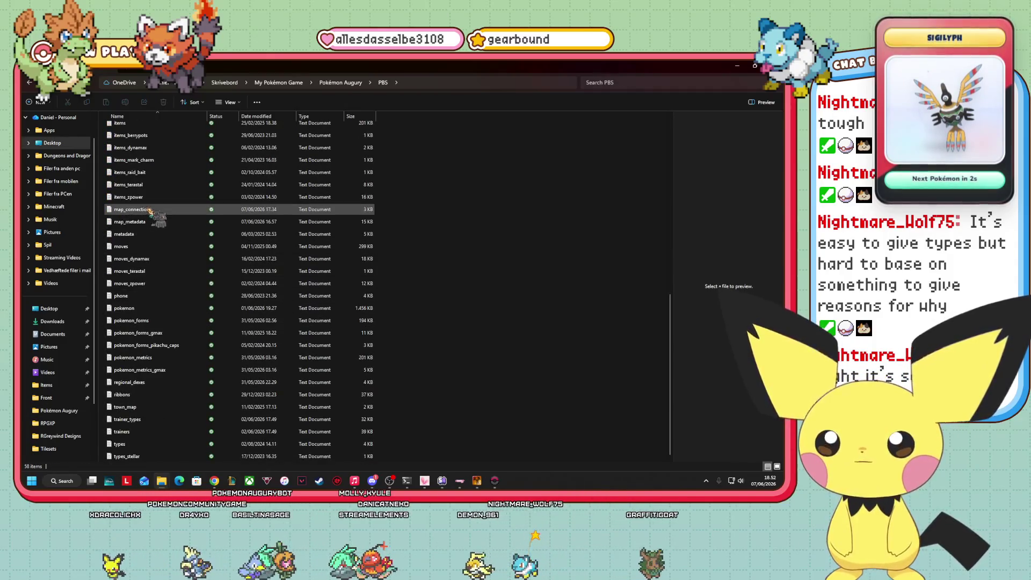
scroll(144, 288, up, 2)
click(128, 177)
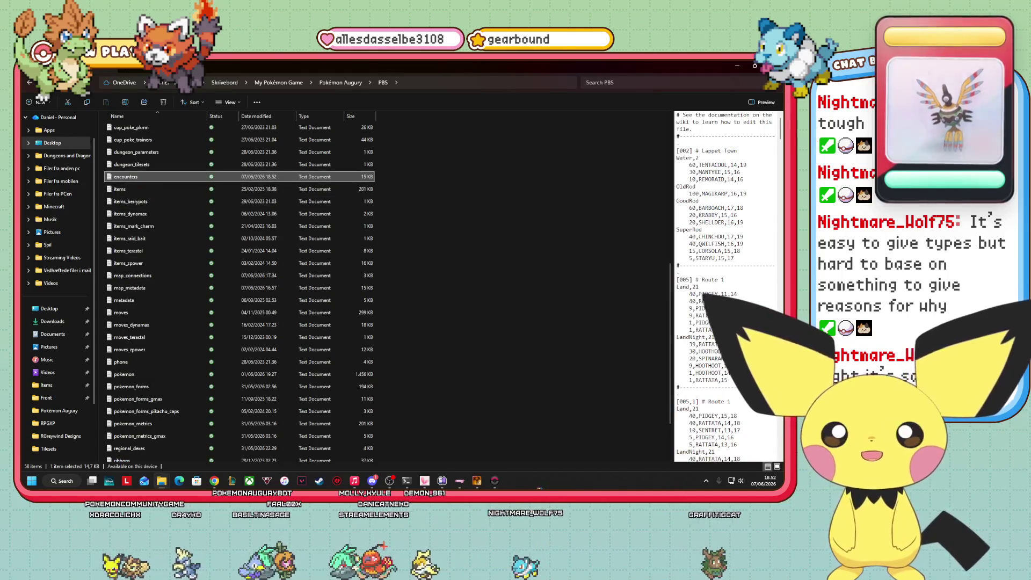
key(Return)
mouse_move(494, 480)
click(553, 432)
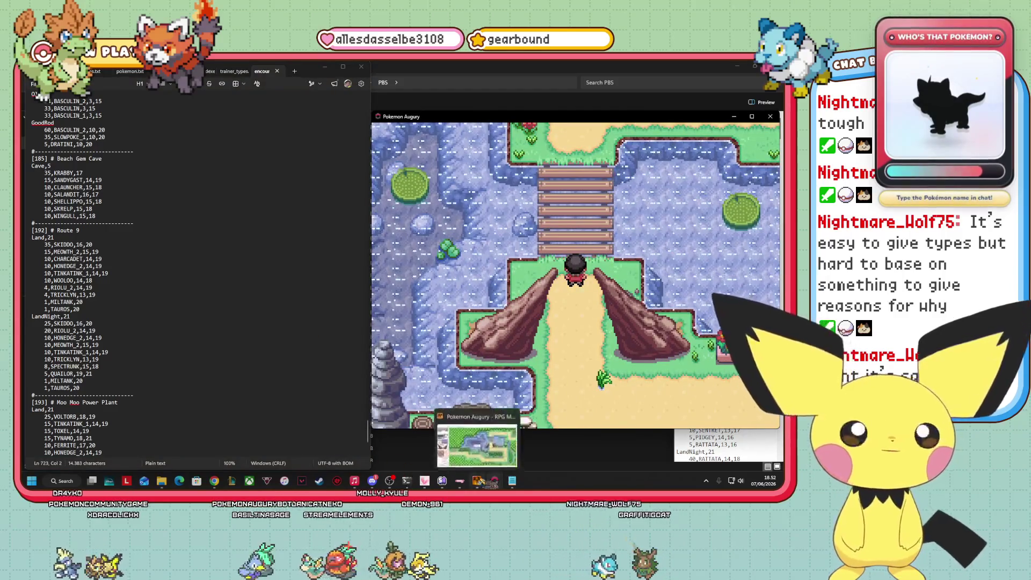
- Open the Danar Pokédex from the pause menu and scroll up to entry 001 Verdilisk
click(495, 480)
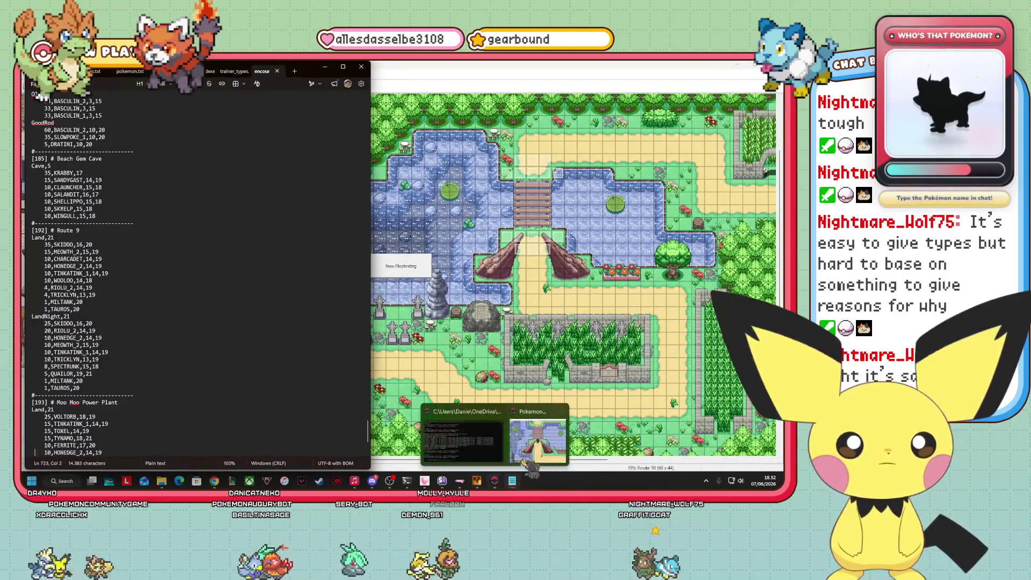
click(494, 480)
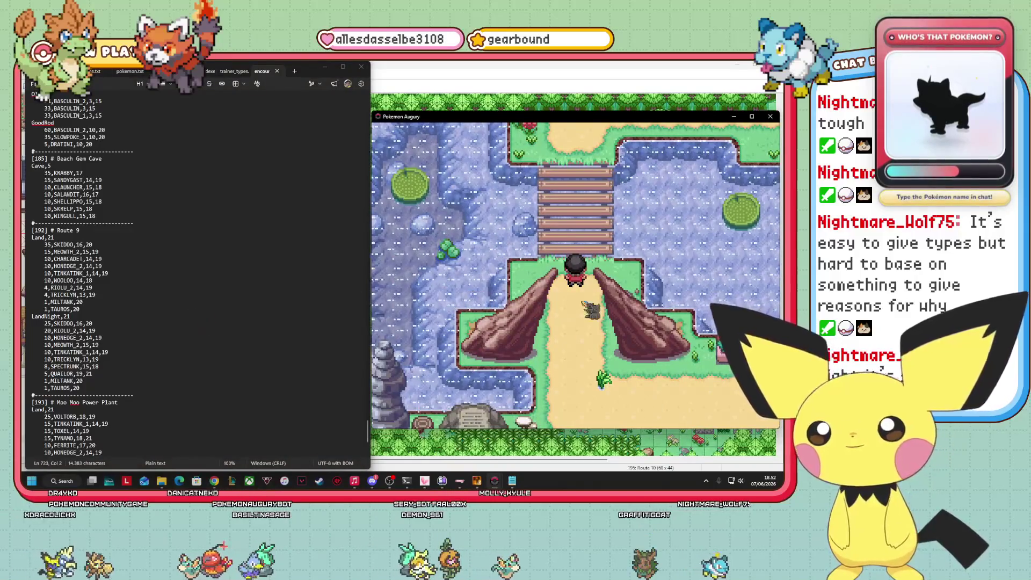
key(Escape)
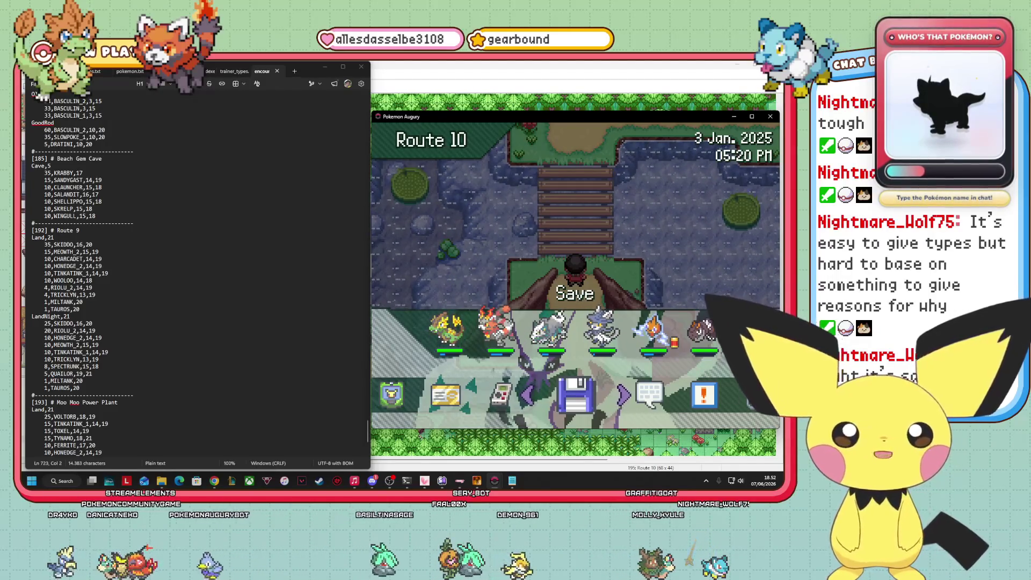
key(Right)
key(Right)
key(Right)
key(Right)
key(Return)
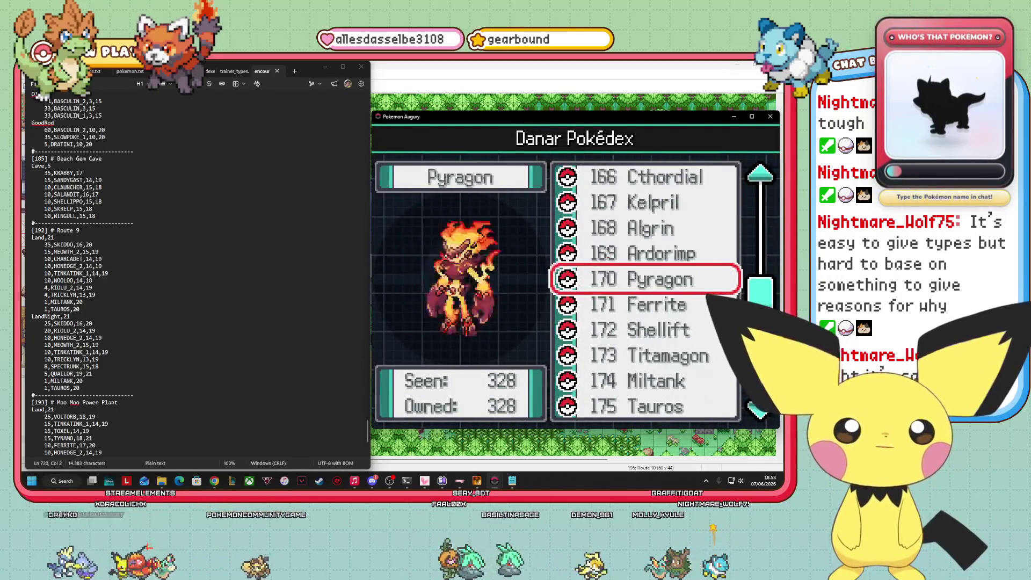
key(Up)
key(Up)
key(Up)
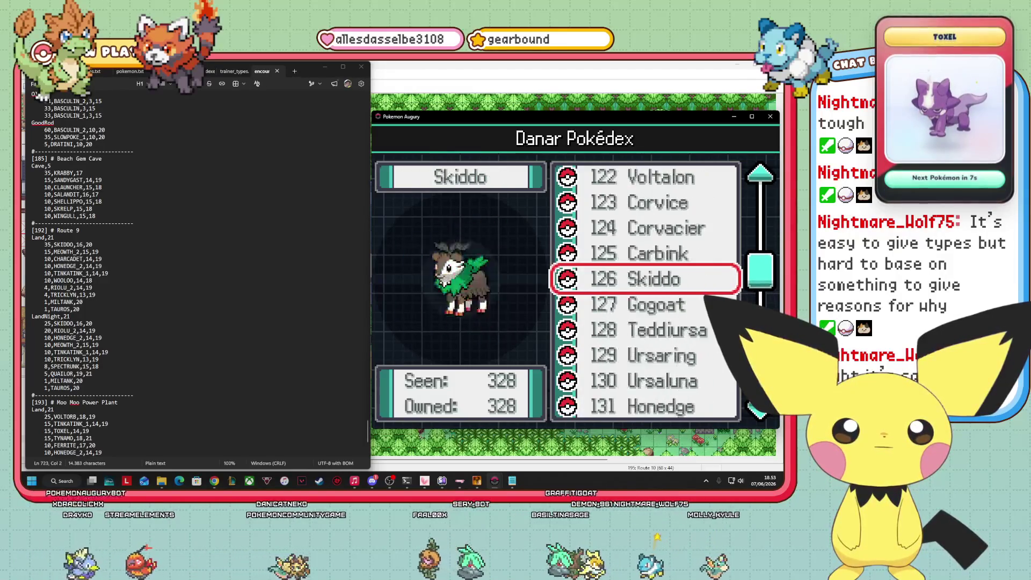
key(Up)
key(Up)
key(Up)
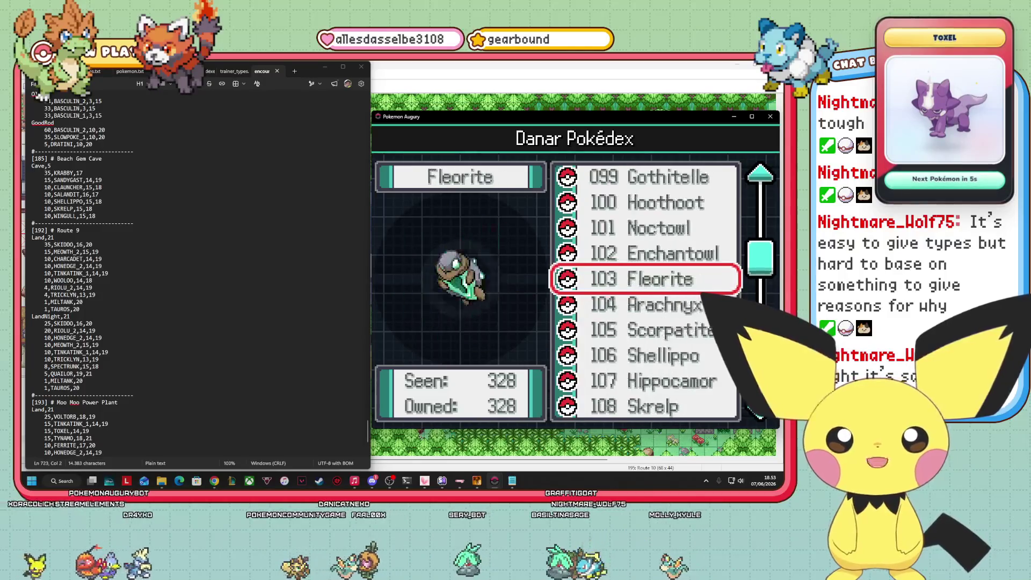
key(Up)
key(Up)
key(Up)
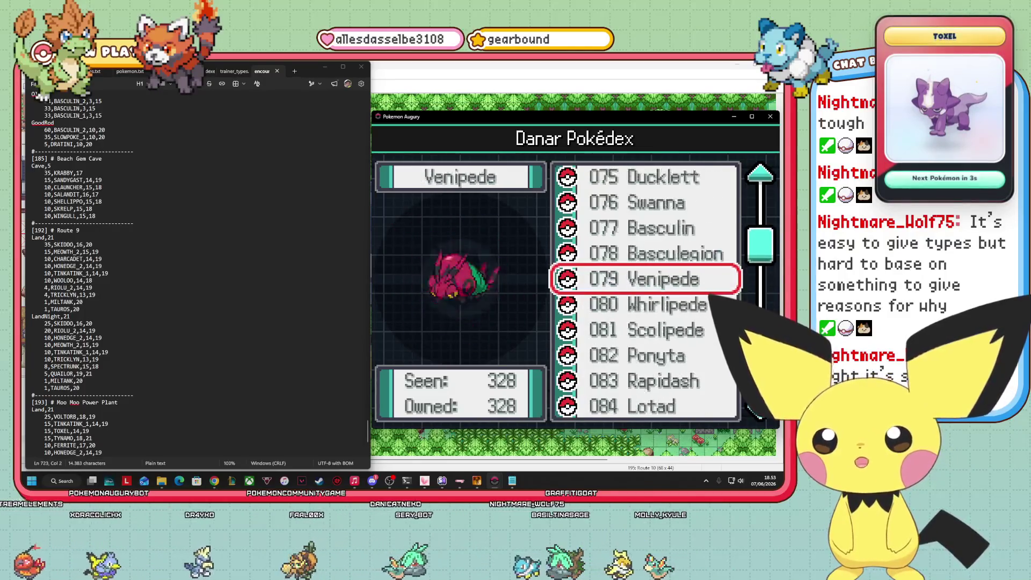
key(Up)
key(Up)
key(Up)
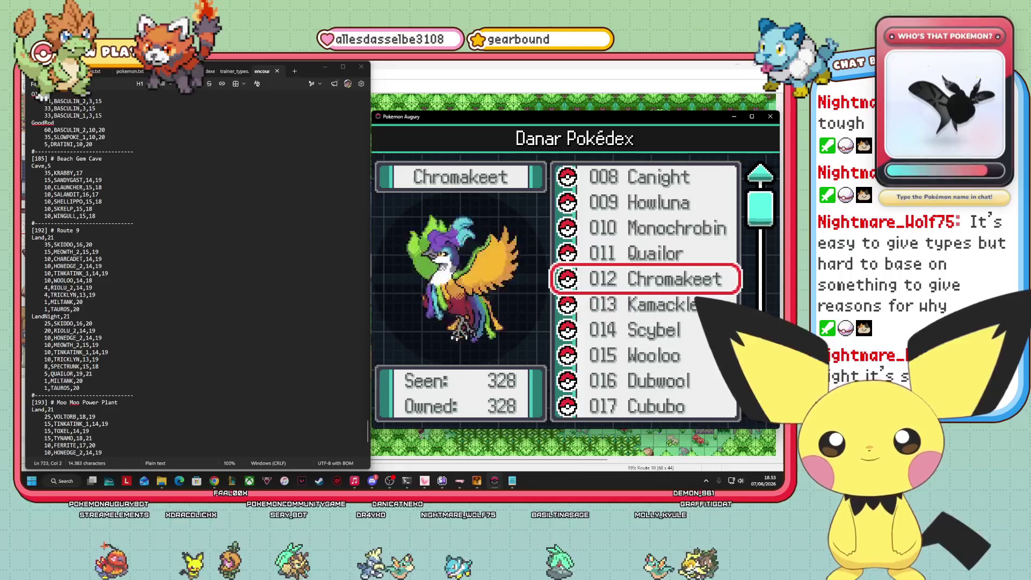
key(Up)
key(Up)
key(Up)
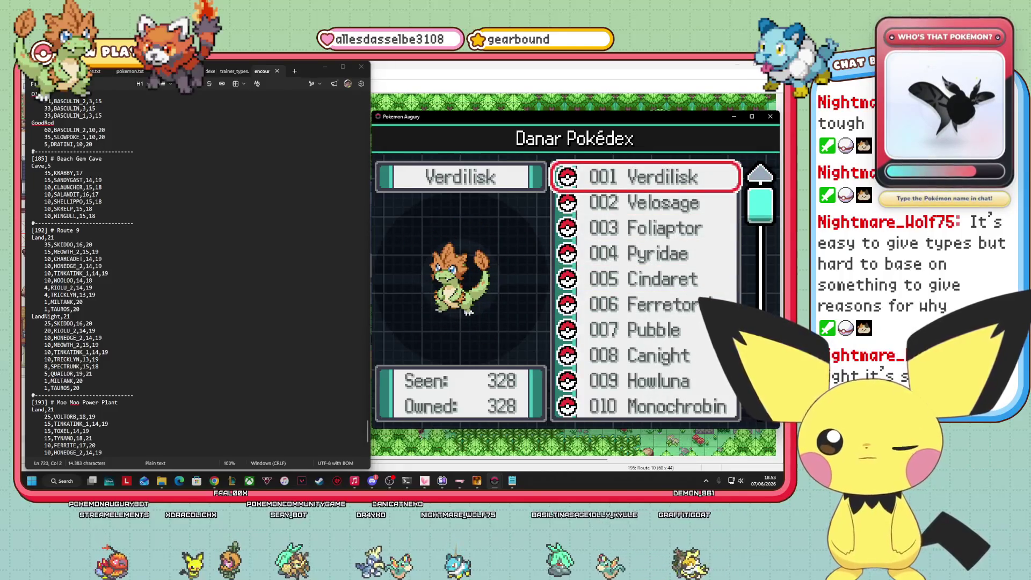
scroll(166, 290, down, 1)
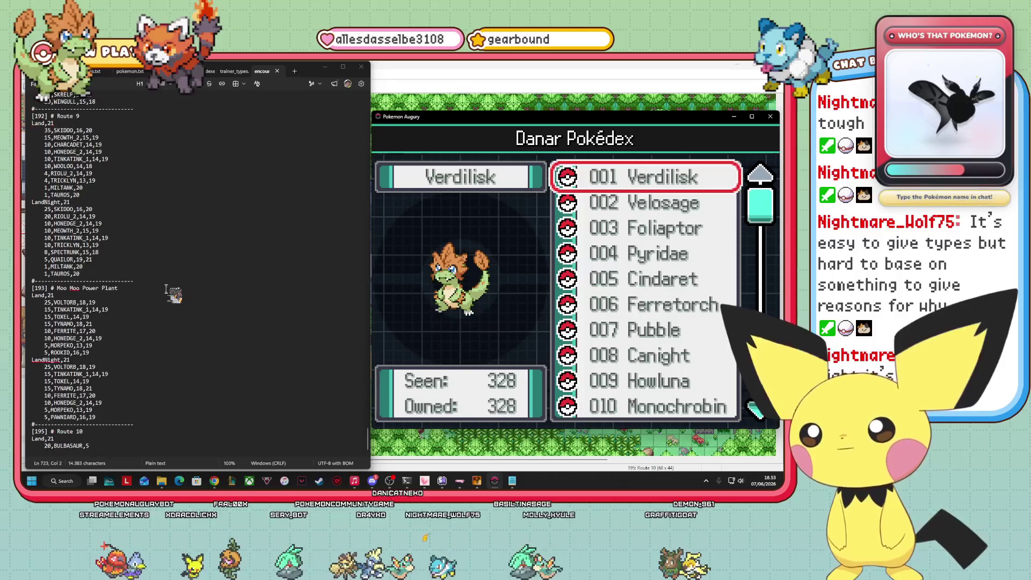
- Copy the Moo Moo Power Plant Land and LandNight lines and paste them after Route 10's Land,21
scroll(203, 402, down, 4)
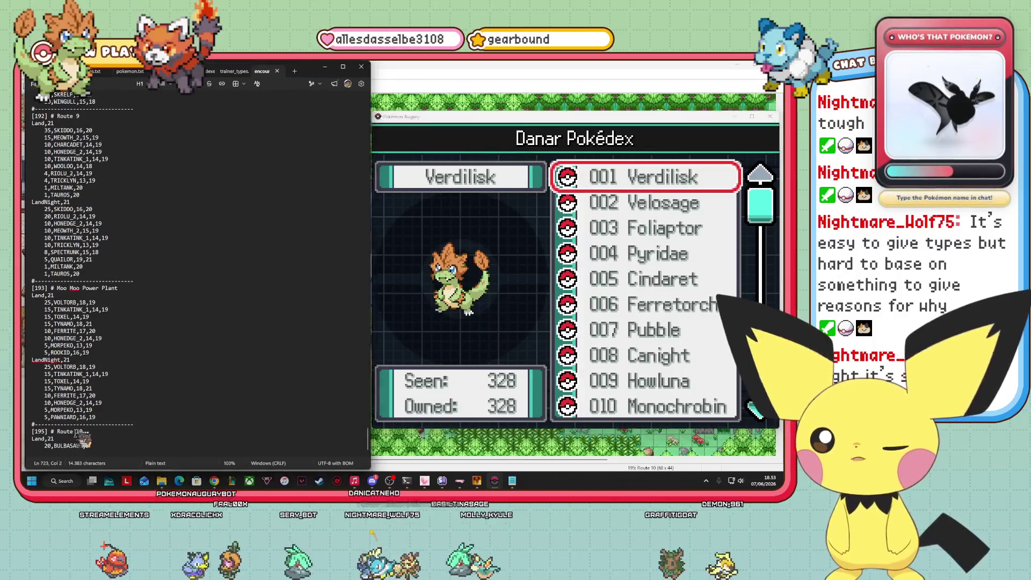
click(76, 439)
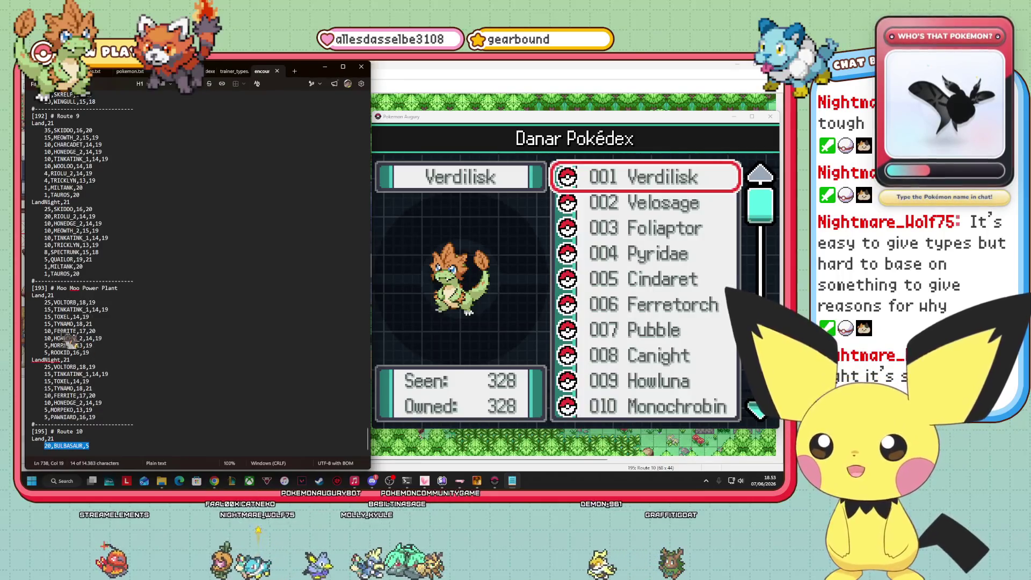
mouse_move(44, 302)
mouse_down()
mouse_move(88, 332)
mouse_move(94, 406)
mouse_move(118, 424)
mouse_up()
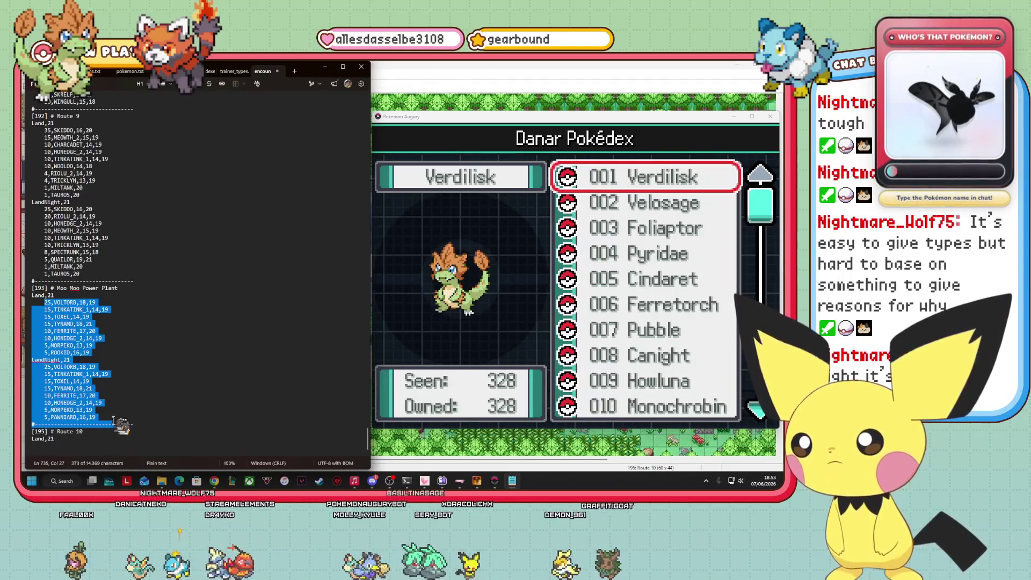
key(shift+Home)
right_click(122, 399)
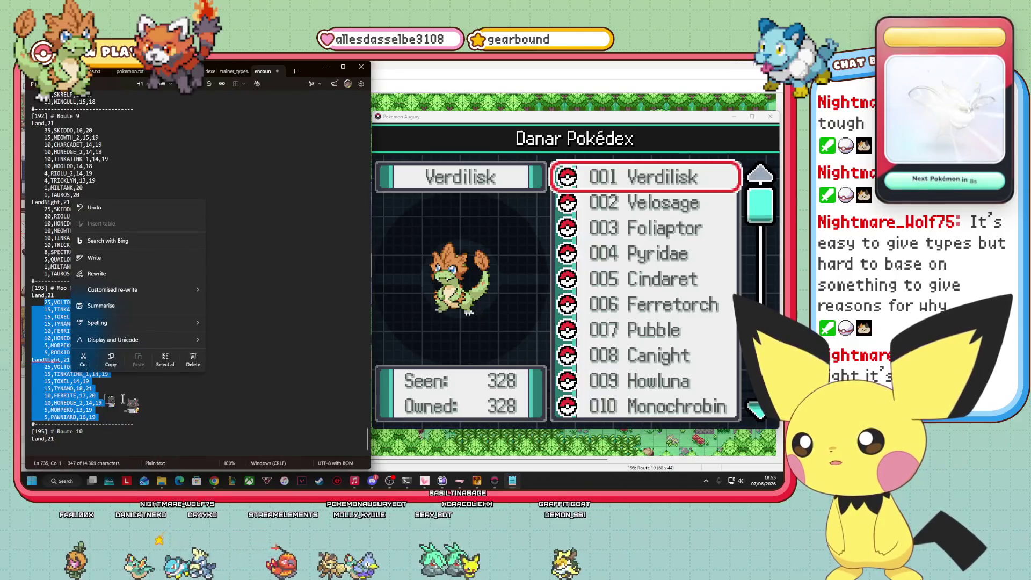
click(110, 361)
click(74, 439)
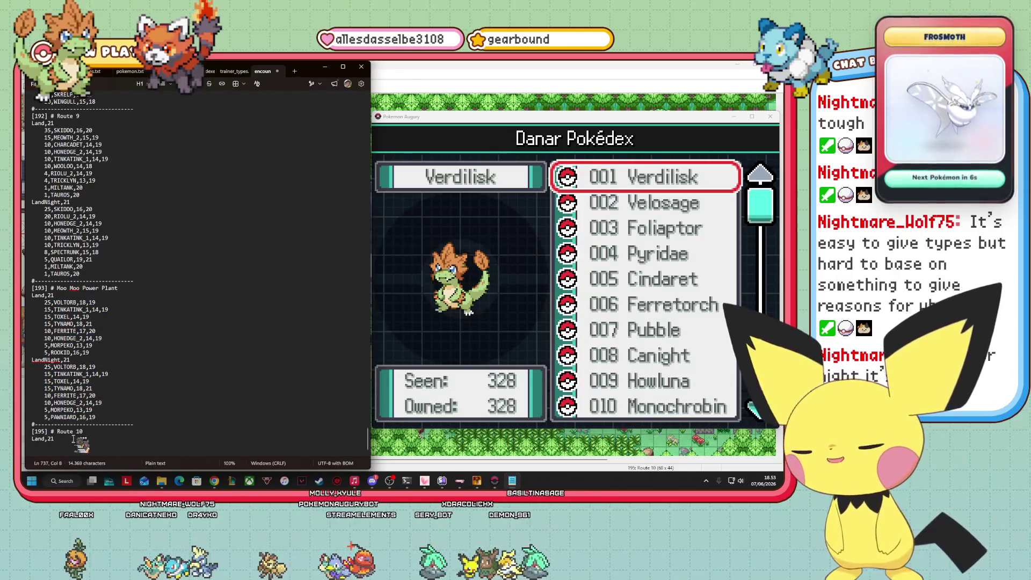
key(ctrl+v)
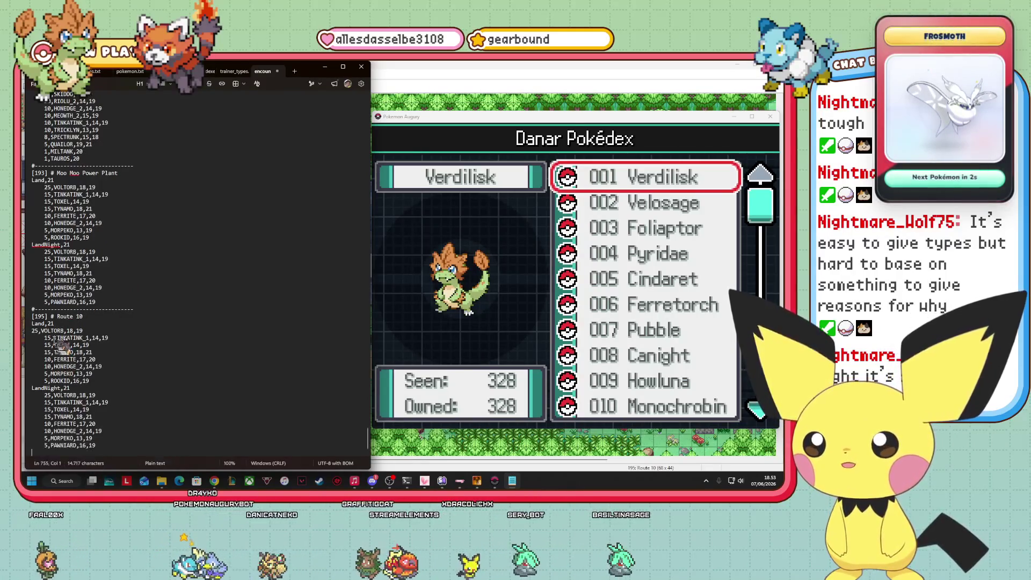
click(32, 330)
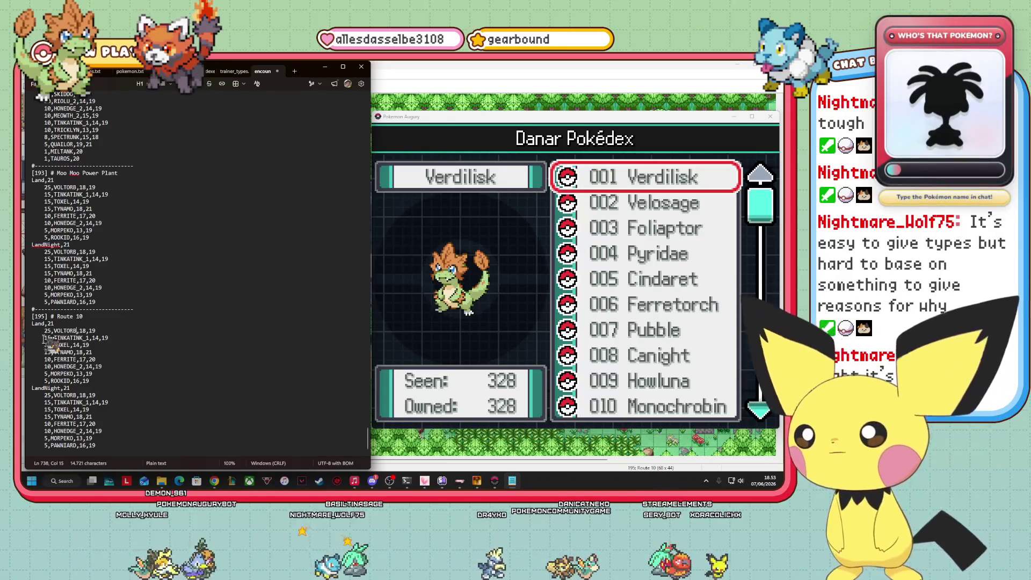
- Browse the Pokédex down past 061 Umbreon to entry 087 Meowth
click(636, 297)
key(Down)
key(Down)
key(Down)
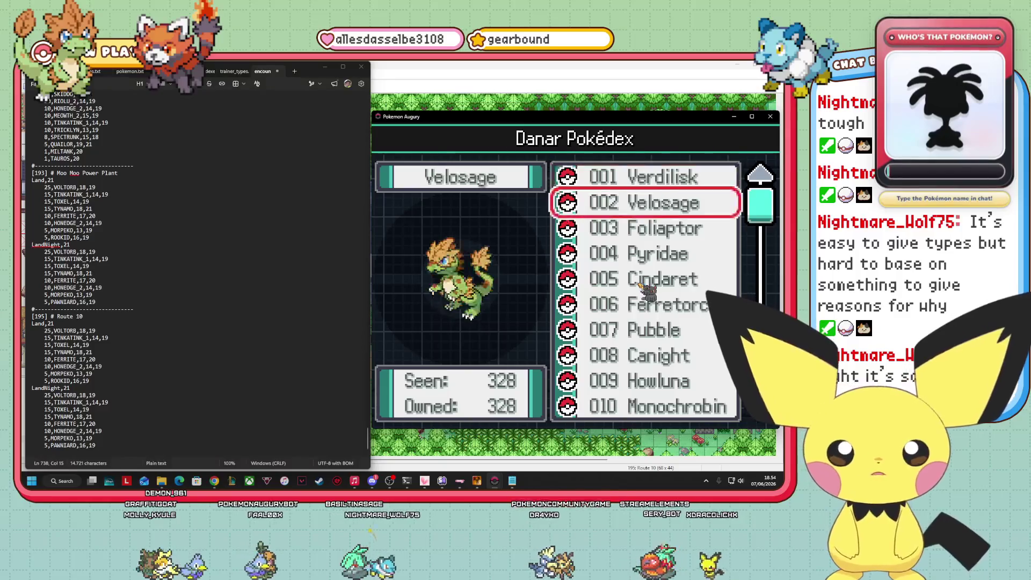
key(Down)
key(Down)
key(Down)
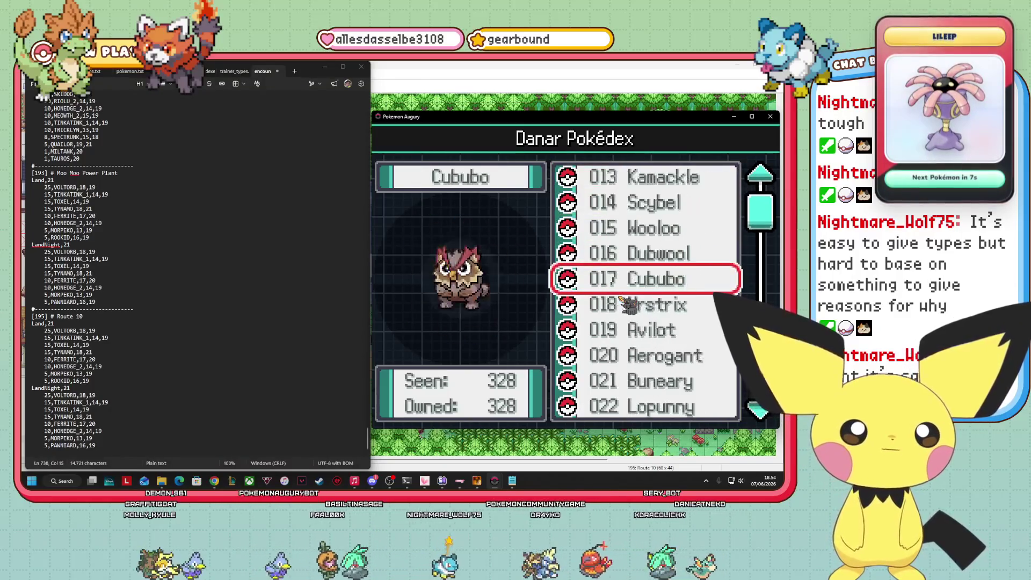
key(Down)
key(Down)
key(Down)
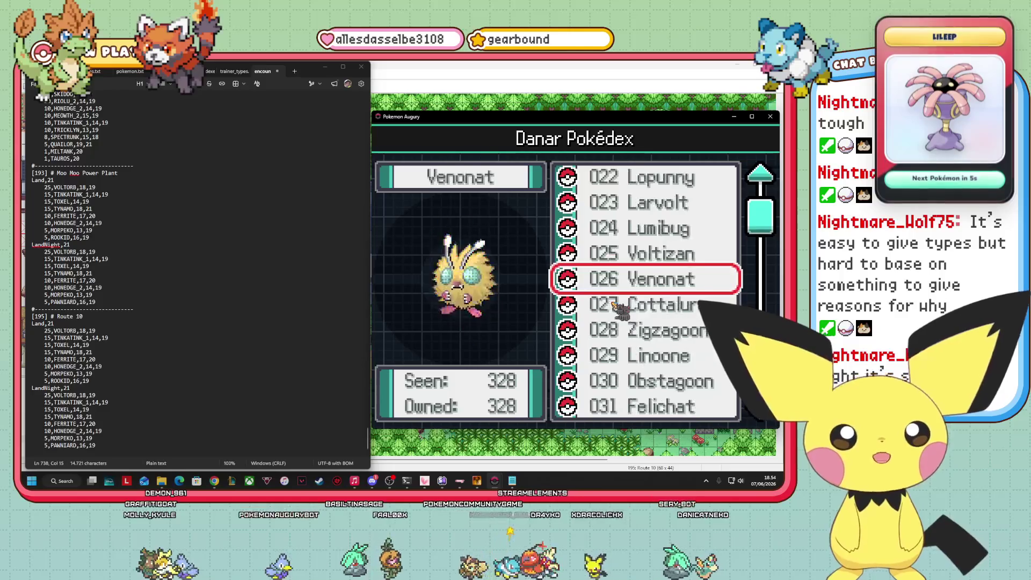
key(Down)
key(Down)
key(Down)
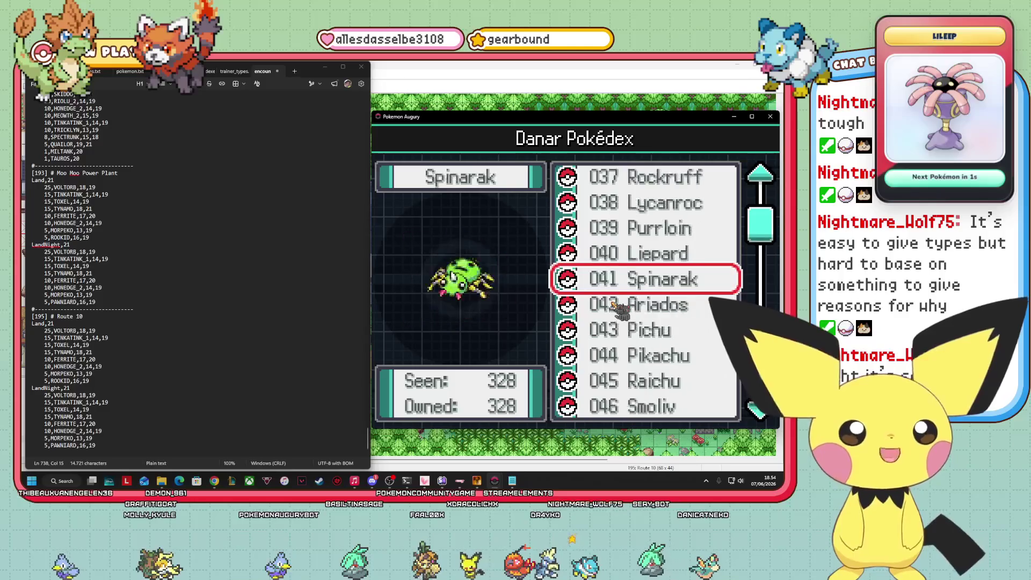
key(Down)
key(Down)
key(Down)
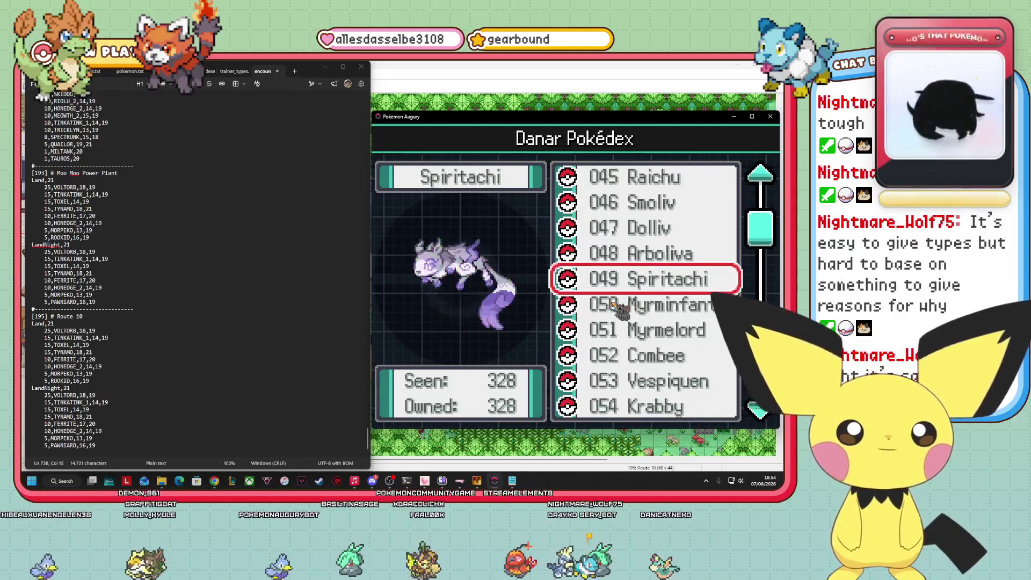
key(Down)
key(Down)
key(Down)
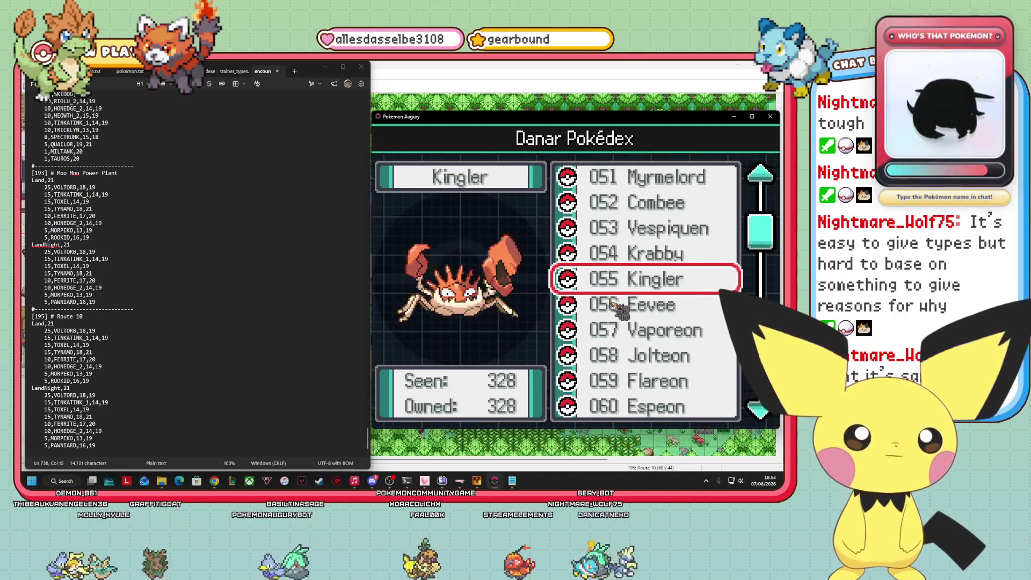
key(Down)
key(Down)
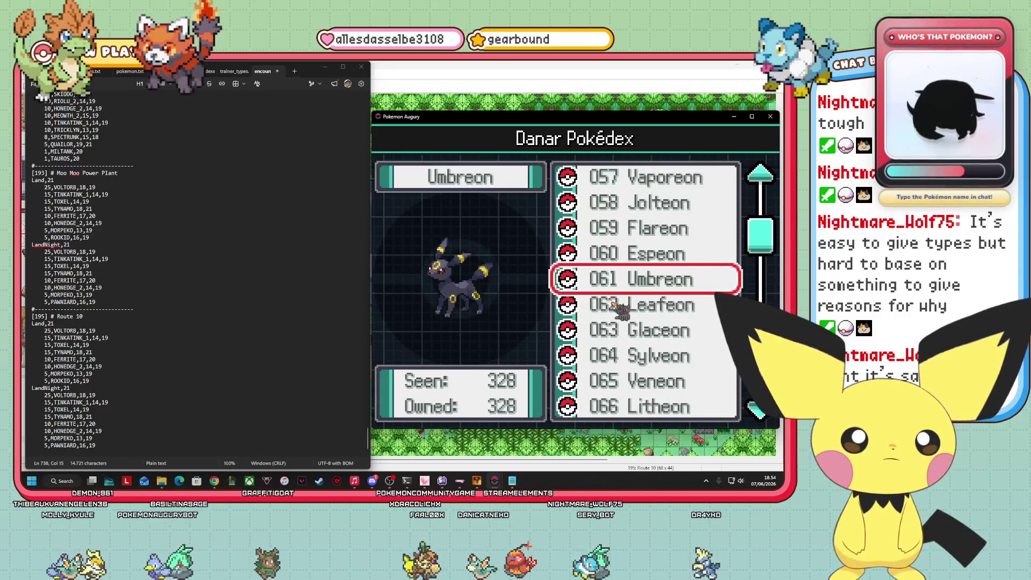
key(Down)
key(Down)
key(Down)
key(Down)
key(Down)
key(Down)
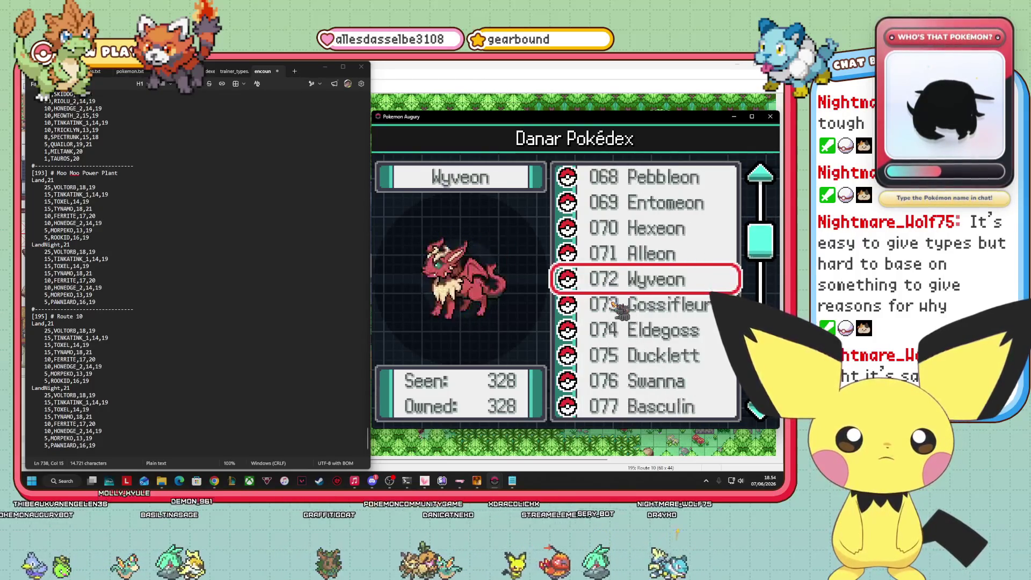
key(Down)
key(Down)
key(Down)
key(Down)
key(Down)
key(Down)
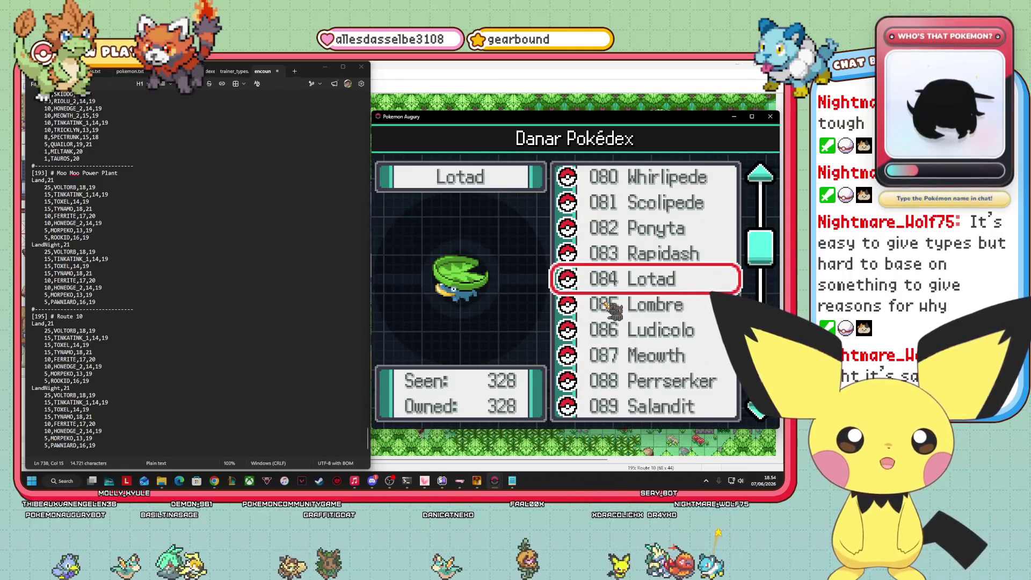
key(Down)
key(Down)
key(Down)
key(Up)
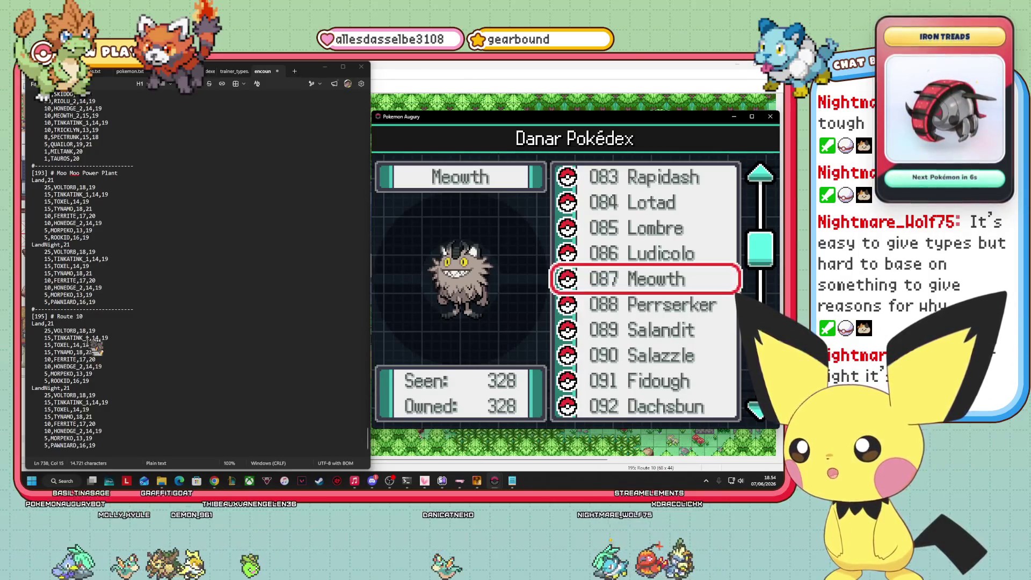
click(88, 366)
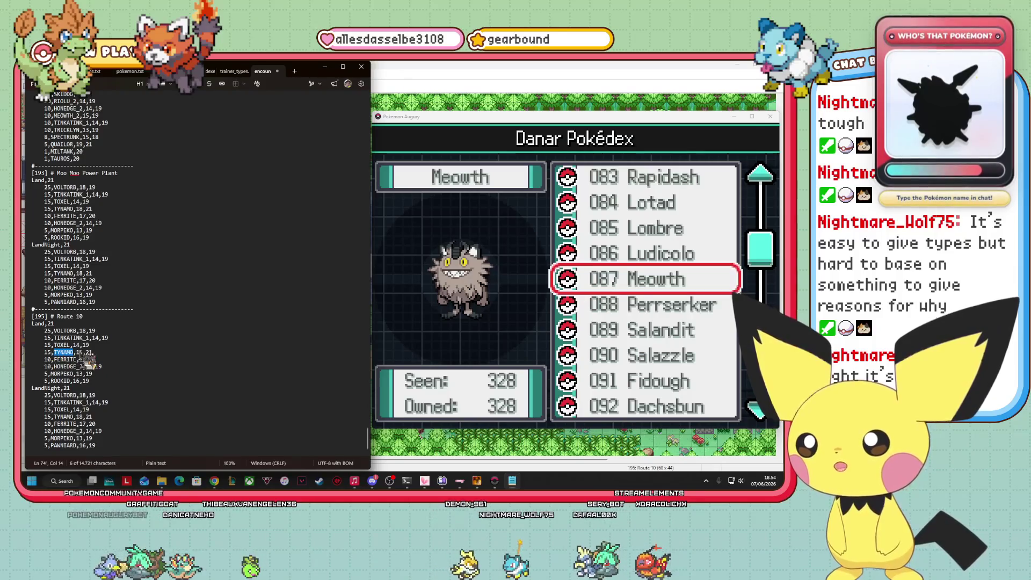
- Delete VOLTORB, TOXEL, TYNAMO and MORPEKO from Route 10's Land and LandNight lists
key(BackSpace)
drag(78, 330, 57, 330)
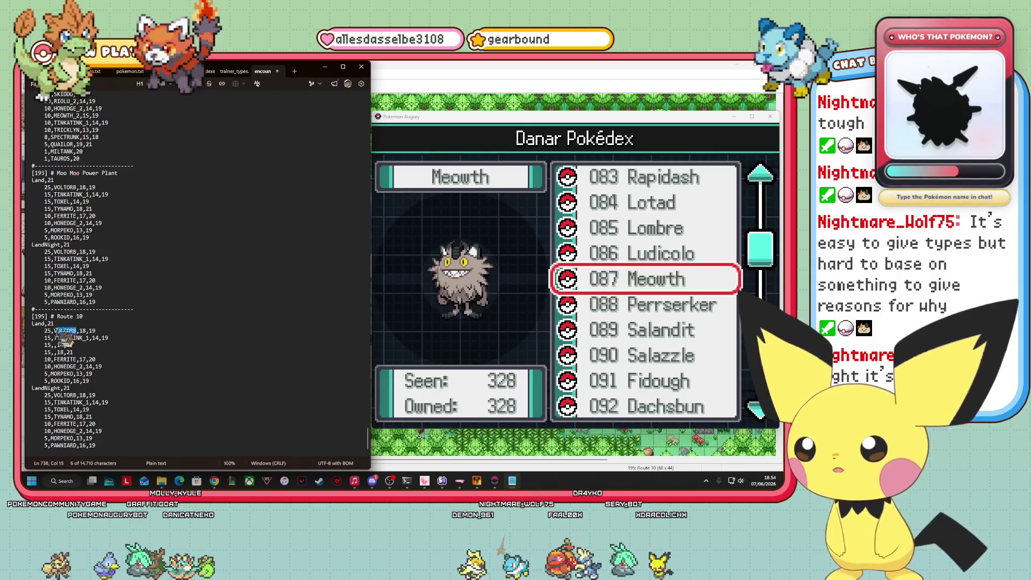
double_click(73, 374)
key(BackSpace)
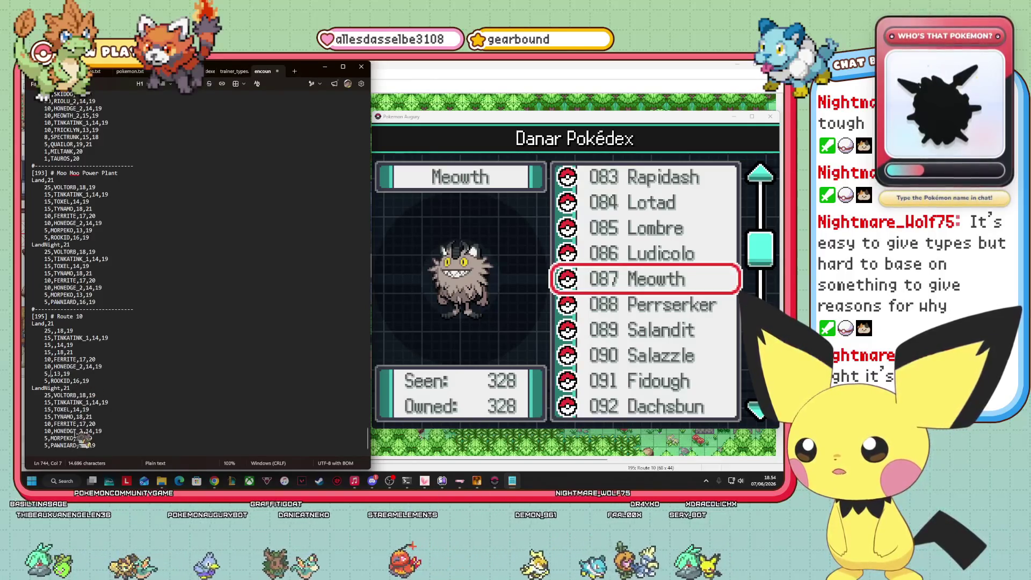
double_click(67, 395)
key(BackSpace)
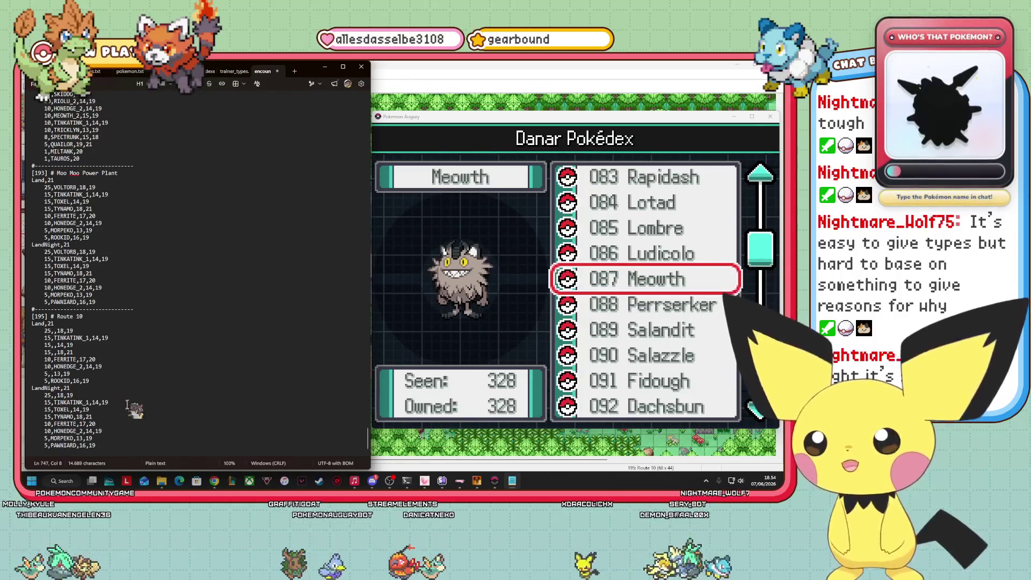
ctrl+scroll(129, 406, up, 4)
ctrl+scroll(129, 397, up, 1)
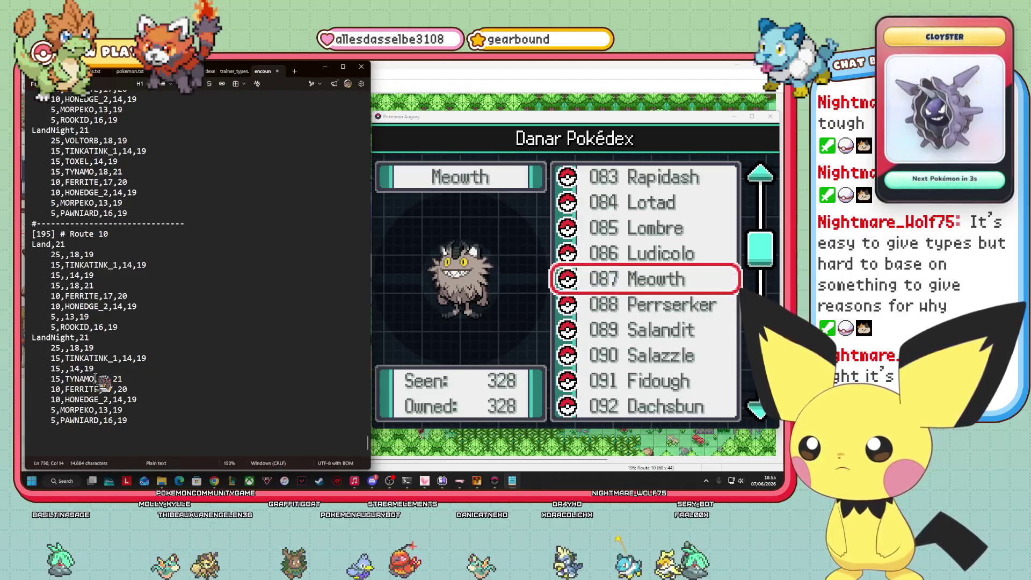
key(Delete)
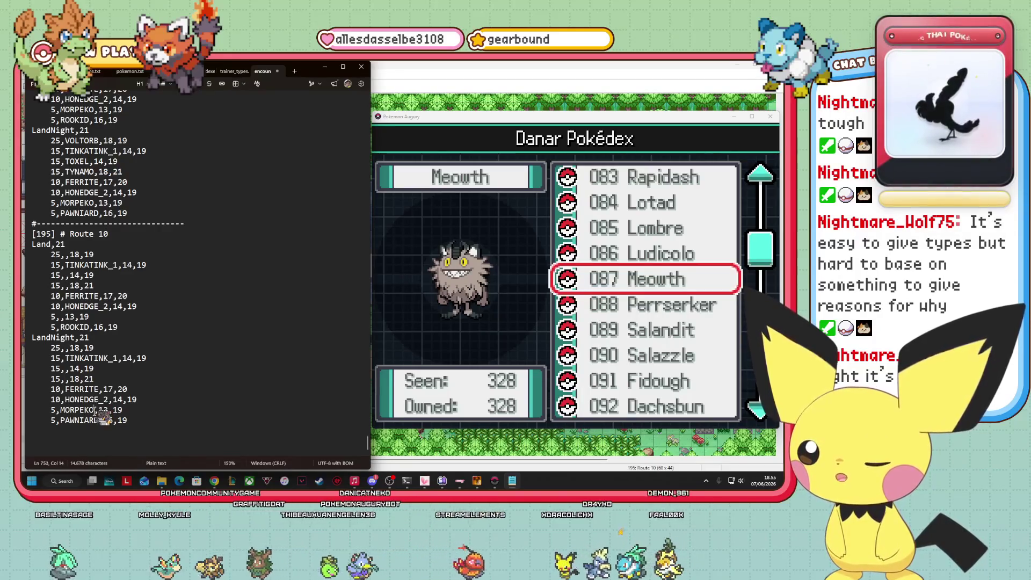
double_click(86, 409)
key(Delete)
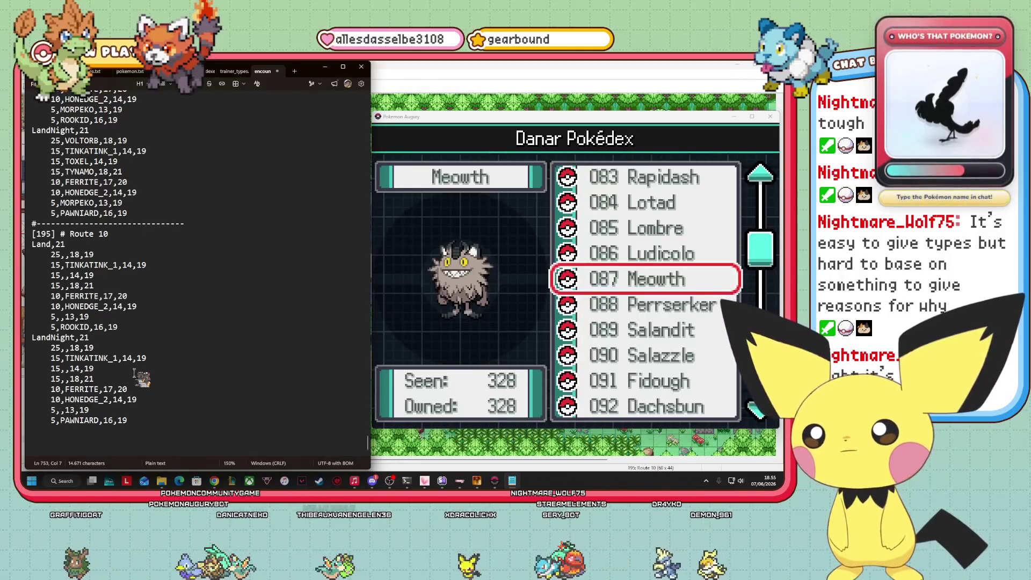
scroll(198, 346, up, 15)
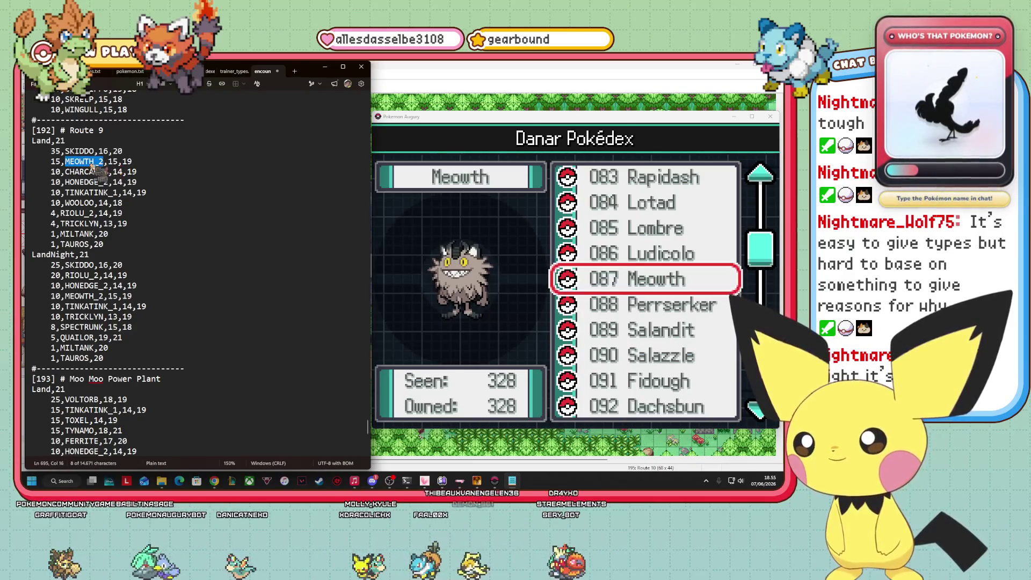
- Copy MEOWTH_2 from Route 9 and paste it into Route 10's empty 15,,14,19 slot
right_click(91, 167)
click(102, 181)
scroll(144, 262, down, 11)
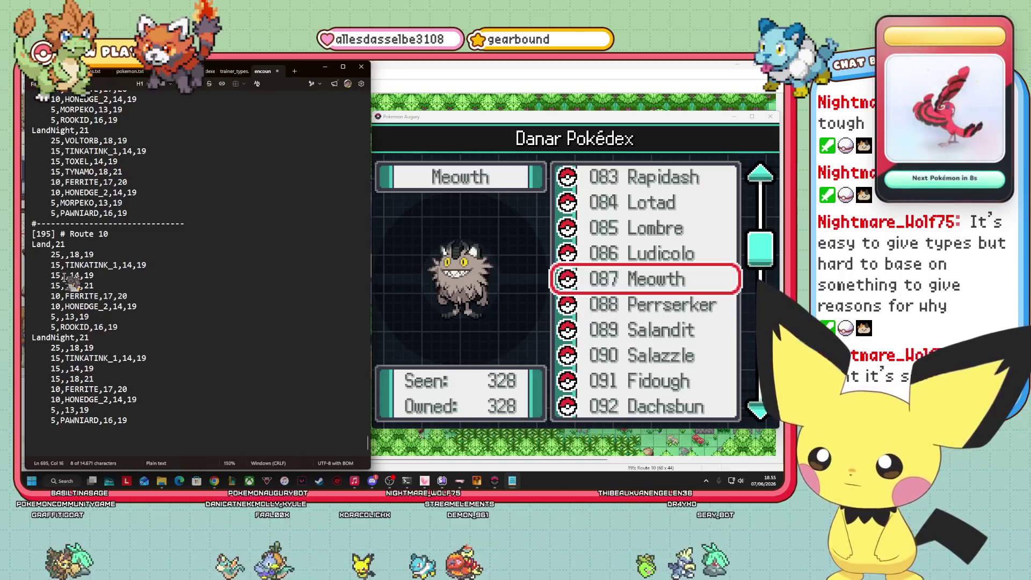
right_click(66, 276)
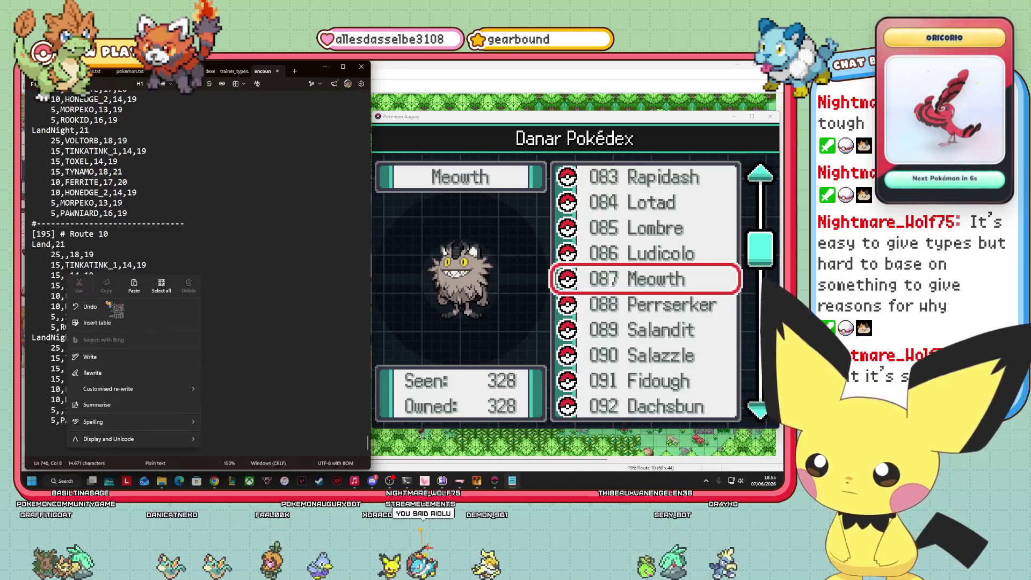
click(134, 286)
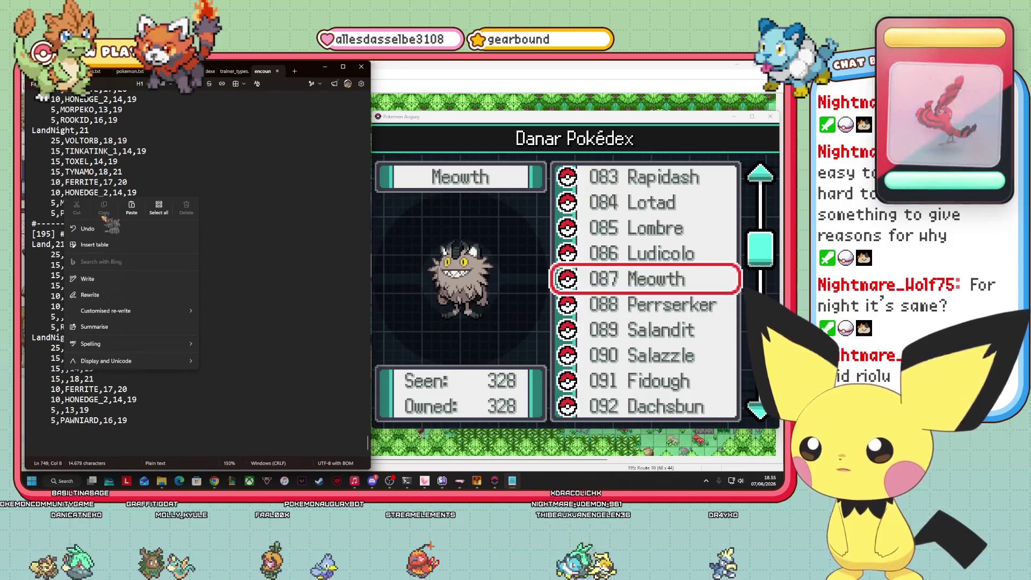
click(65, 379)
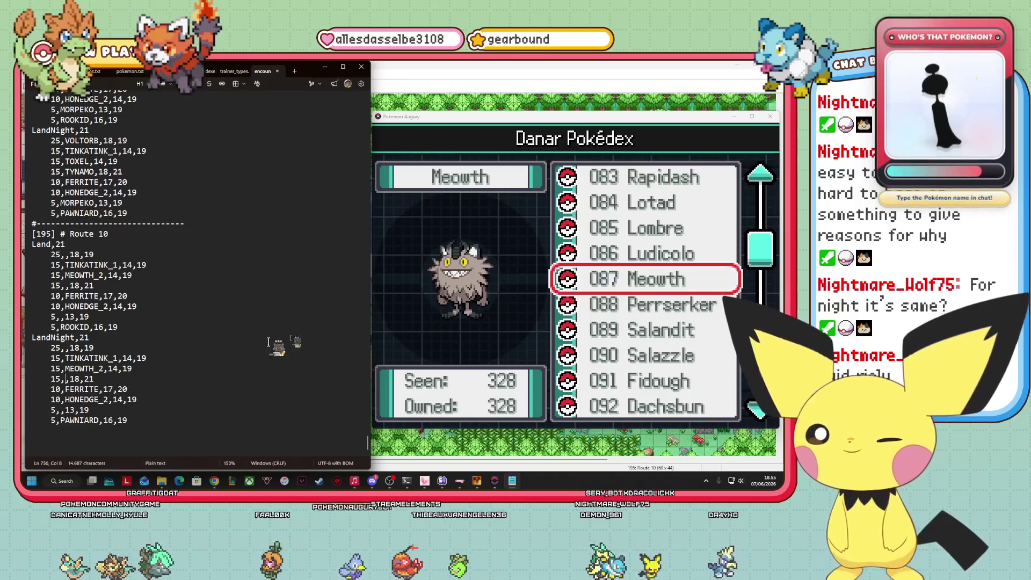
click(605, 348)
key(Down)
key(Down)
key(Down)
key(Down)
key(Down)
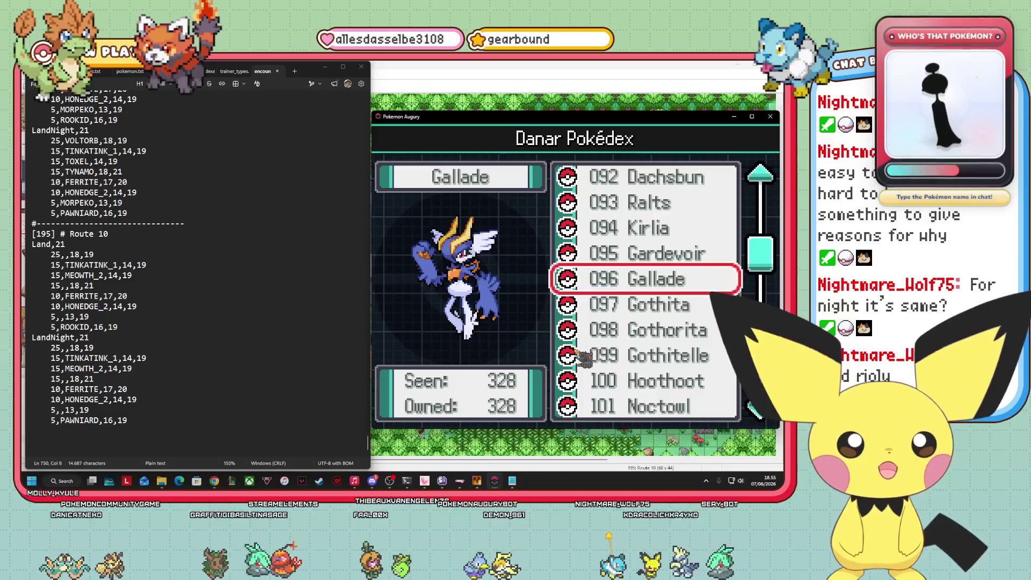
- Move the game's Pokédex up to entry 093 Ralts, then return to Notepad's LandNight list
key(Up)
key(Up)
key(Up)
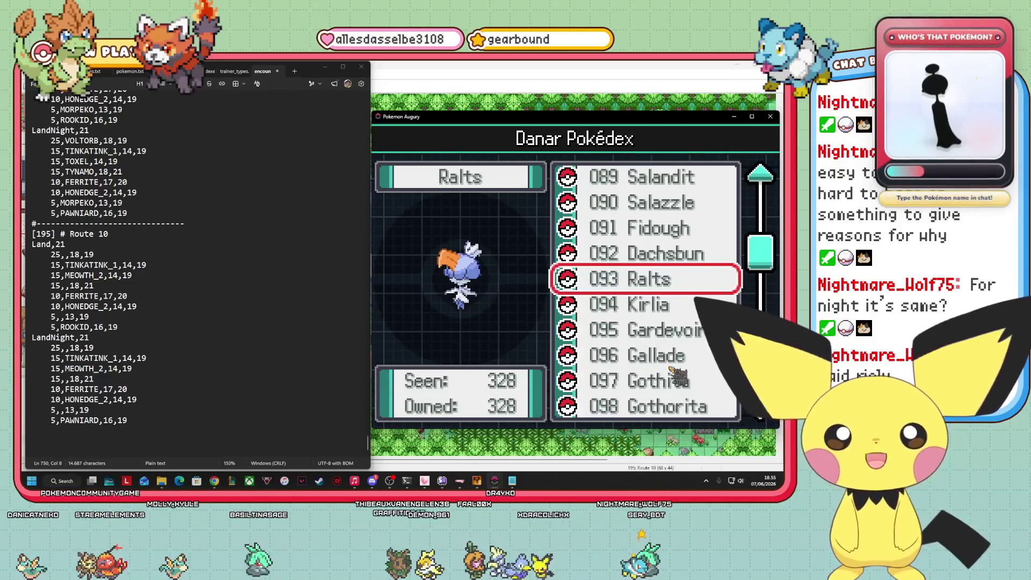
click(67, 347)
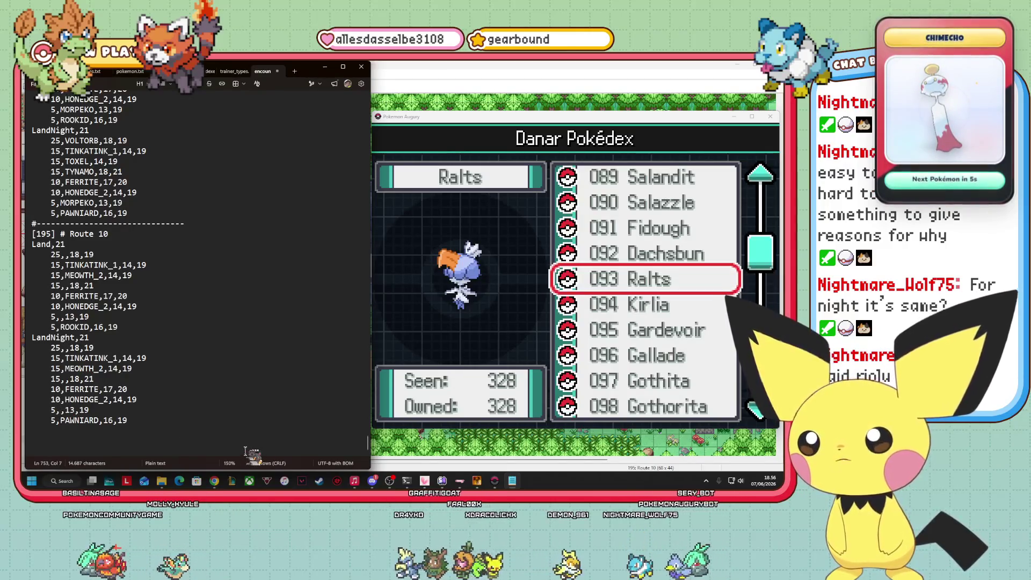
- Enter RIOLU_2 into the empty 13–19 encounter slots
text(RIOLU_)
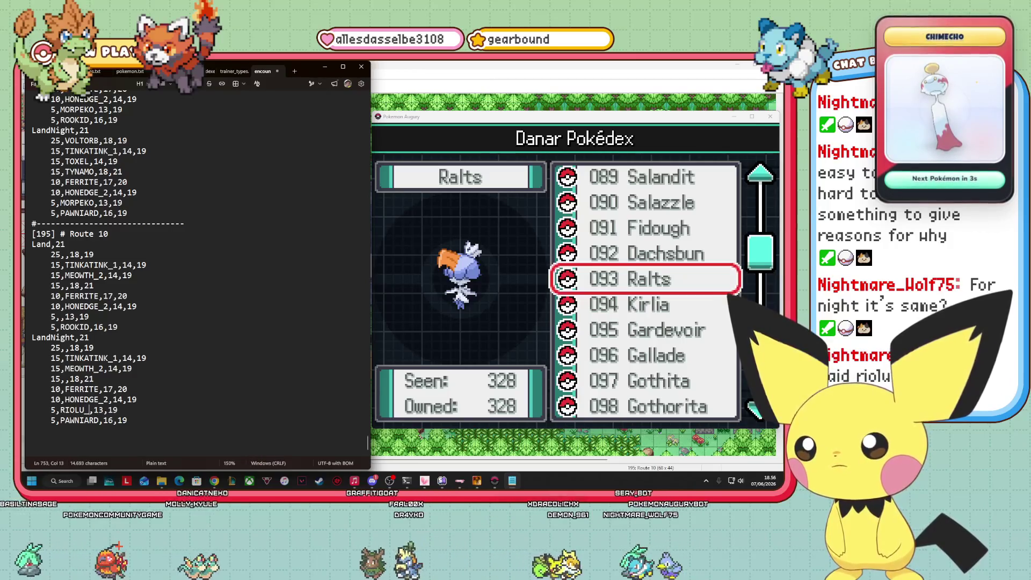
text(2)
click(93, 357)
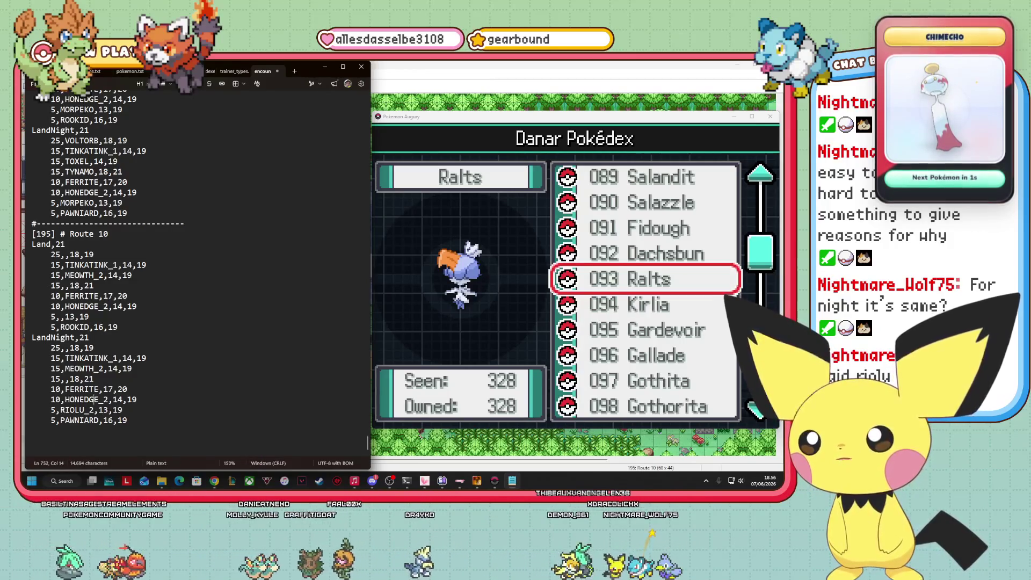
click(60, 316)
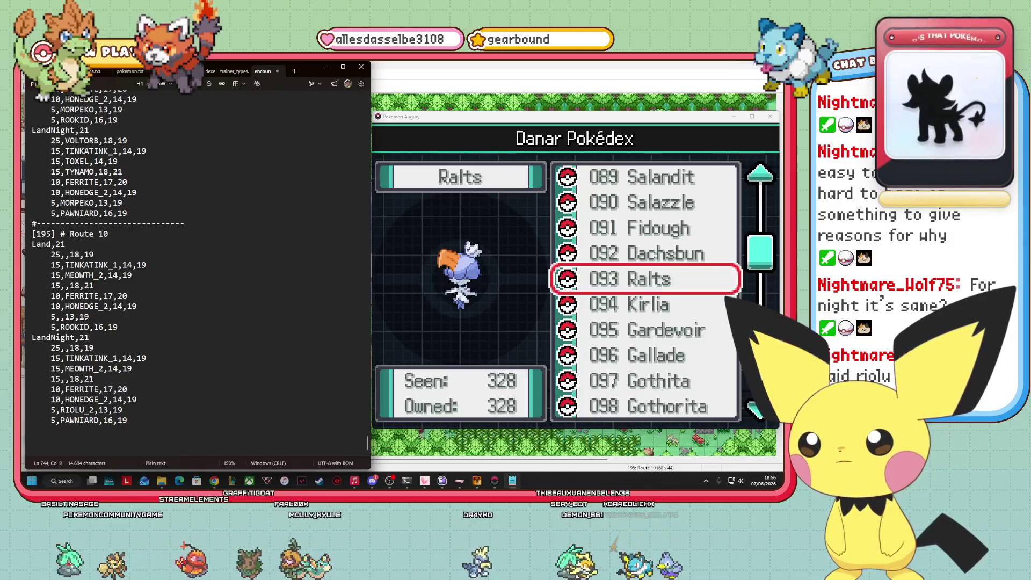
text(RIOLU_)
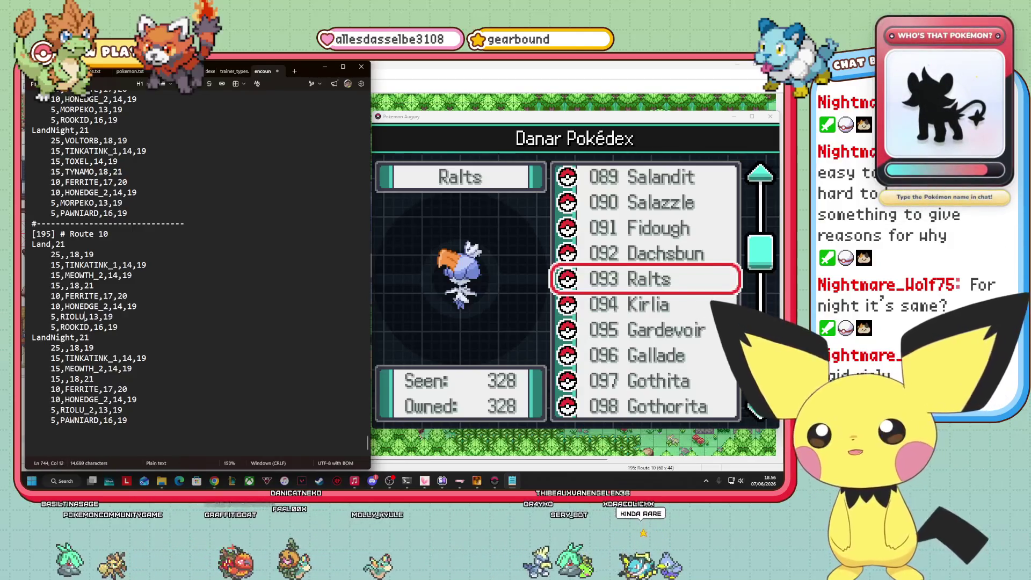
text(2)
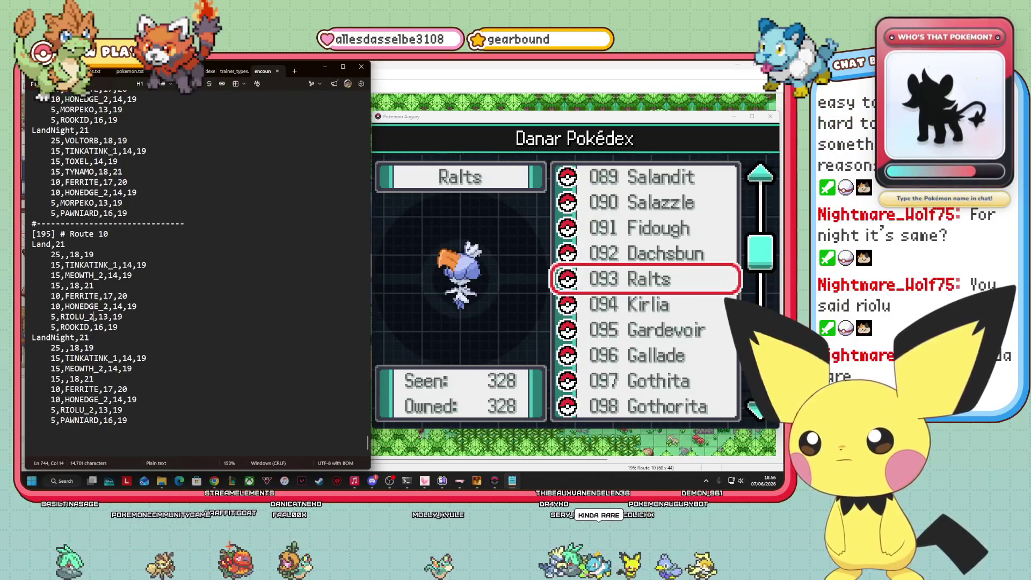
- Fill the empty 18–21 Land and LandNight slots with CHARCADET
click(66, 285)
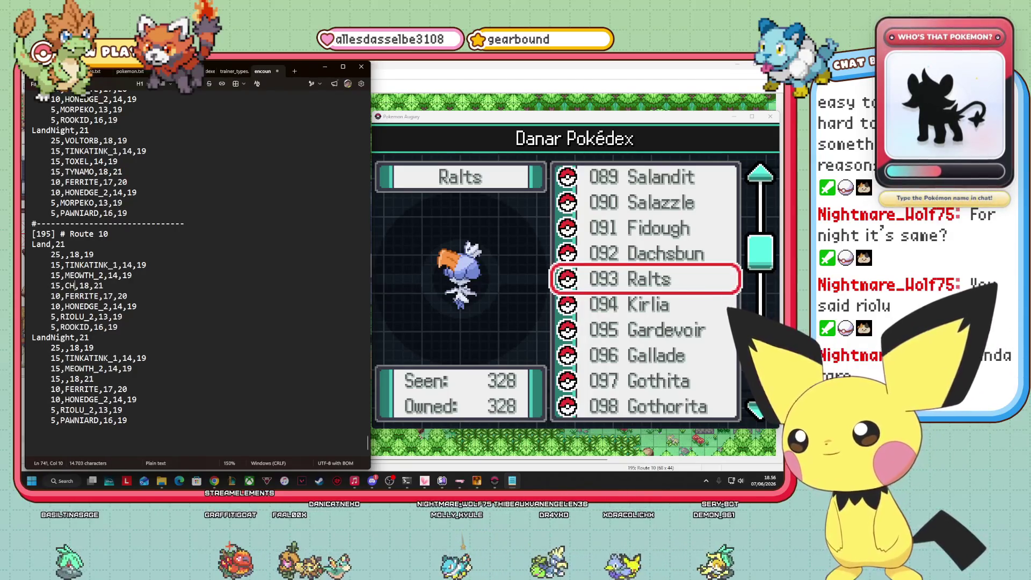
text(ARC)
click(66, 379)
text(CHARCADET)
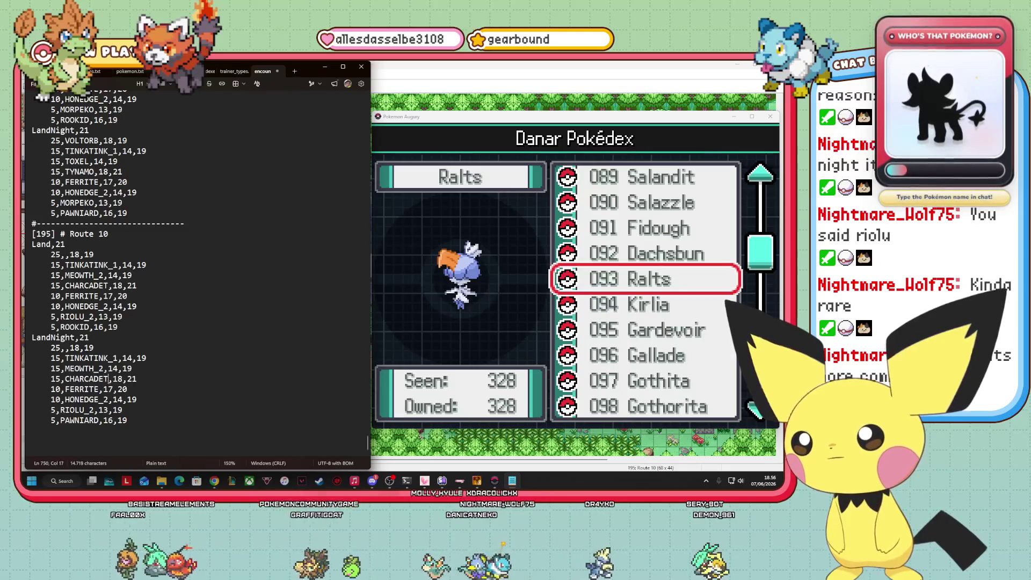
click(70, 255)
key(Left)
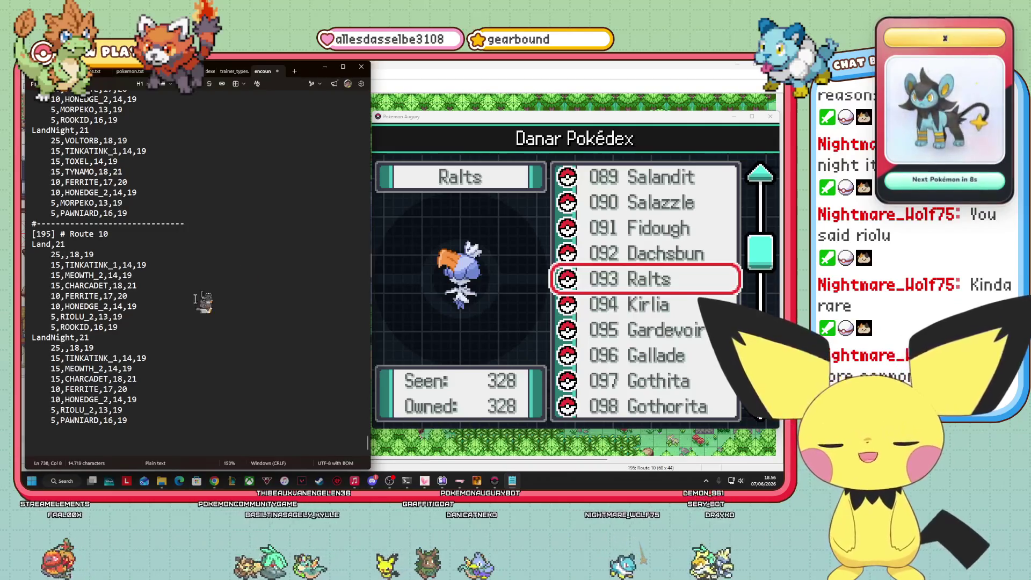
- Move the game's Pokédex to entry 116 Yamask
click(690, 279)
key(Down)
key(Down)
key(Down)
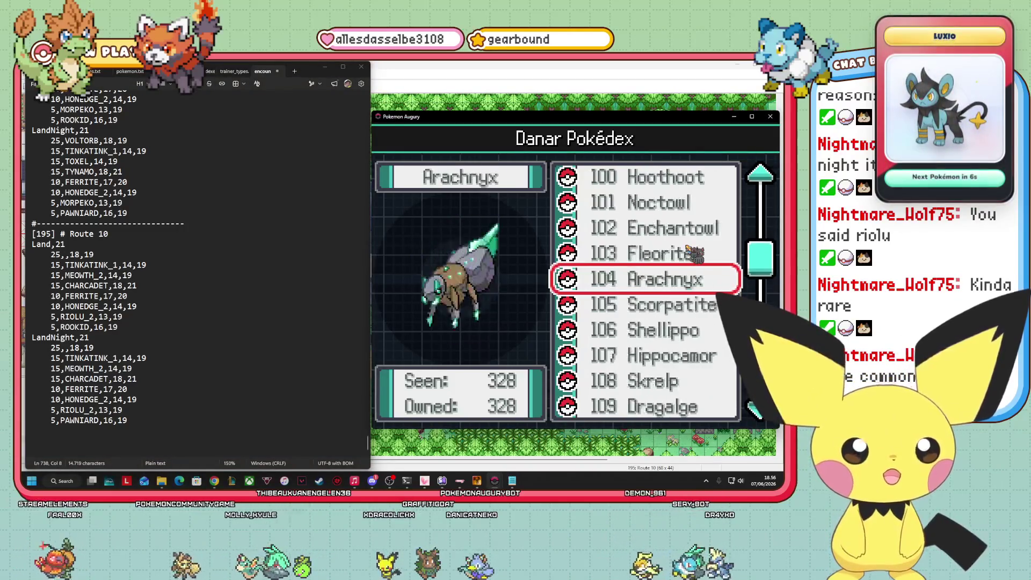
key(Down)
key(Down)
key(Down)
key(Down)
key(Down)
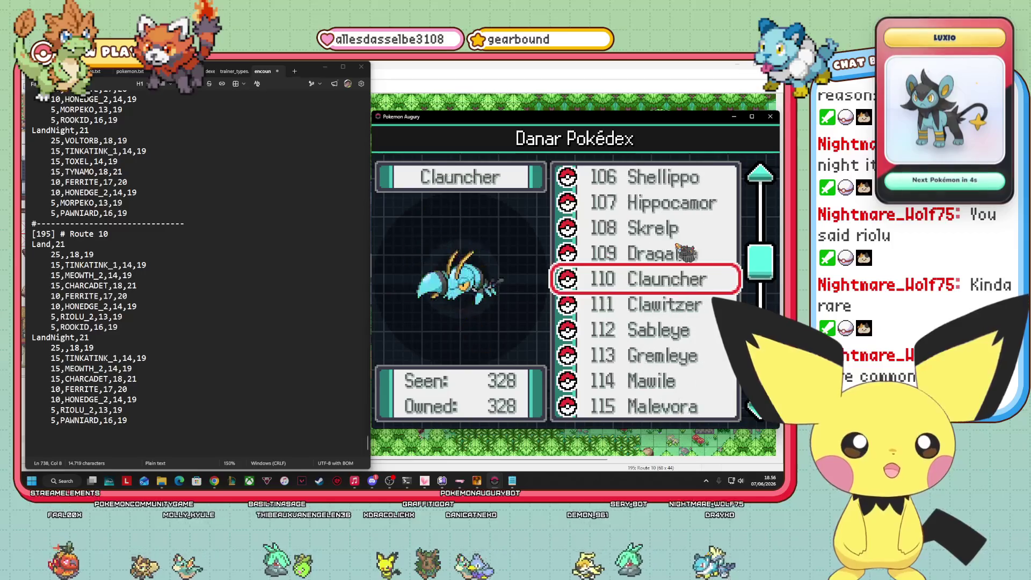
key(Down)
key(Down)
key(Down)
key(Up)
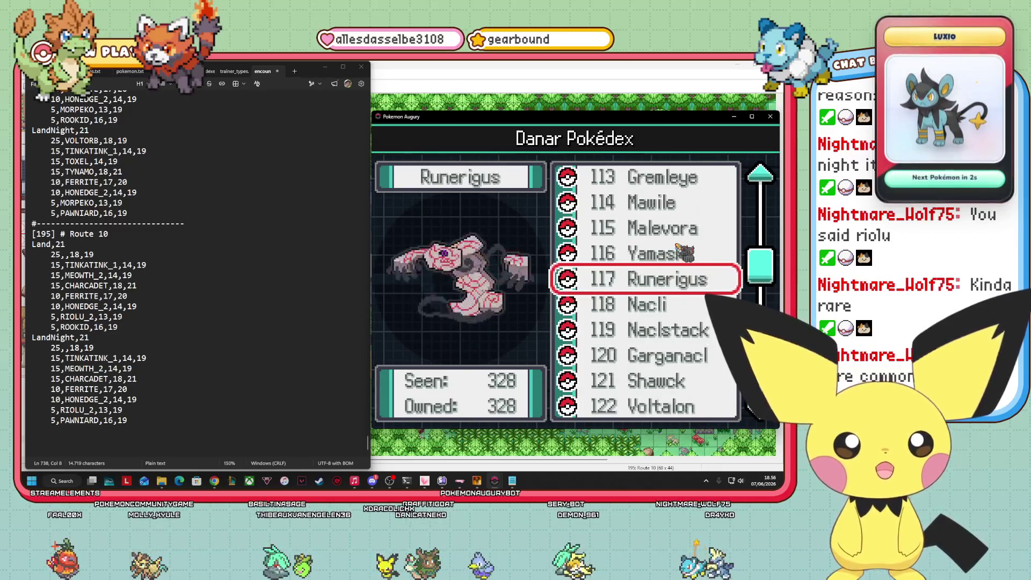
key(Up)
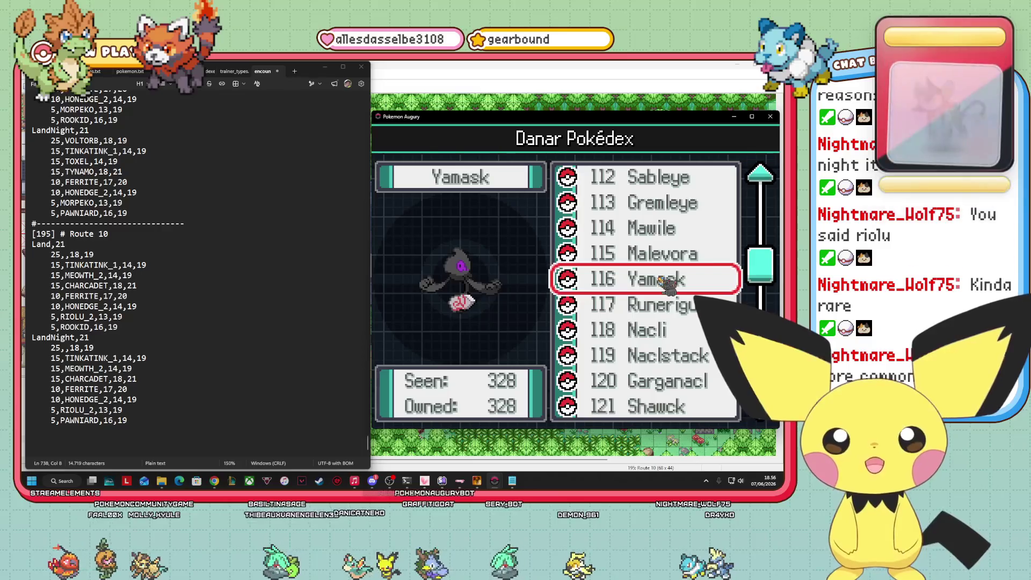
- Fill both empty 25,,18,19 Land and LandNight lines with YAMASK_1
click(66, 348)
text(YAMASK)
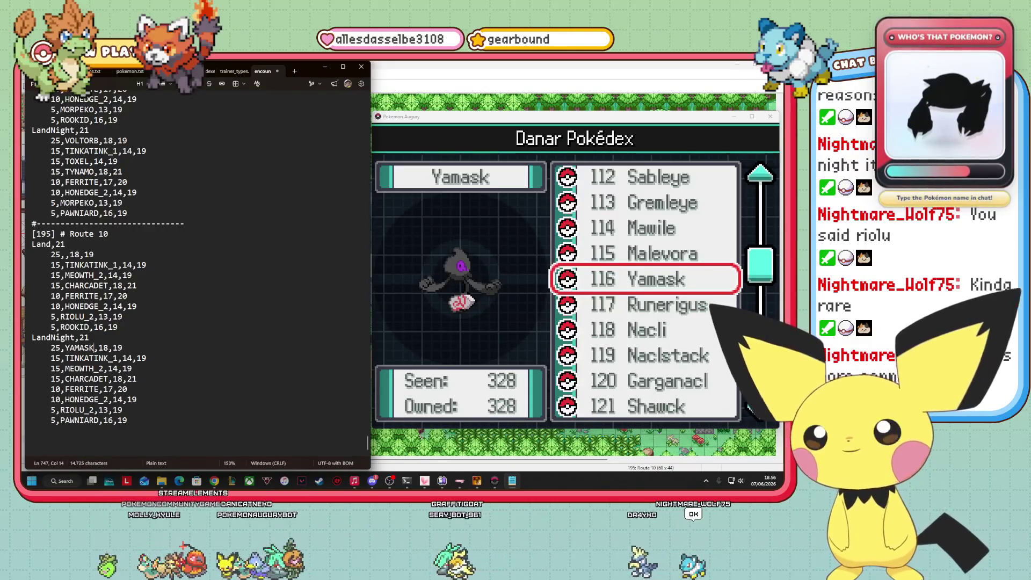
text(_1)
key(Up)
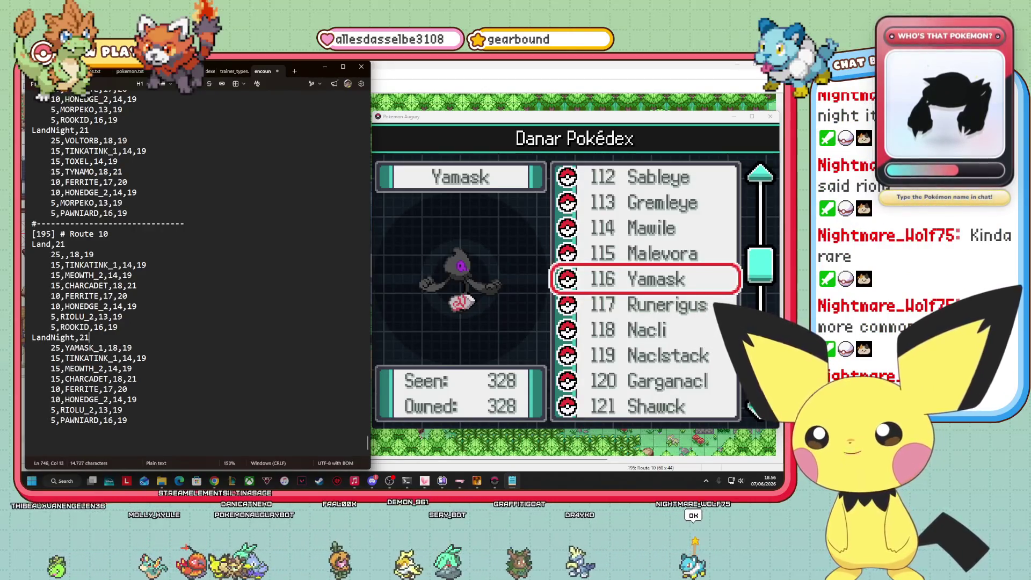
click(69, 255)
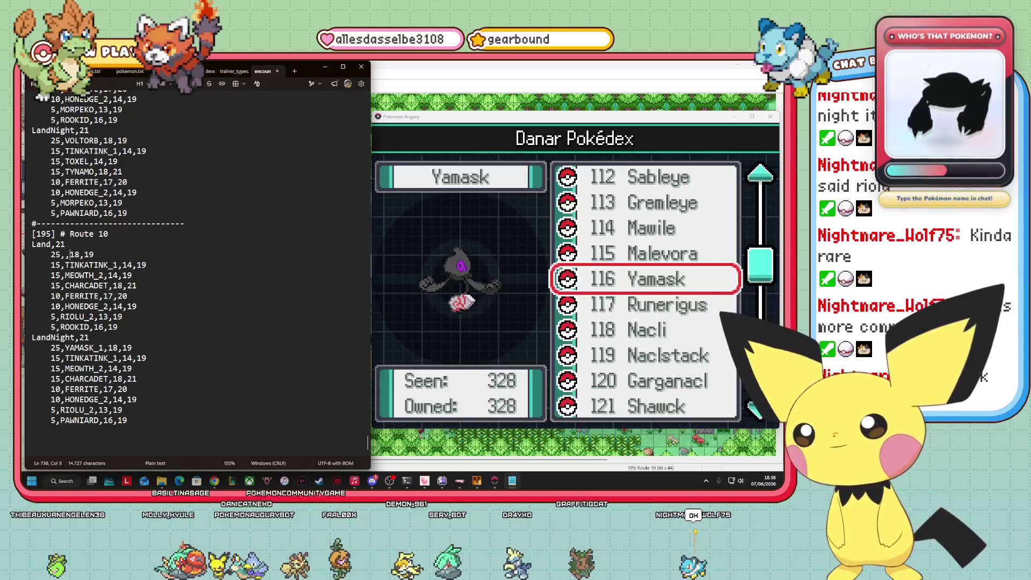
text(YAMASK_1)
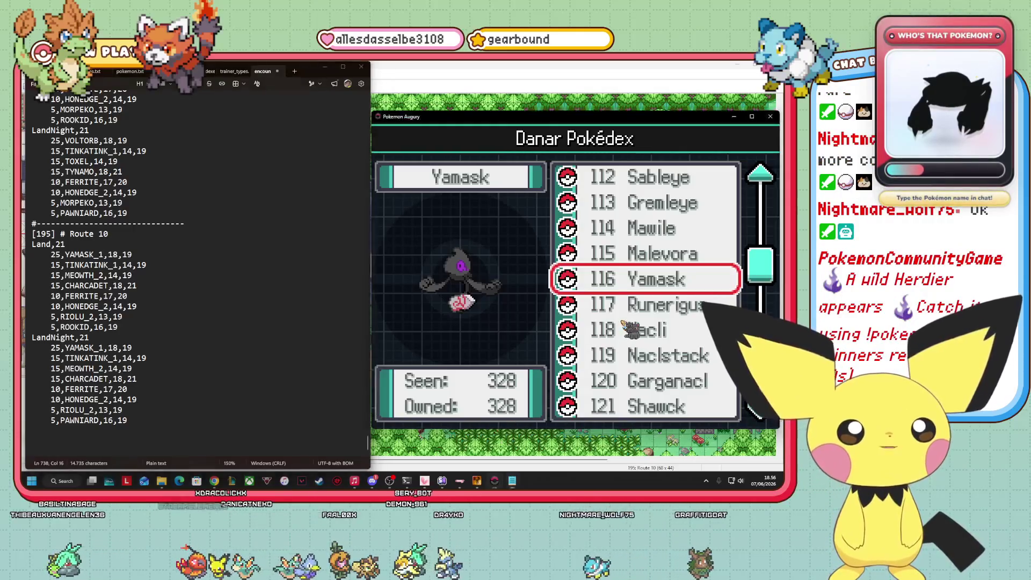
- Open Yamask's Pokédex entry and compare its regular and Galarian forms
key(alt+Tab)
key(Return)
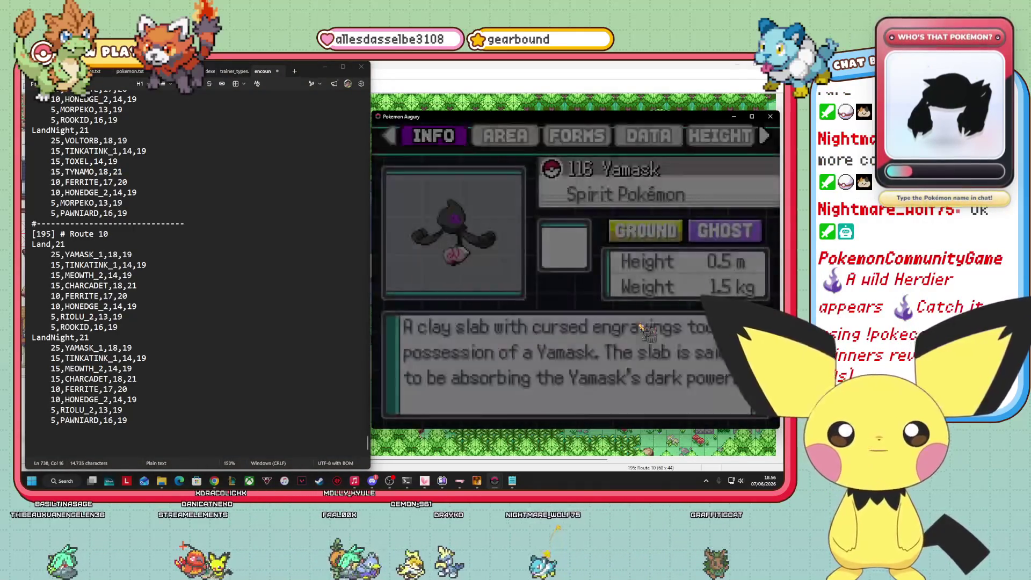
key(Right)
key(Right)
key(Up)
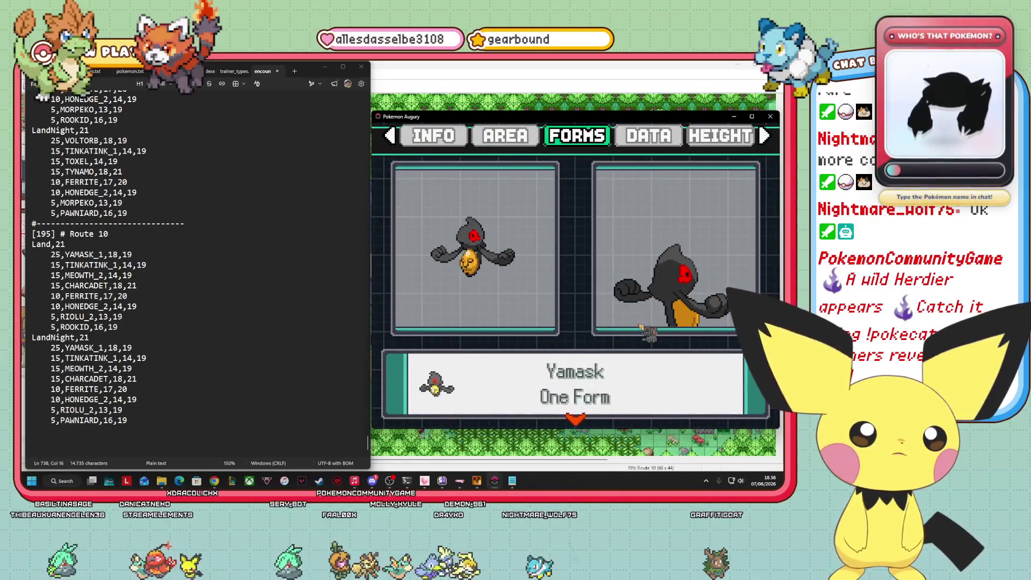
key(Down)
key(Up)
key(Down)
key(Up)
key(Down)
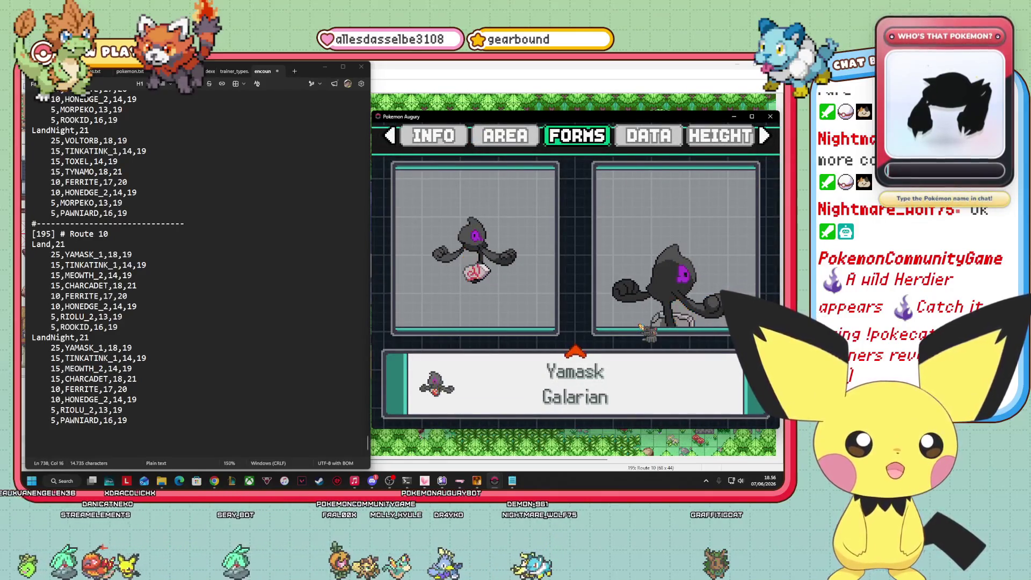
key(Up)
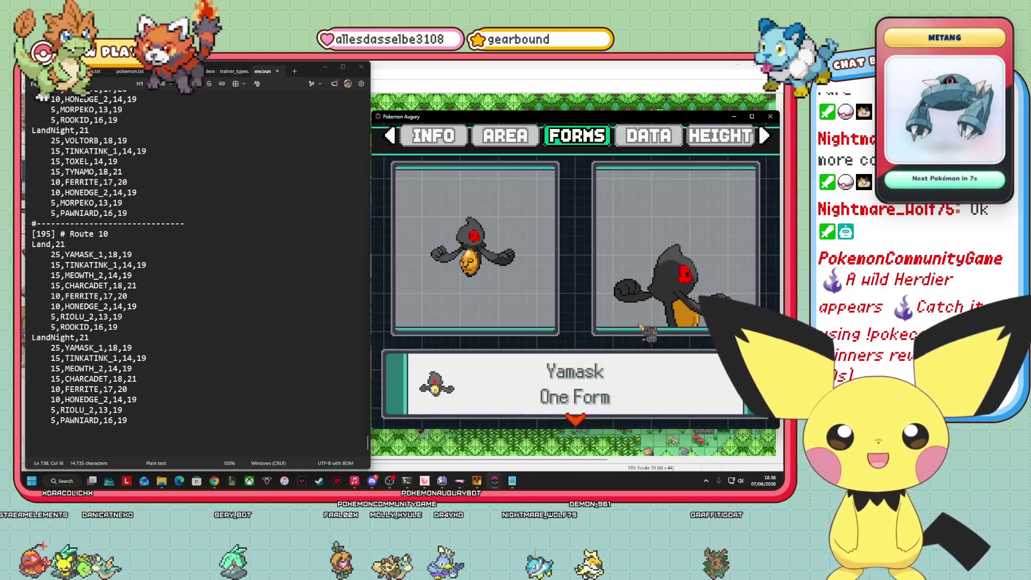
key(Down)
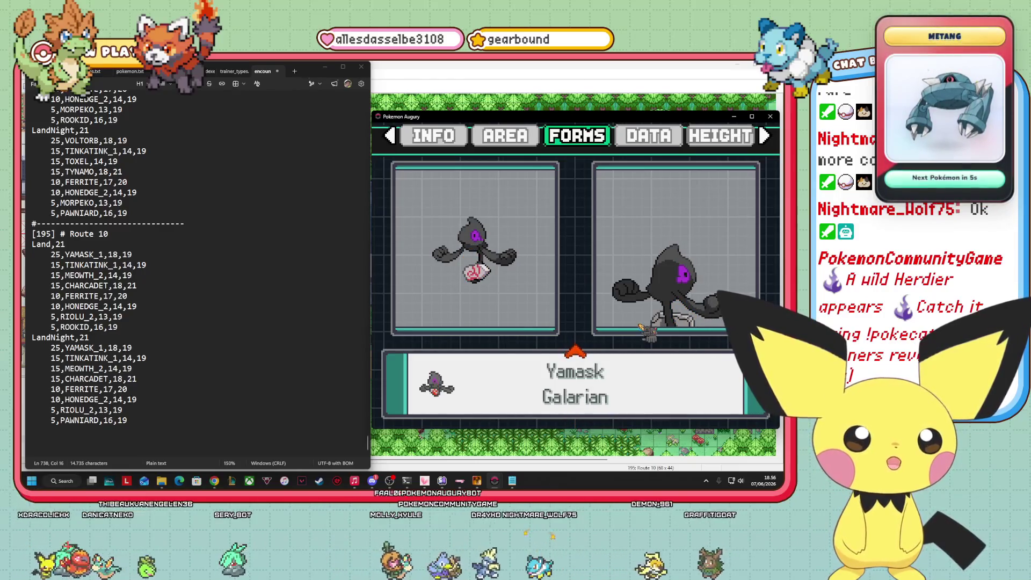
key(Escape)
key(Escape)
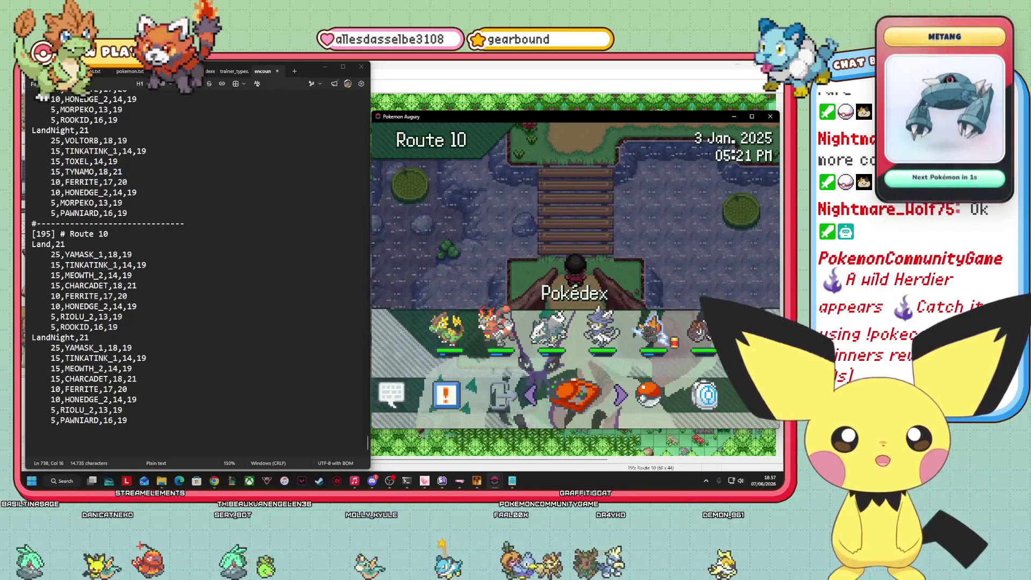
- Close the game playtest, returning to the Route 10 map editor
click(146, 151)
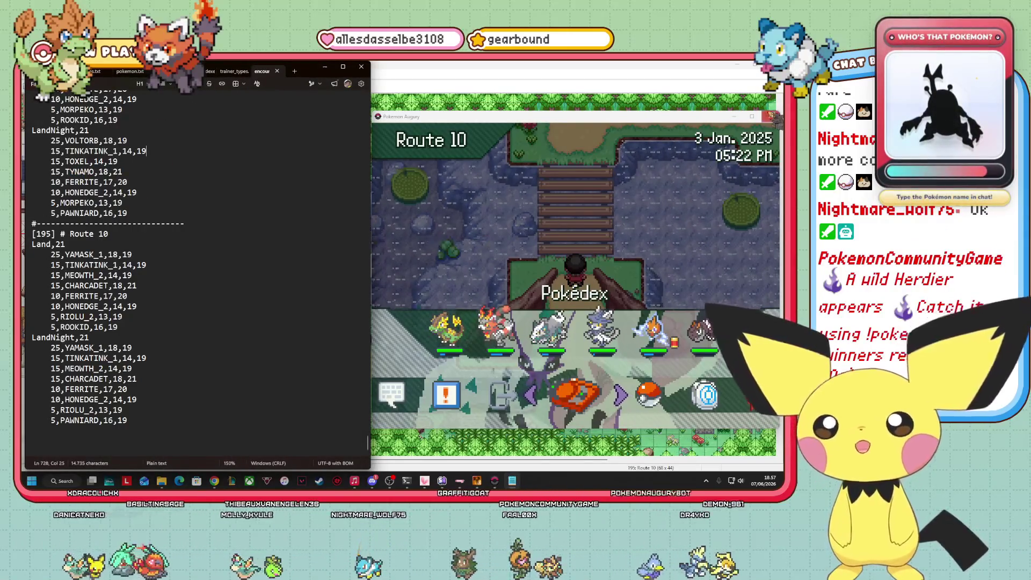
click(773, 117)
click(773, 117)
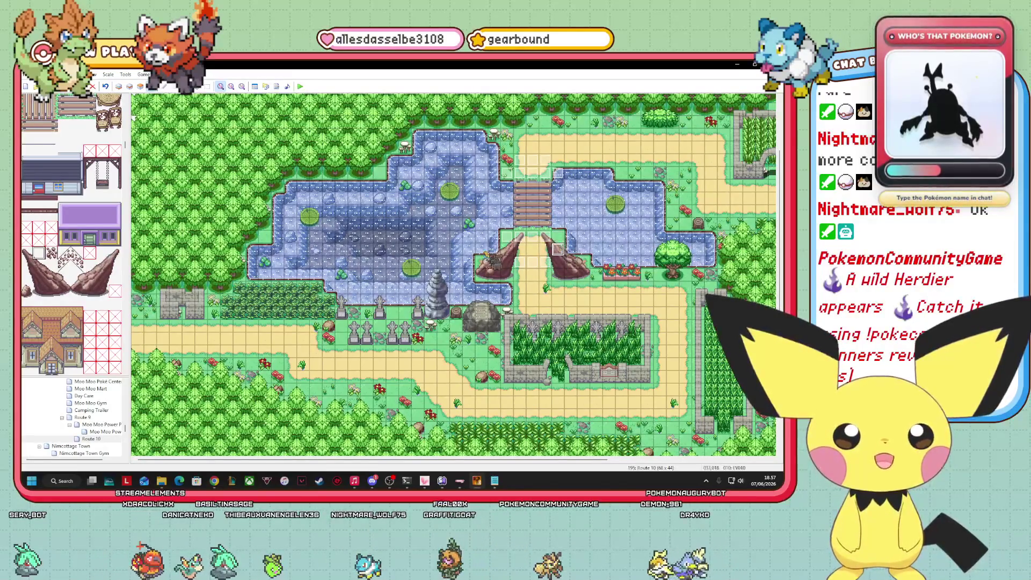
- Move the character event onto the path between the rocks and paste a copy at tile 033,016
drag(430, 271, 524, 258)
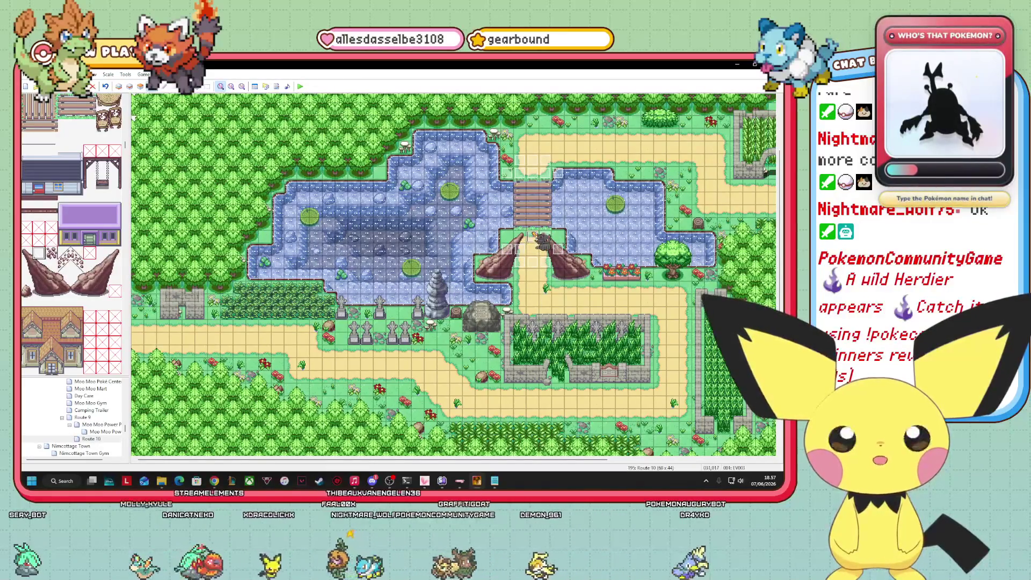
right_click(555, 248)
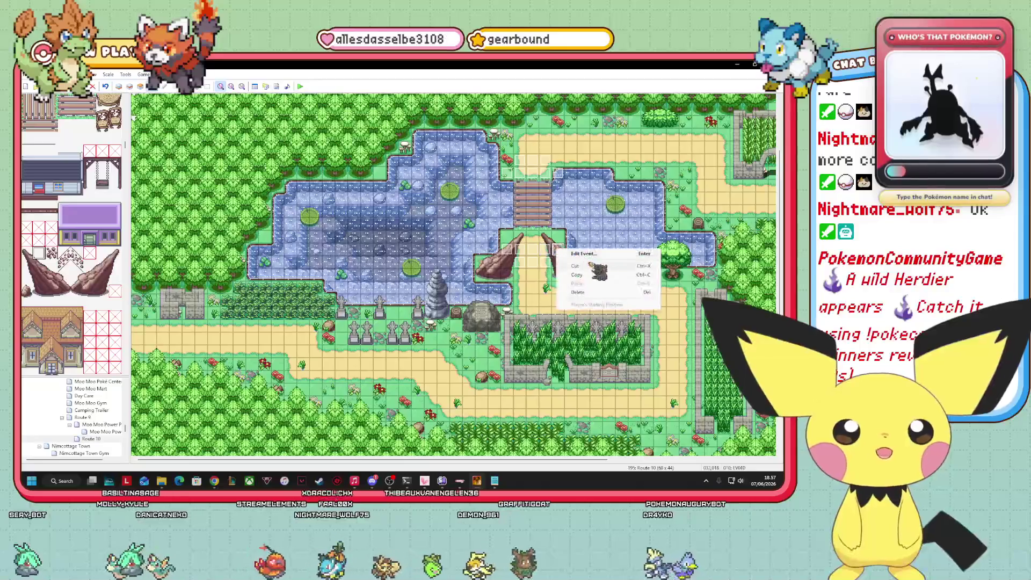
key(Escape)
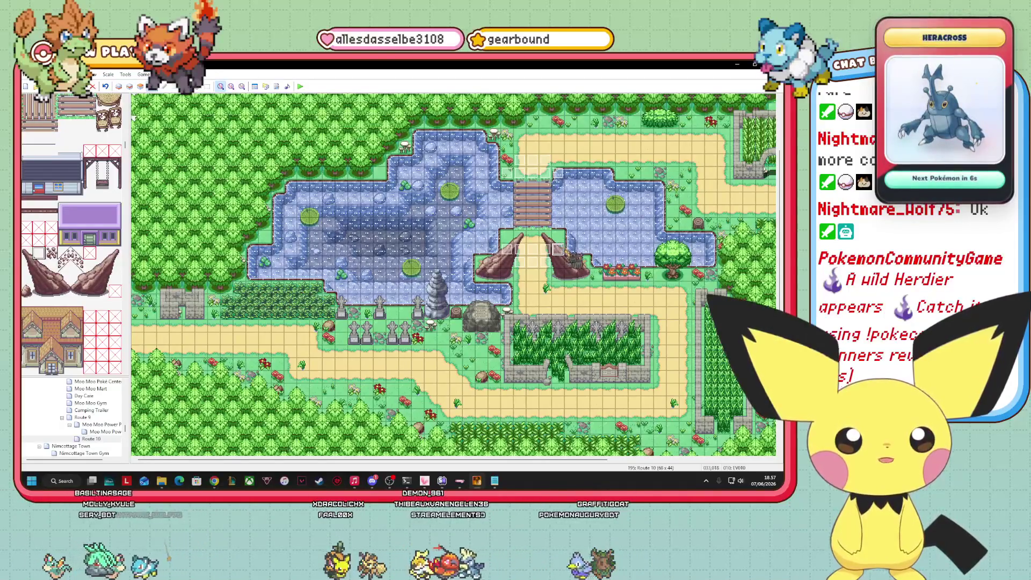
drag(558, 248, 570, 236)
right_click(570, 236)
key(Escape)
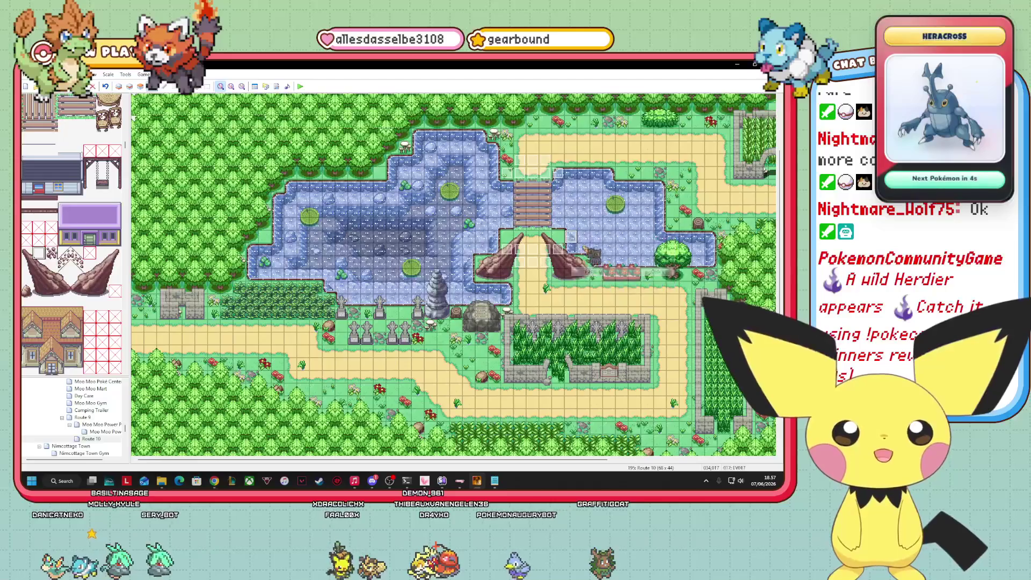
right_click(558, 224)
click(592, 262)
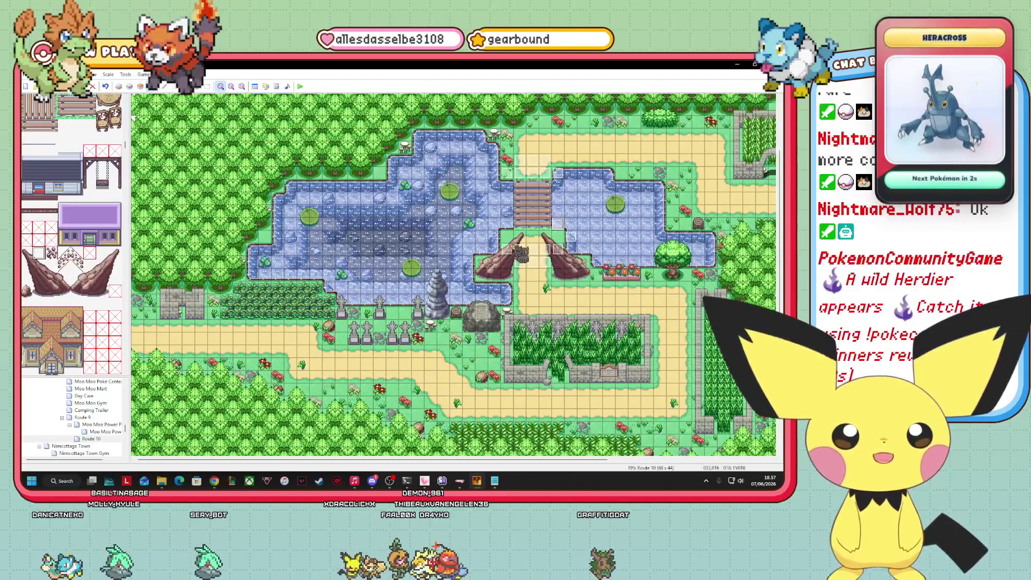
- Copy another event and paste copies onto the target and neighbouring tiles
right_click(492, 238)
click(511, 255)
right_click(506, 222)
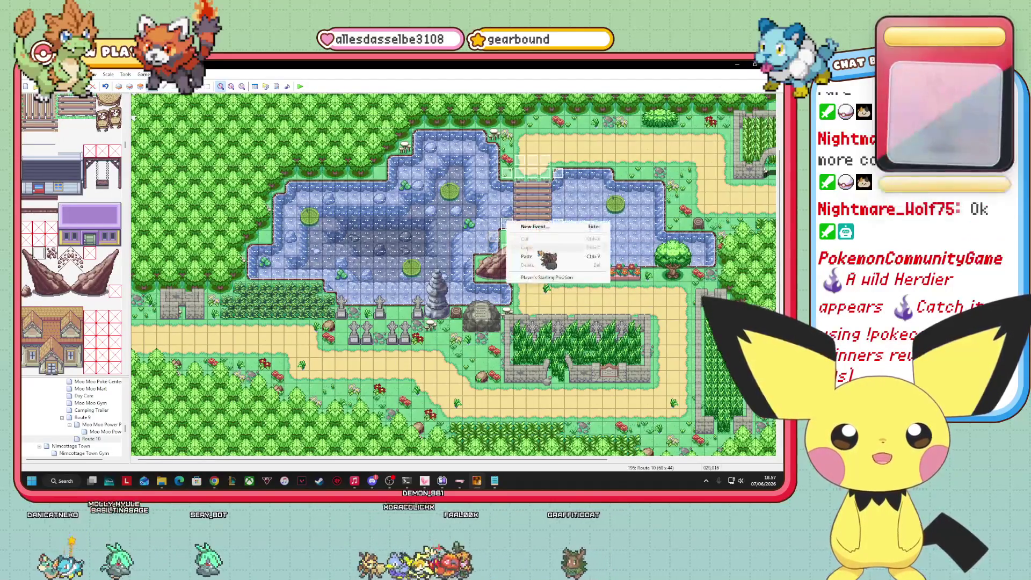
click(541, 257)
right_click(523, 253)
click(543, 294)
right_click(509, 243)
click(542, 275)
- Place the dark event between the two rocks just below the bridge
right_click(559, 237)
click(588, 272)
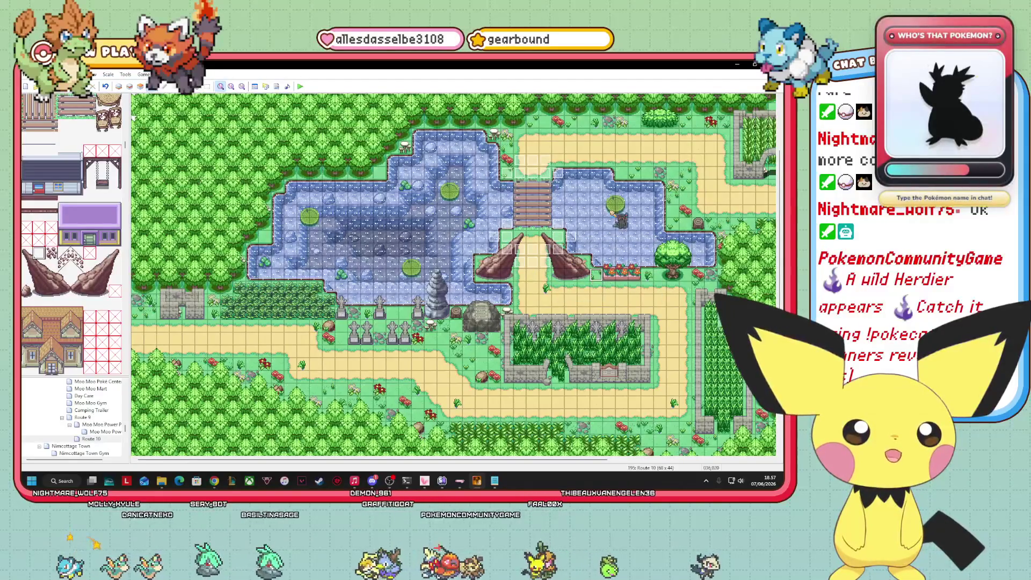
drag(602, 290, 569, 249)
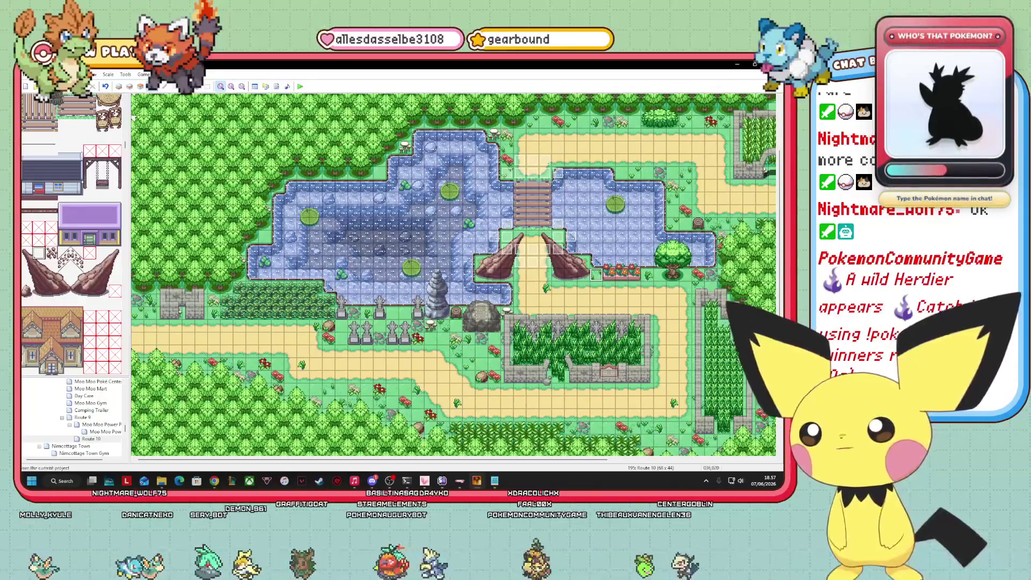
drag(533, 252, 524, 229)
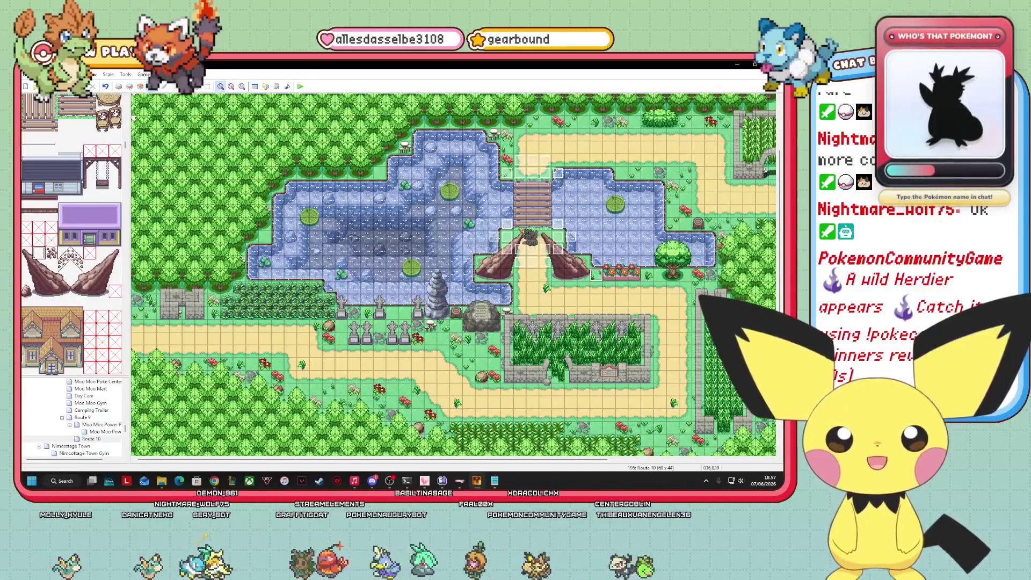
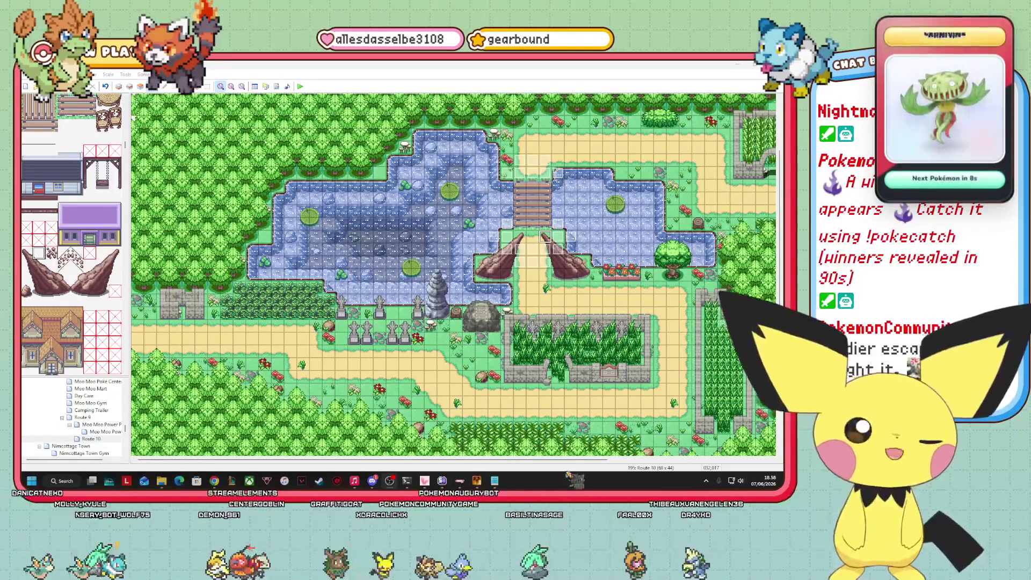
- Drag and scroll around the windows to inspect the Route 10 setup
mouse_move(557, 461)
mouse_down()
mouse_move(779, 461)
mouse_move(582, 461)
mouse_move(746, 460)
mouse_up()
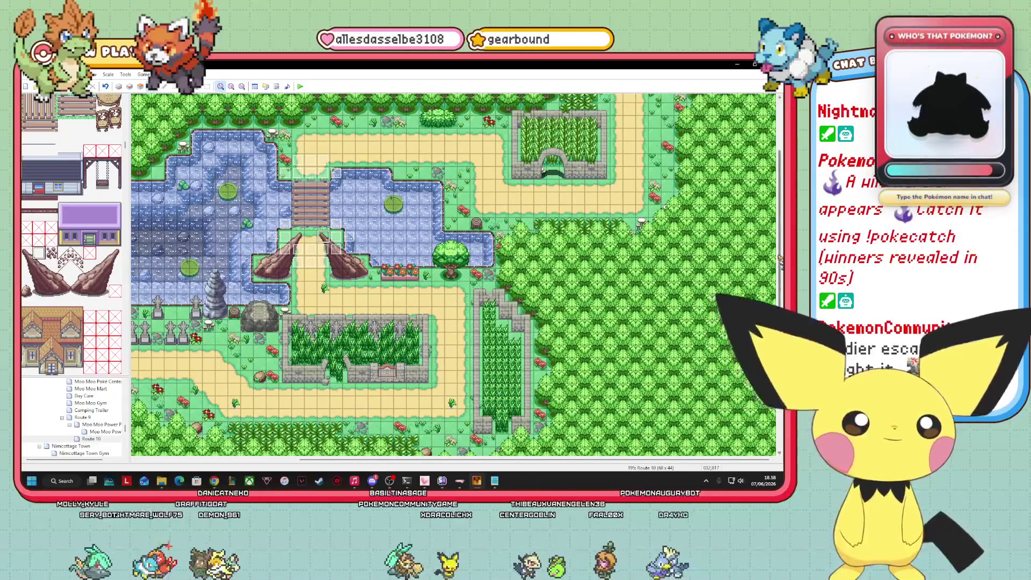
drag(780, 260, 782, 145)
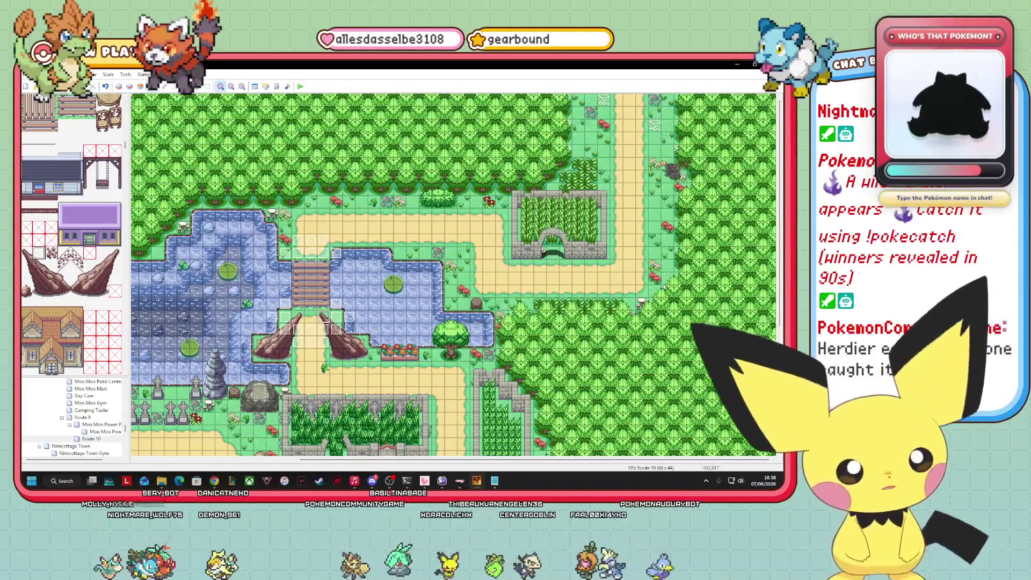
scroll(453, 274, left, 3)
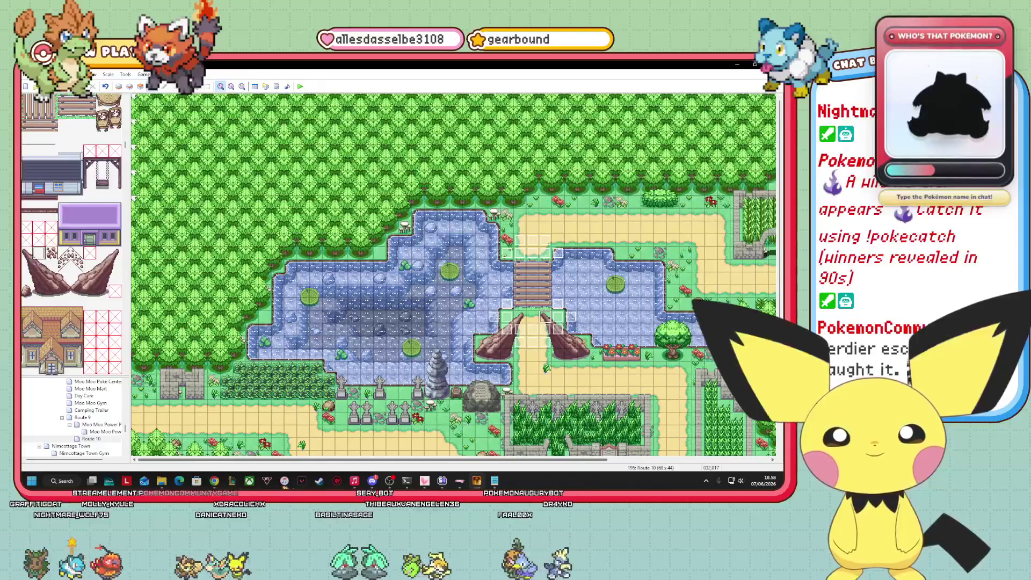
scroll(454, 274, right, 3)
scroll(454, 274, left, 3)
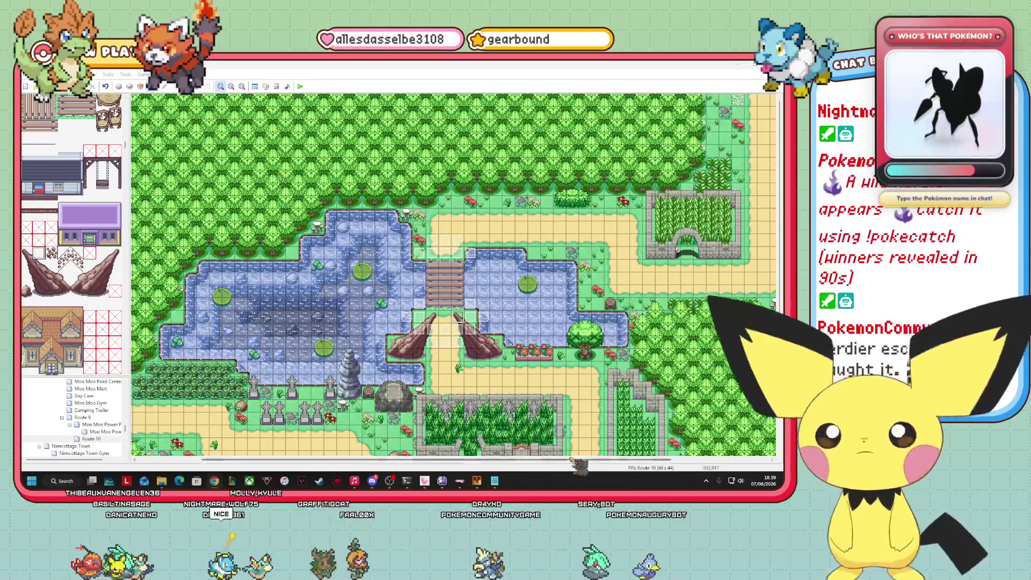
drag(577, 460, 714, 479)
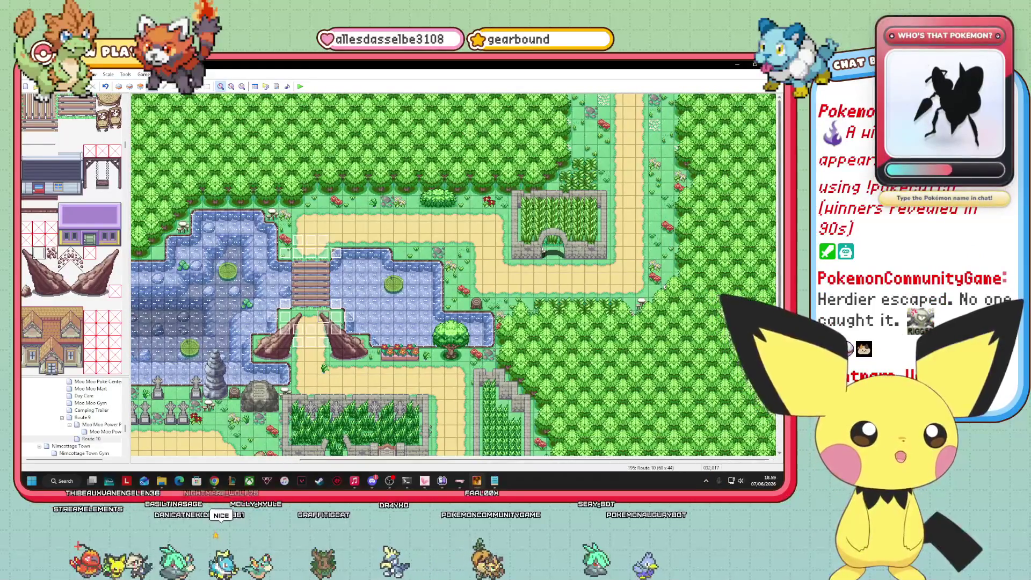
scroll(454, 273, down, 5)
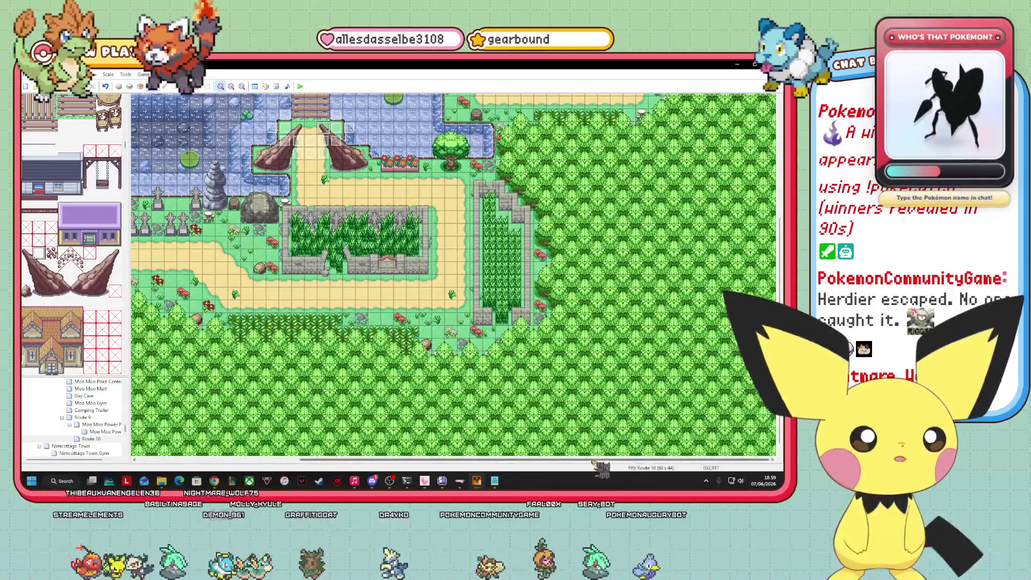
scroll(454, 273, left, 5)
scroll(453, 274, right, 5)
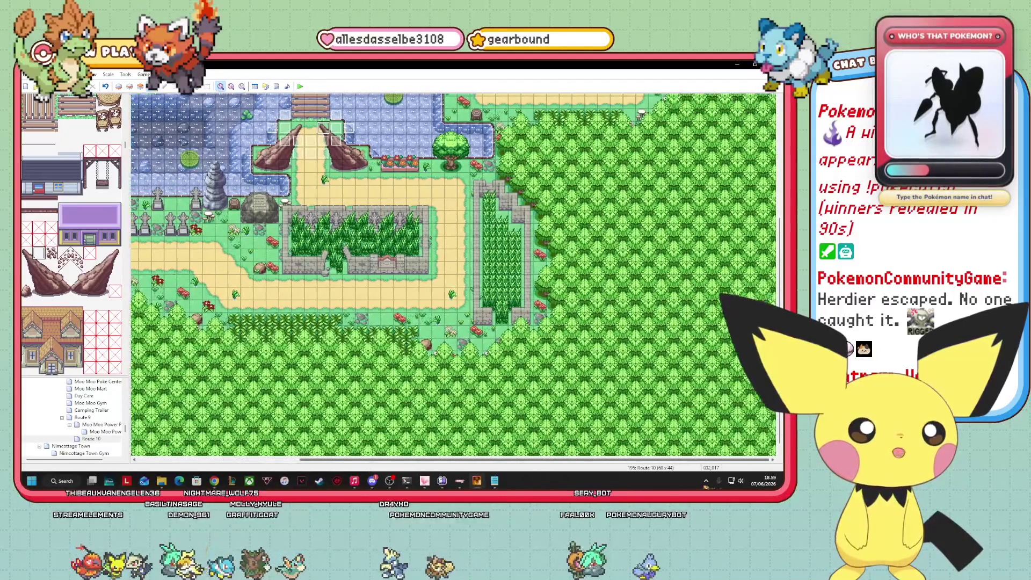
scroll(453, 274, up, 5)
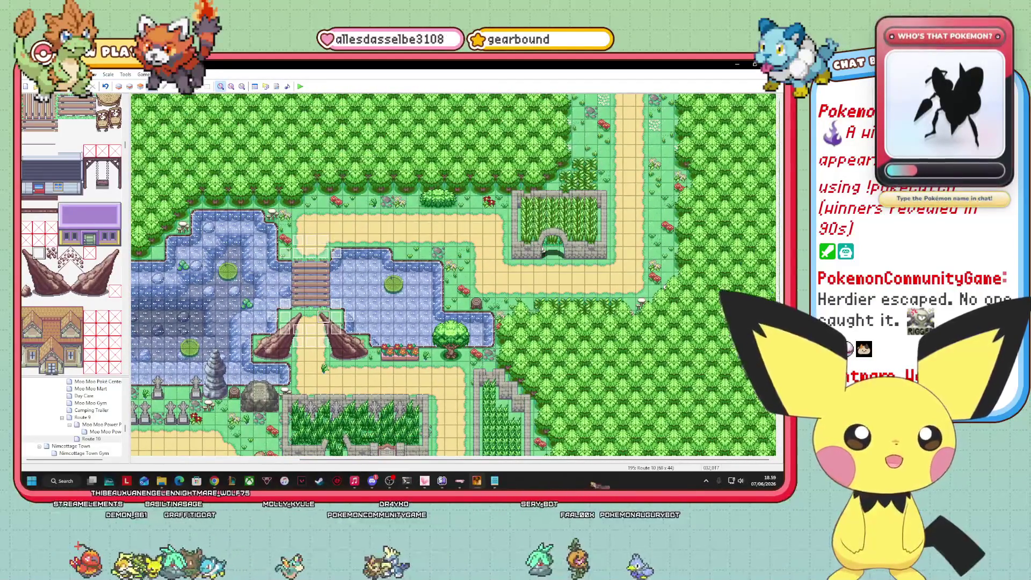
scroll(454, 274, down, 5)
scroll(453, 274, left, 5)
scroll(454, 274, right, 5)
scroll(454, 273, up, 5)
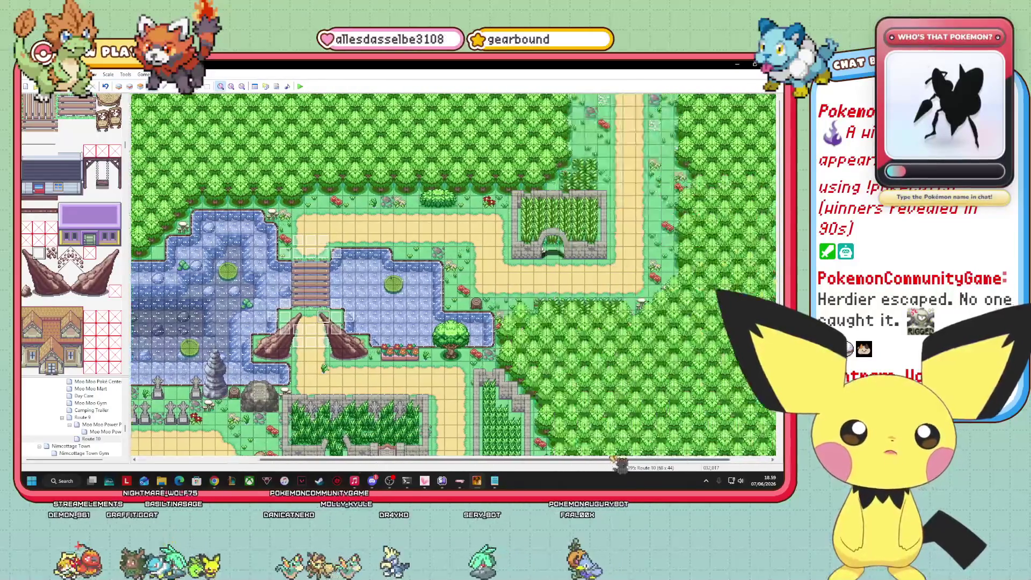
scroll(454, 273, down, 5)
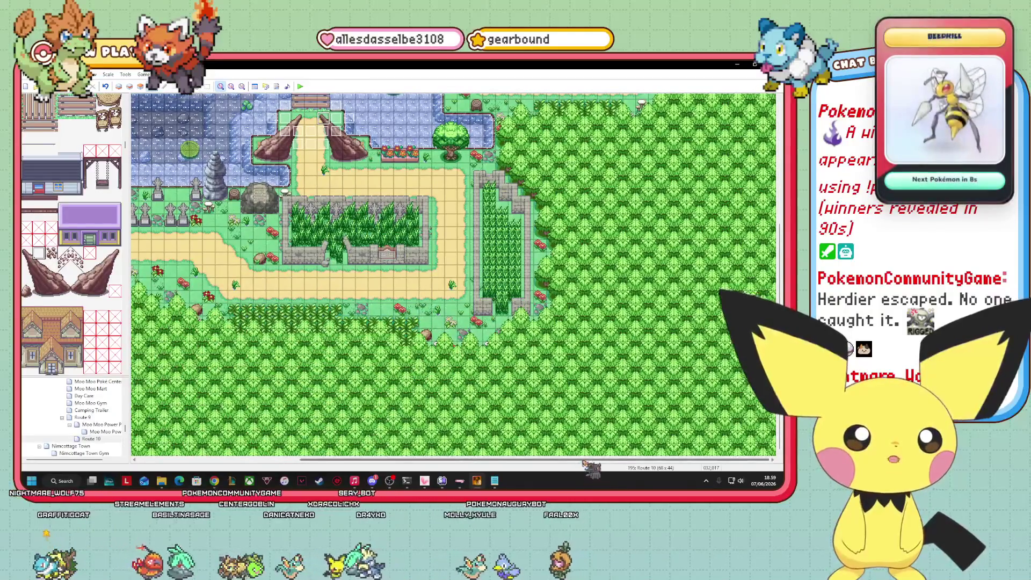
scroll(453, 274, left, 4)
scroll(454, 274, left, 3)
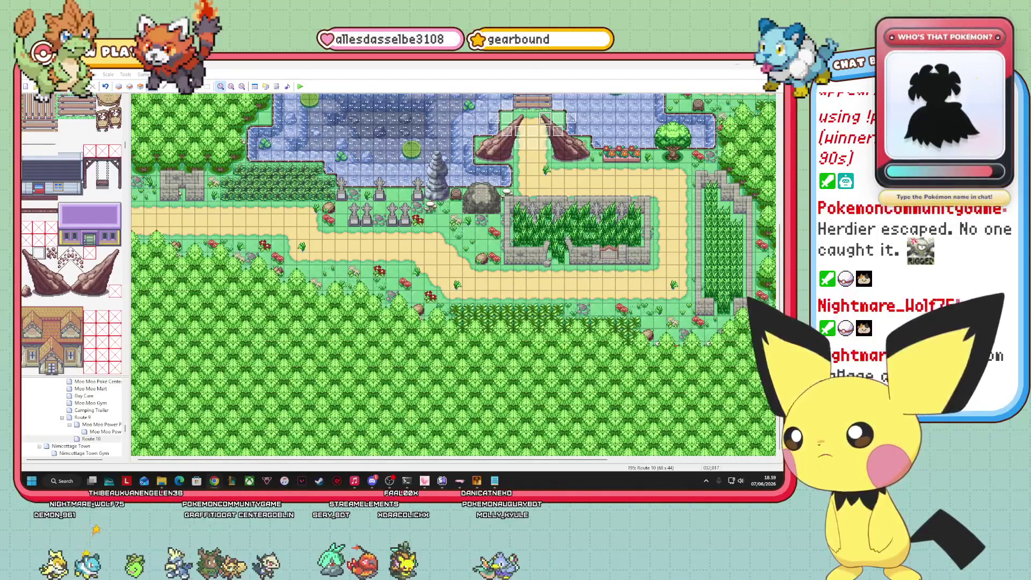
- Refocus the RPG Maker XP map editor and scroll over the Route 10 map
click(316, 461)
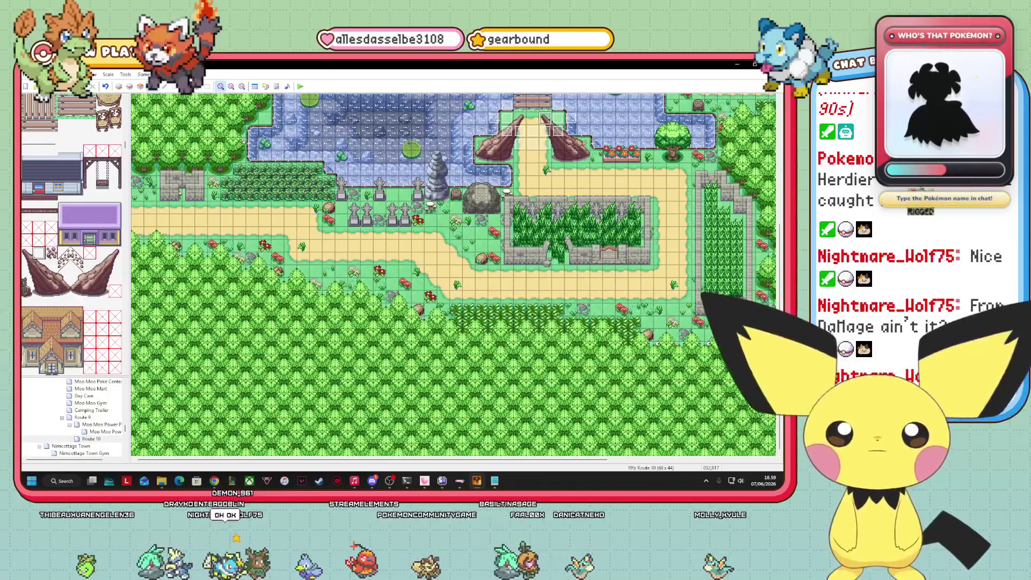
scroll(453, 274, right, 3)
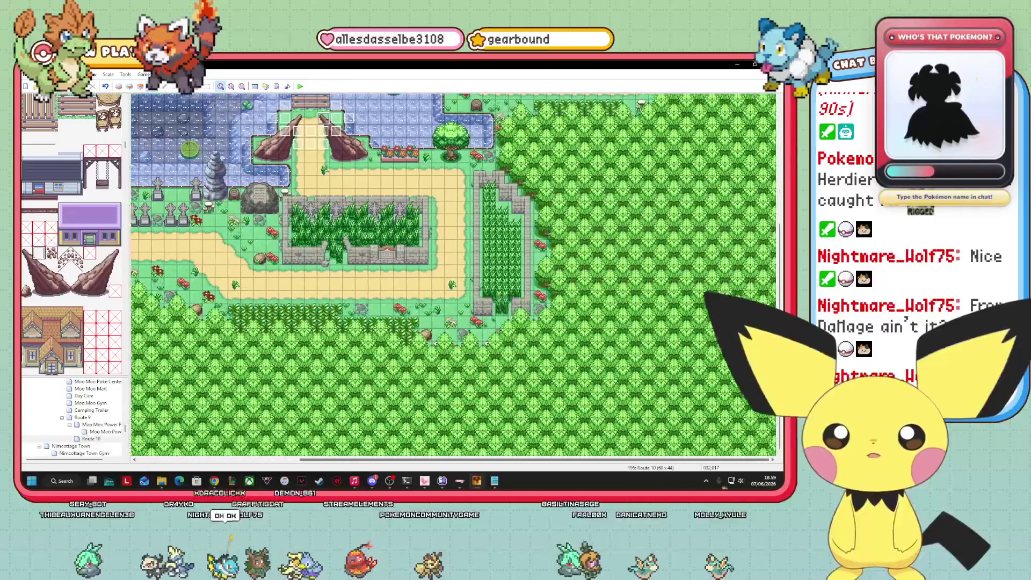
scroll(453, 274, left, 3)
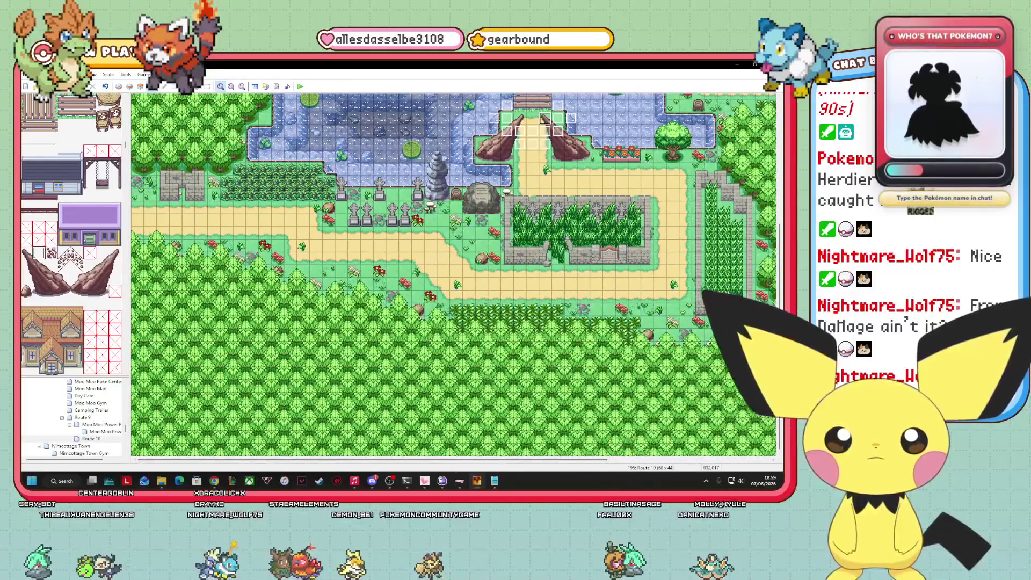
scroll(453, 274, up, 3)
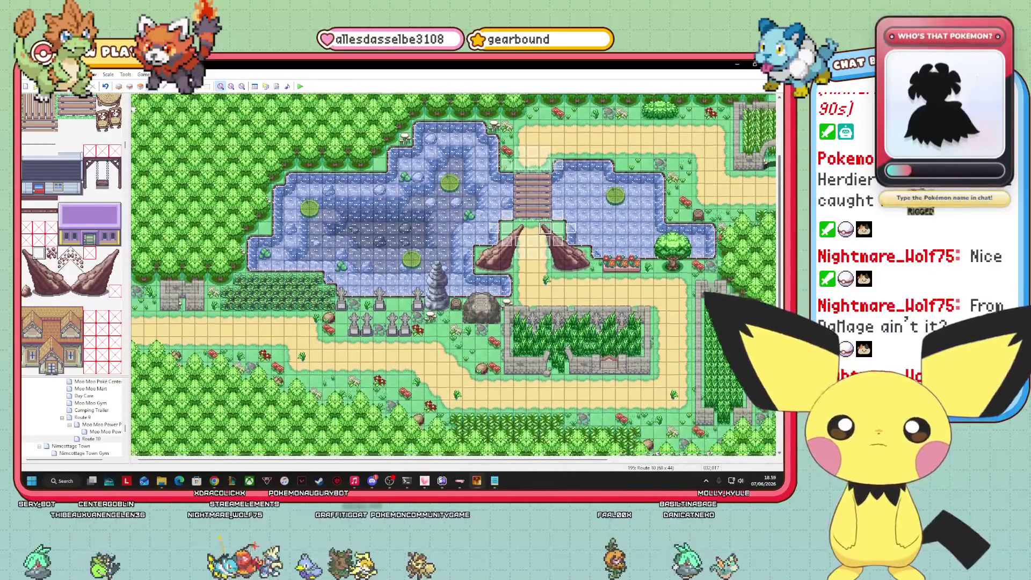
scroll(453, 273, down, 3)
scroll(453, 273, up, 3)
scroll(453, 274, down, 3)
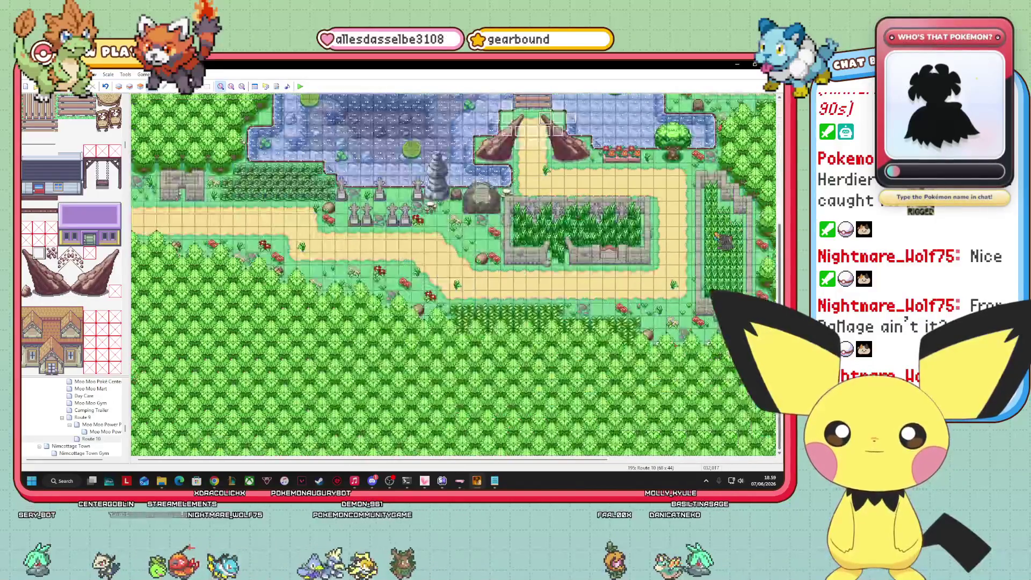
scroll(453, 274, up, 3)
scroll(453, 274, down, 1)
scroll(453, 274, up, 1)
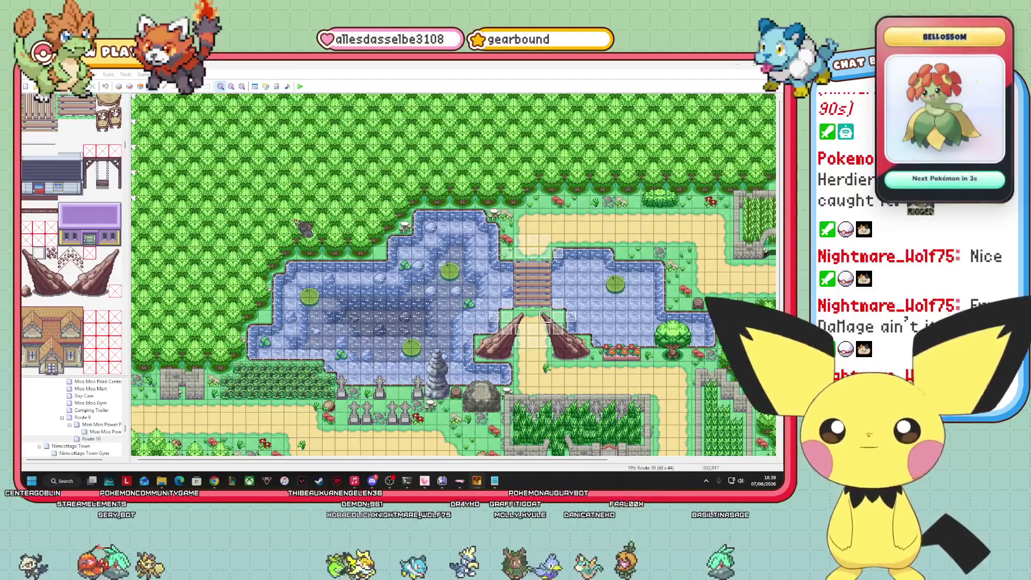
- Launch a playtest with F12, glancing at encounters.txt before closing it
key(F12)
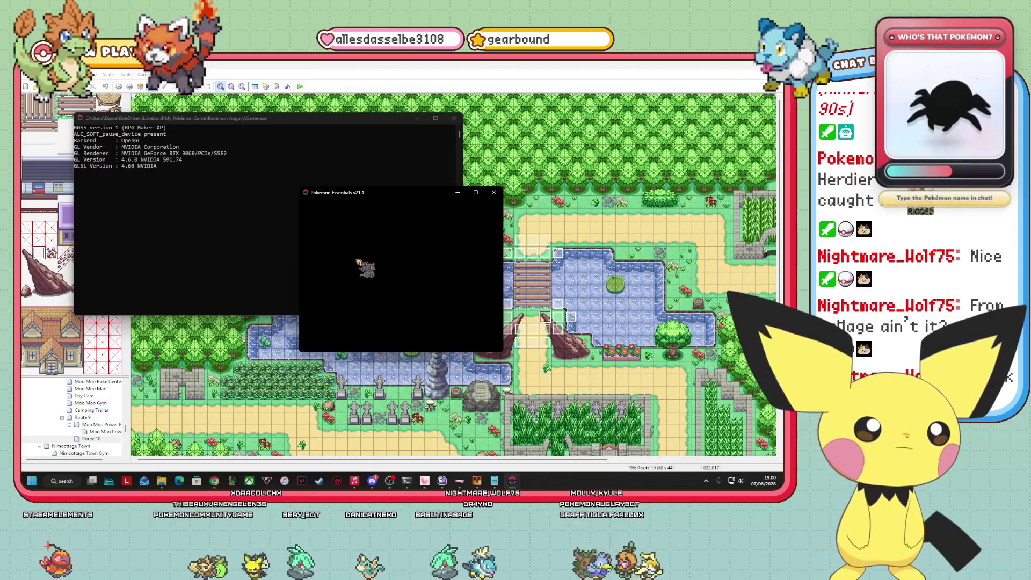
click(495, 480)
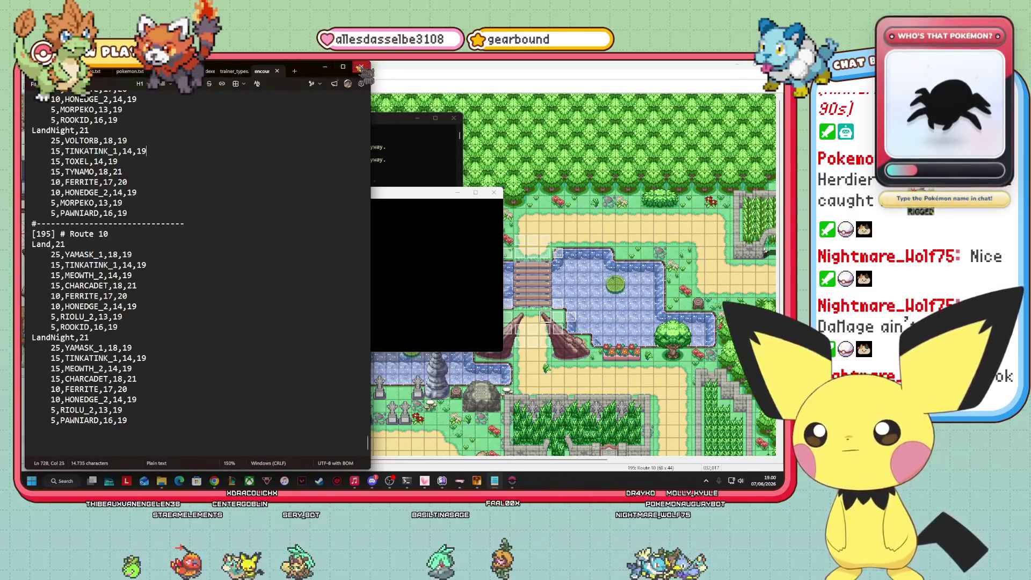
click(361, 66)
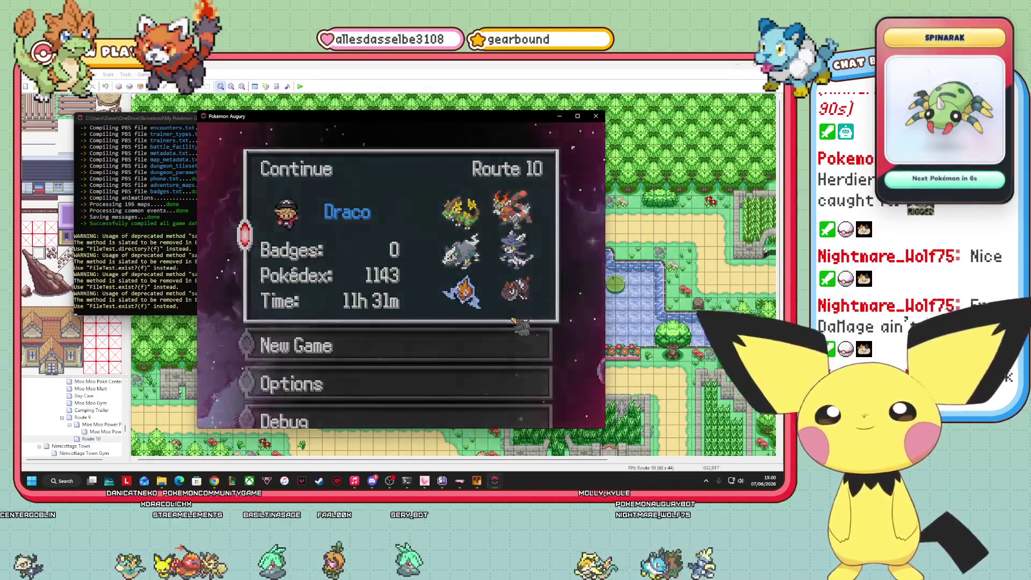
- Continue the save, walk around the bridge, and Surf on the water until a battle starts
key(Return)
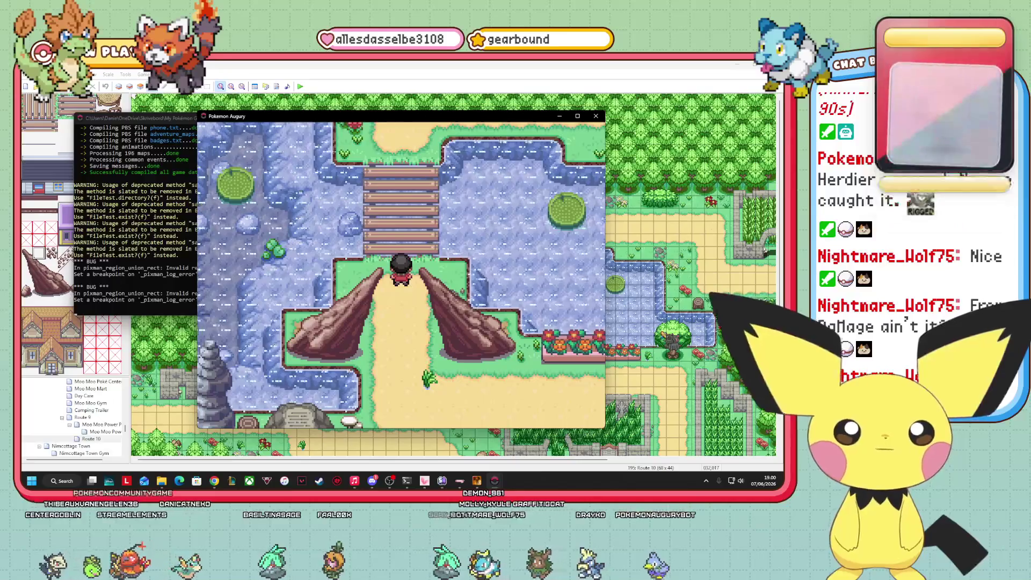
key(Down)
key(Right)
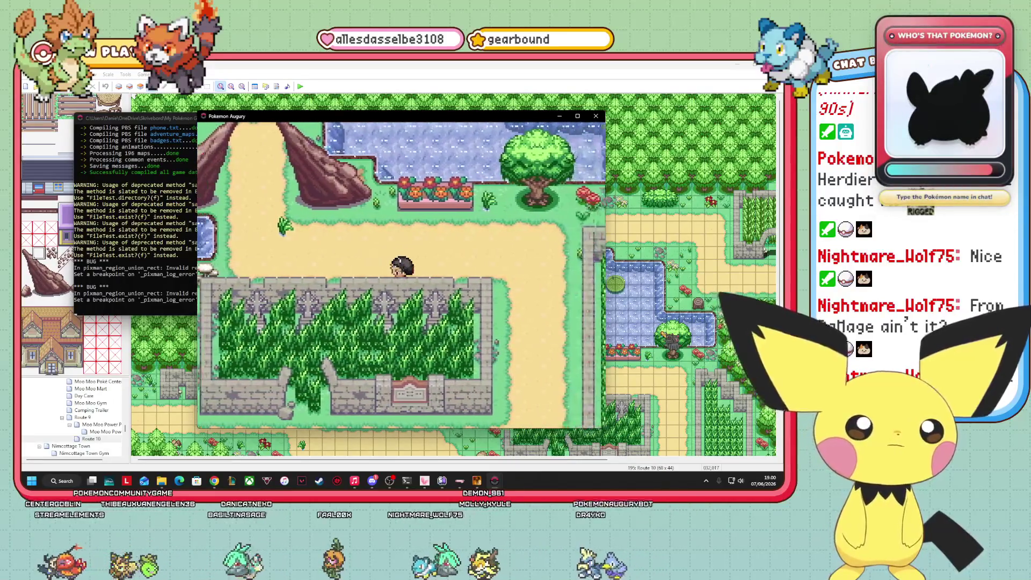
key(Left)
key(Up)
key(Up)
key(Down)
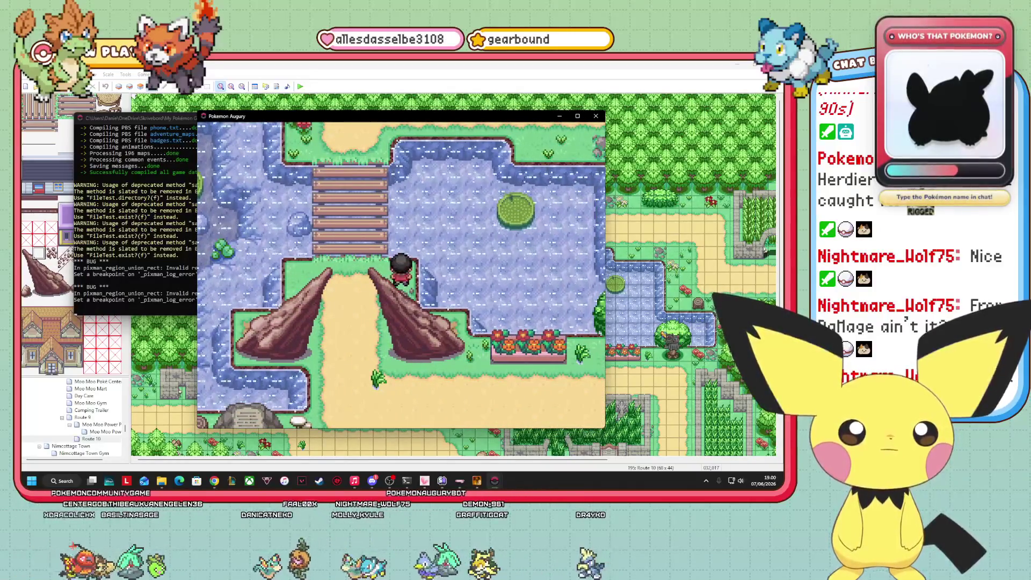
key(Return)
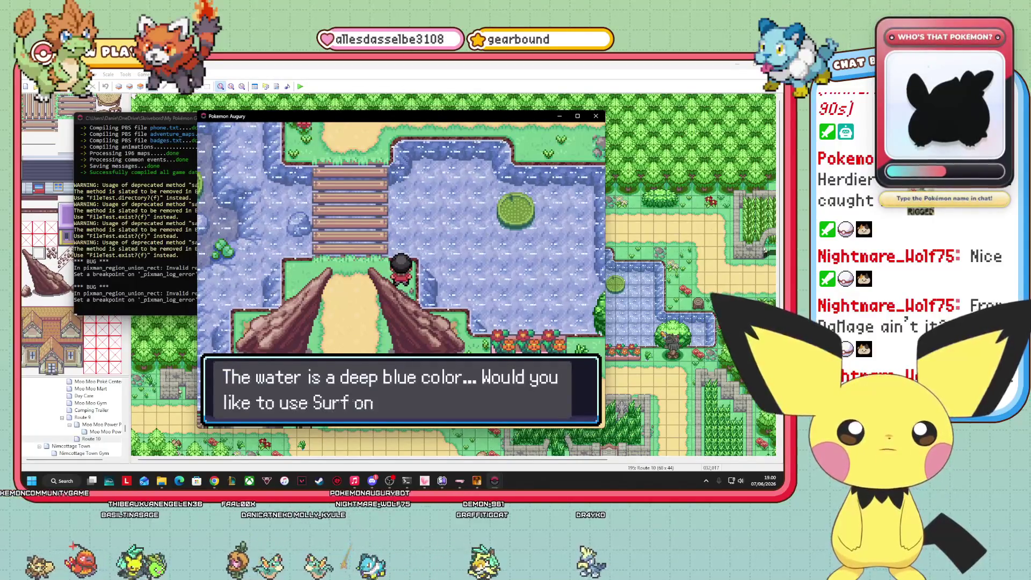
key(Return)
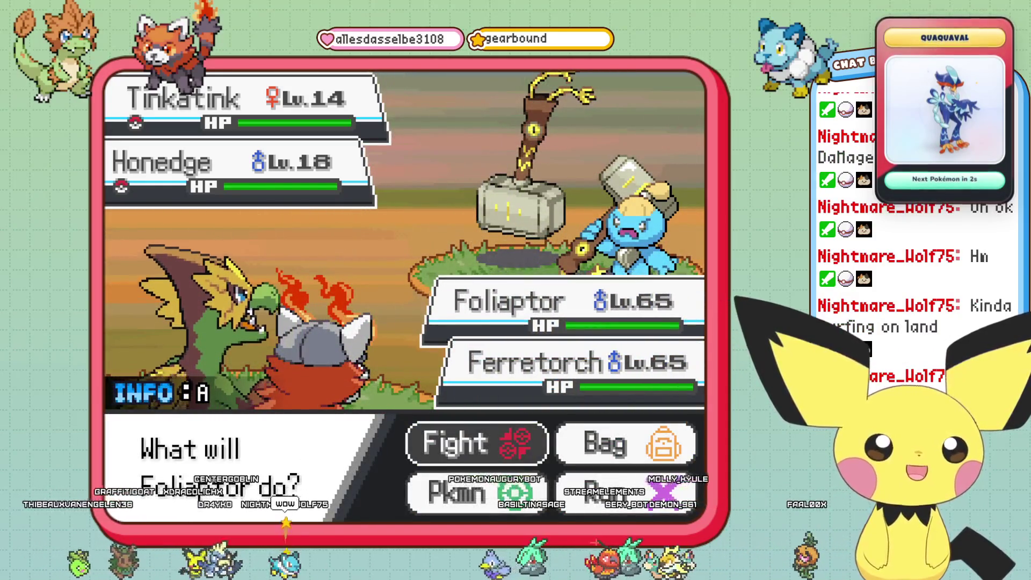
- Run away from the wild Tinkatink and Honedge double battle
key(Down)
key(Right)
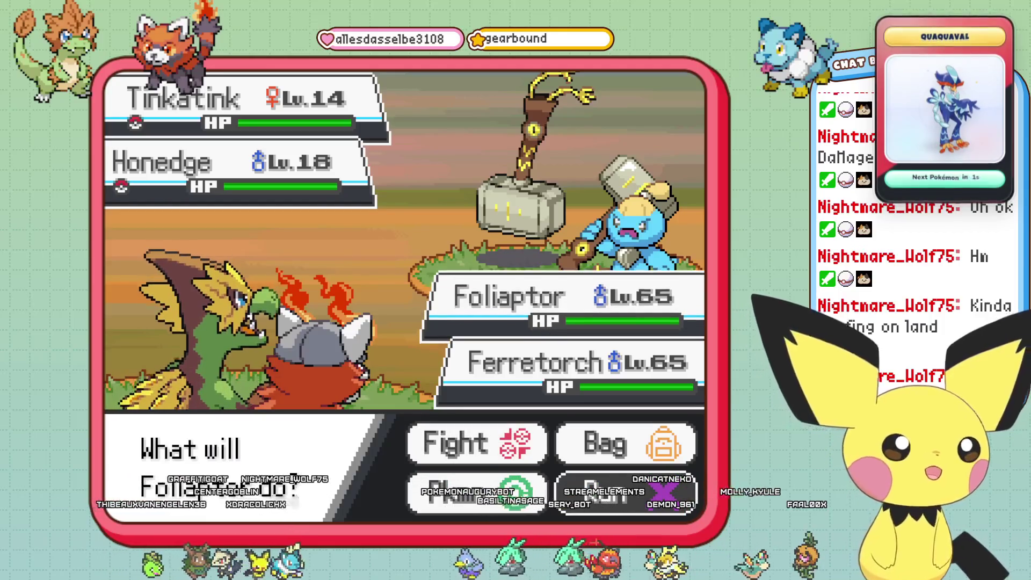
key(Return)
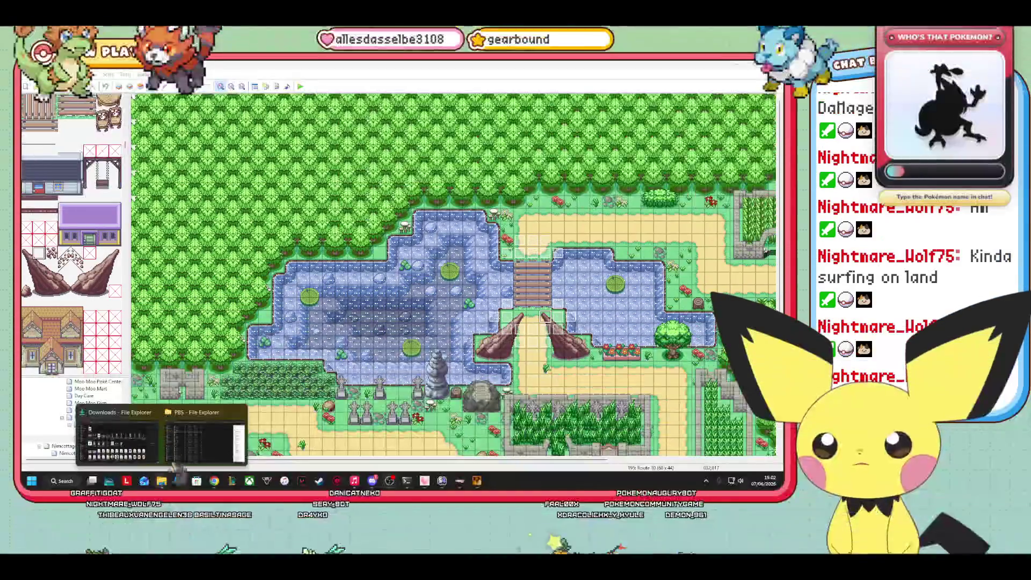
- Open pokemon_forms.txt from the game's PBS folder in Notepad
key(alt+Tab)
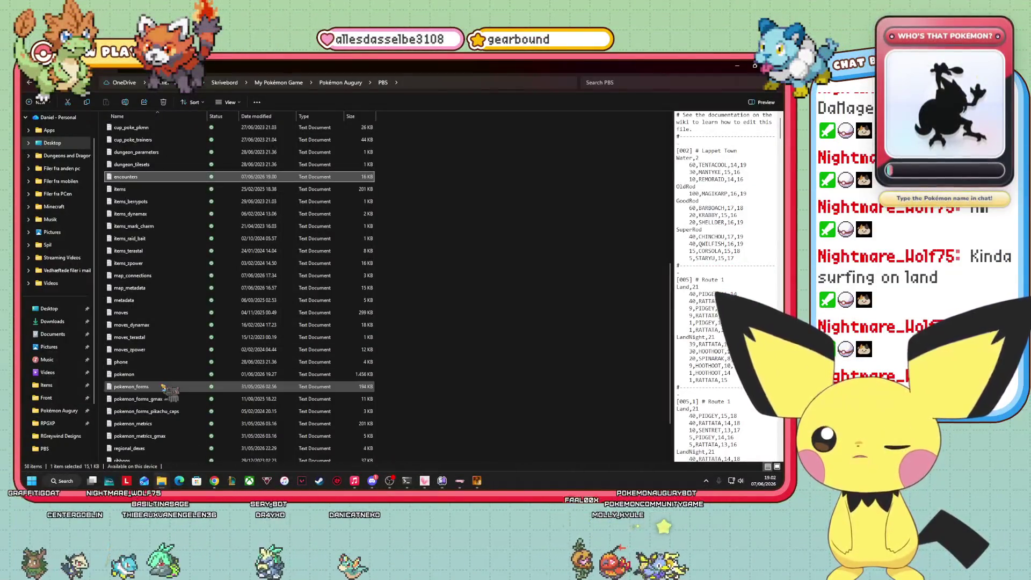
click(162, 386)
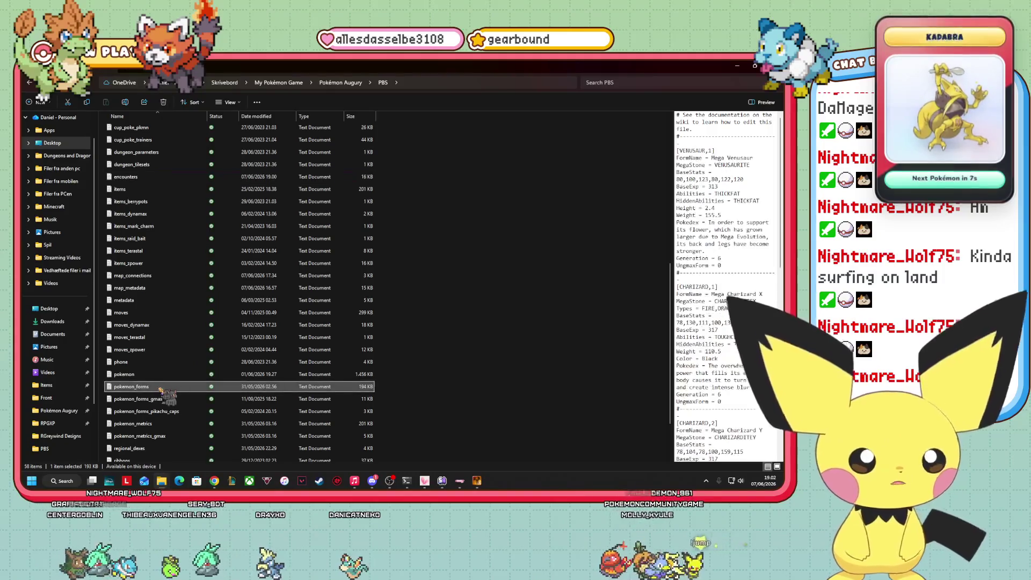
double_click(161, 385)
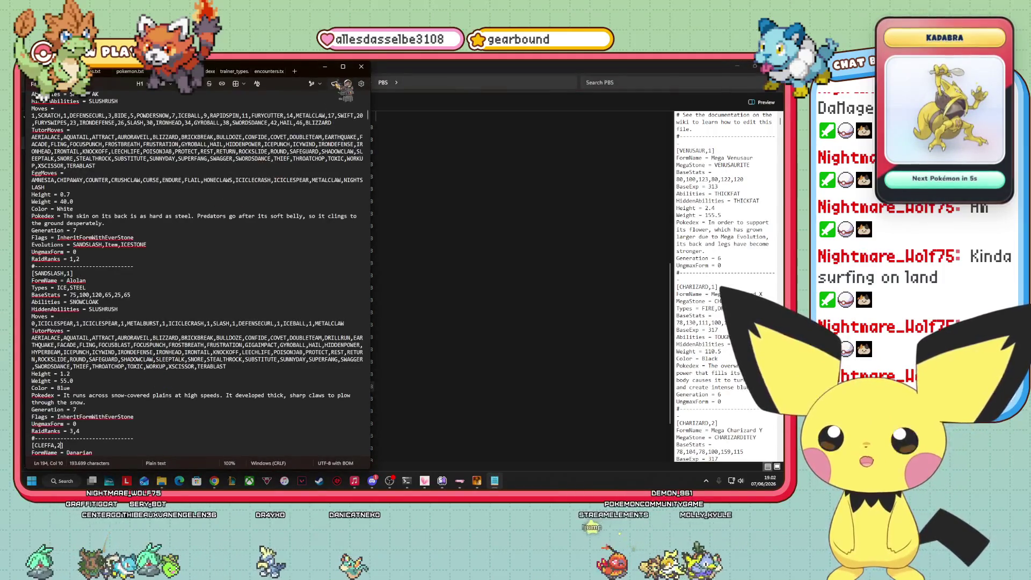
- Maximize Notepad, find 'SOS' in pokemon.txt, and copy Rookid's SpeciesSOS and CallRateSOS lines
click(343, 66)
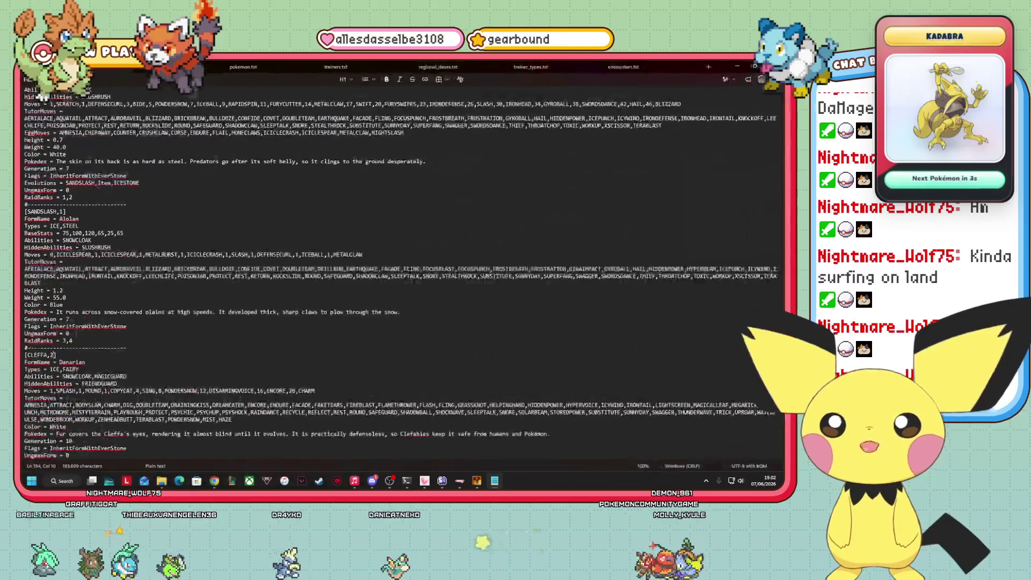
key(ctrl+Tab)
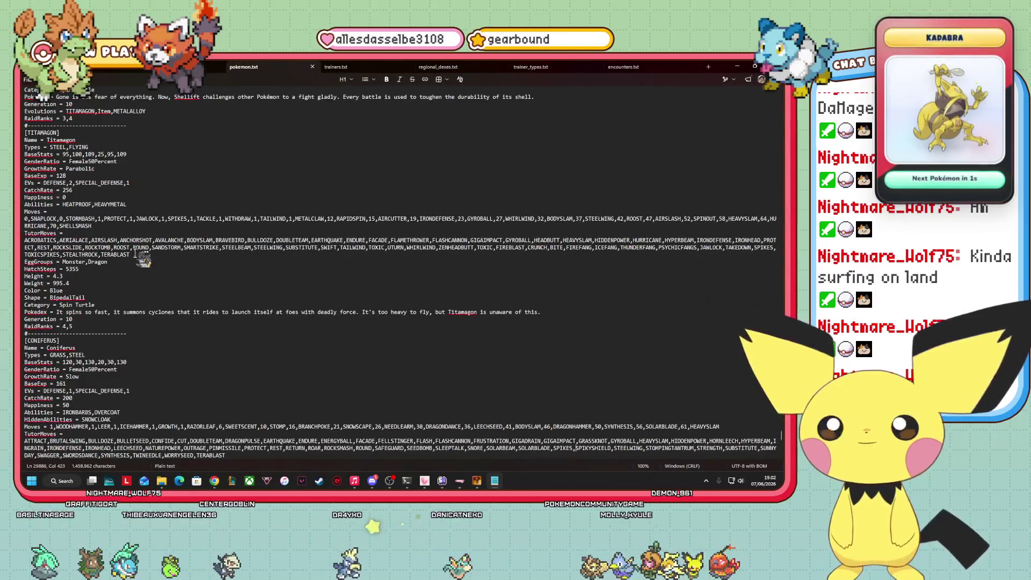
click(43, 79)
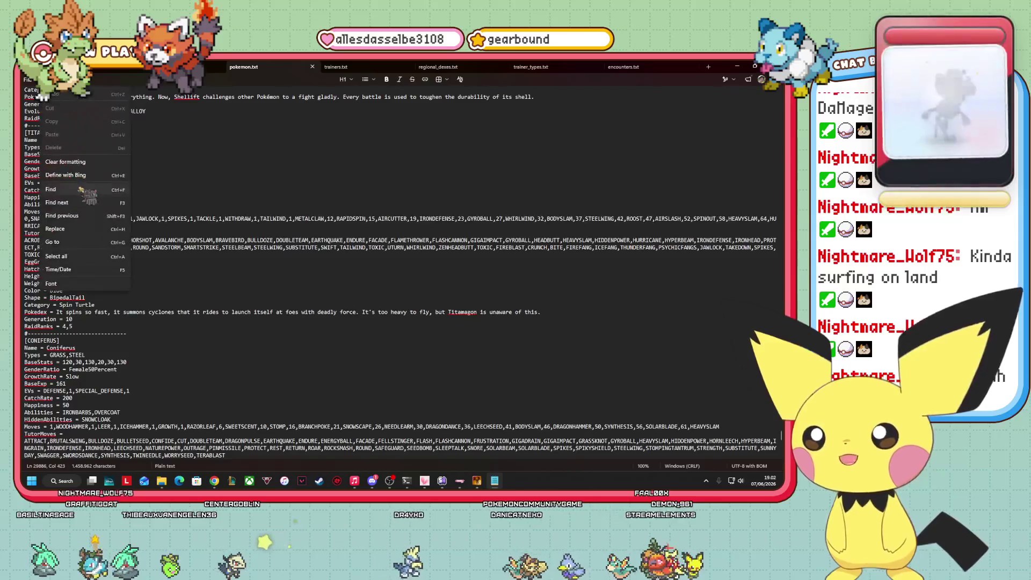
click(59, 182)
text(s)
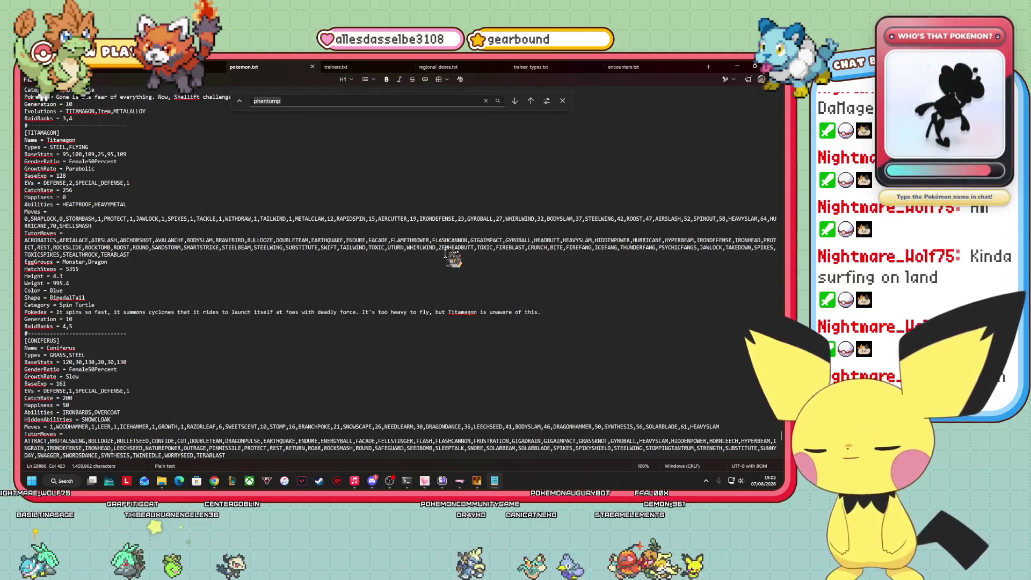
text(OS)
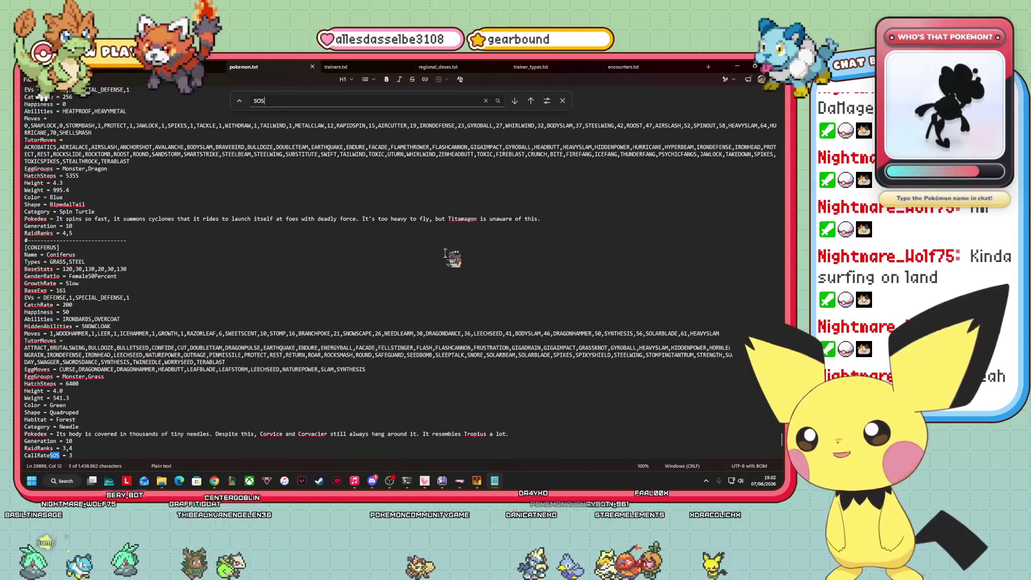
scroll(356, 342, down, 2)
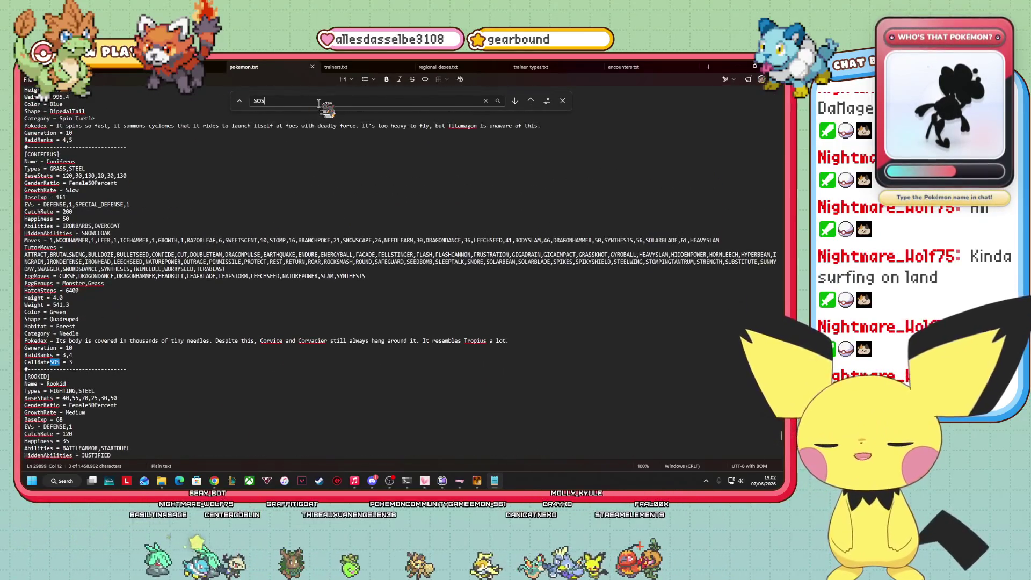
scroll(230, 228, down, 6)
key(Return)
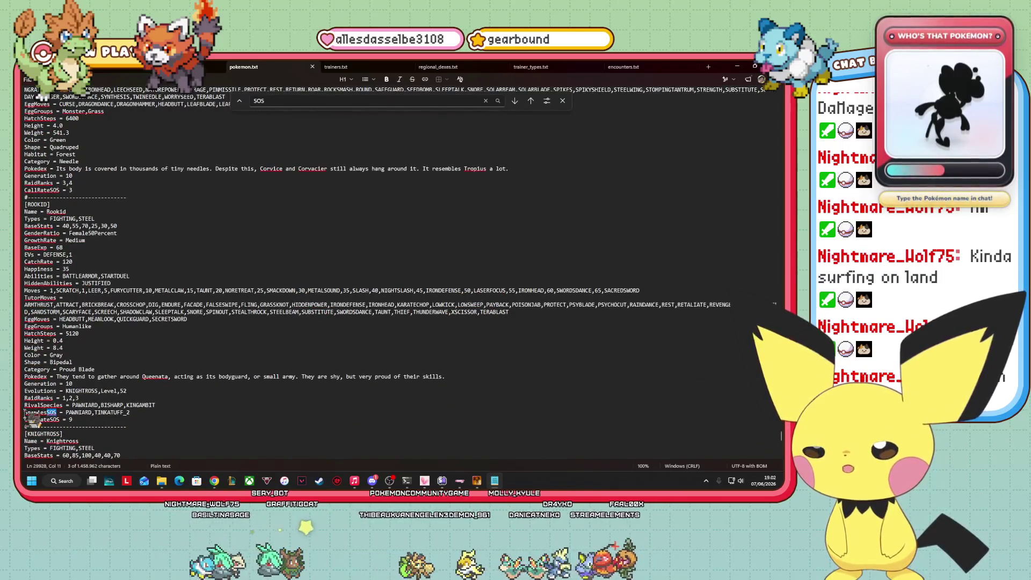
drag(24, 412, 65, 417)
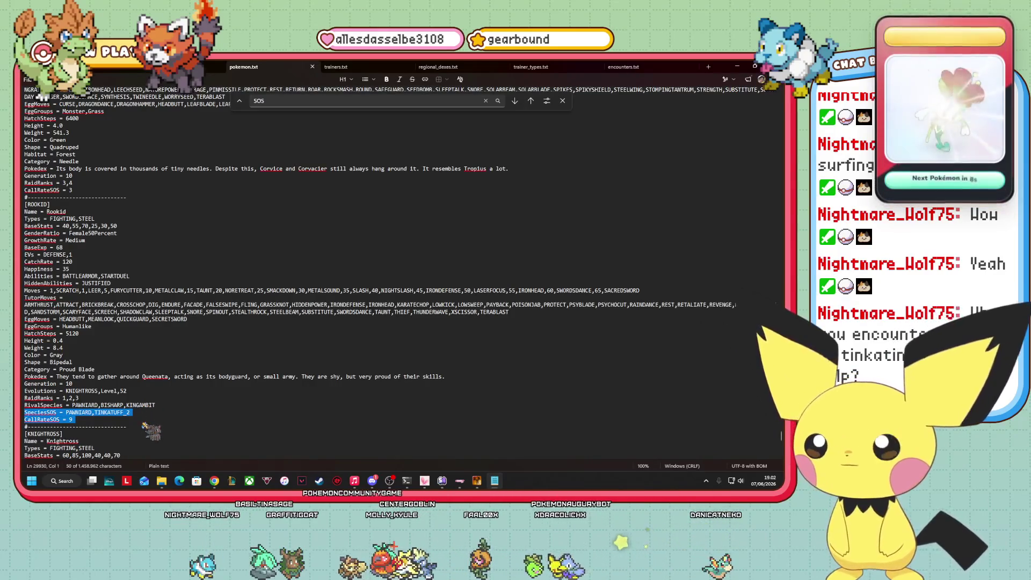
right_click(60, 416)
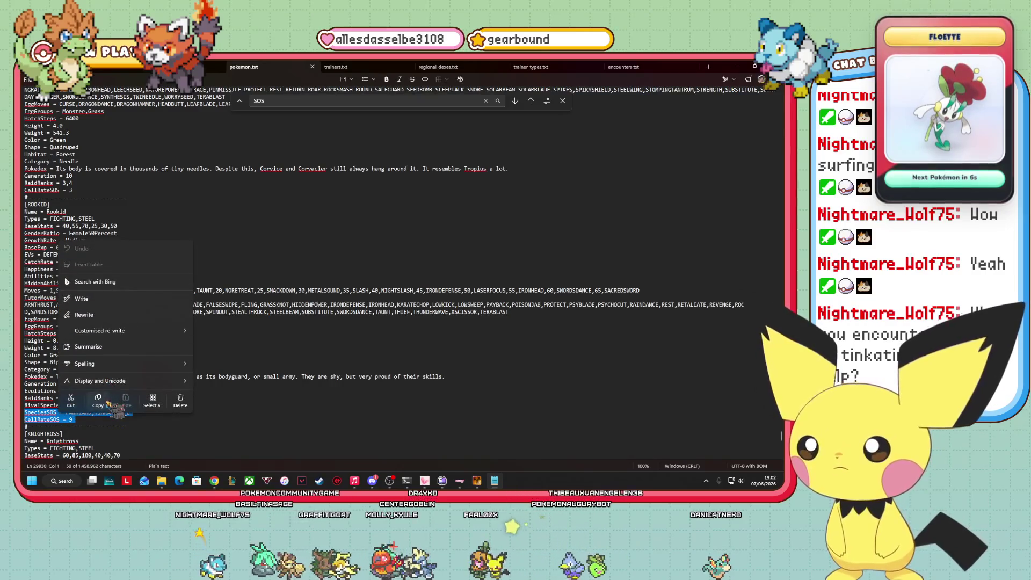
click(99, 401)
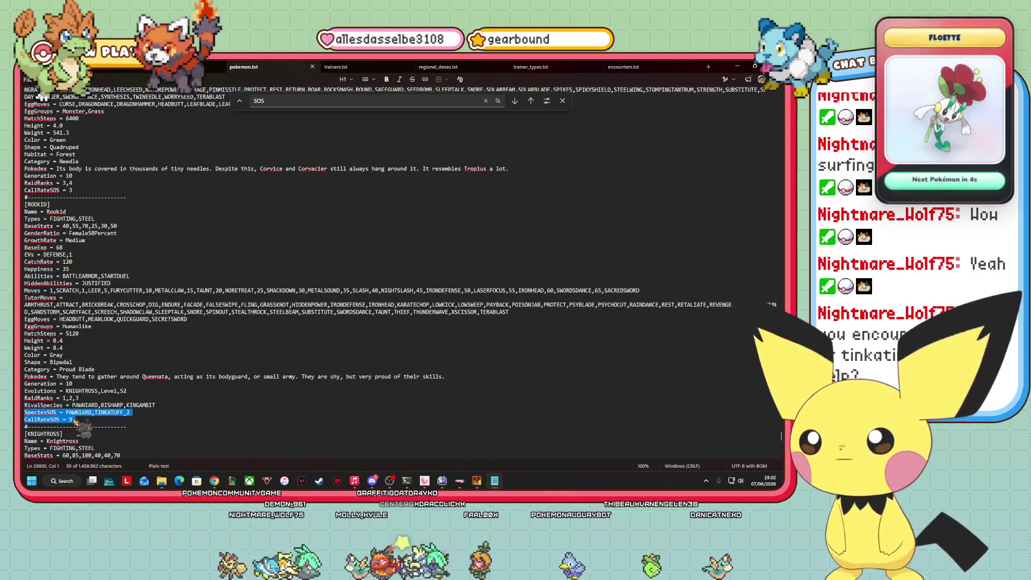
- Jump to the MONOCHROBIN entry, then return to the pokemon_forms tab
click(278, 102)
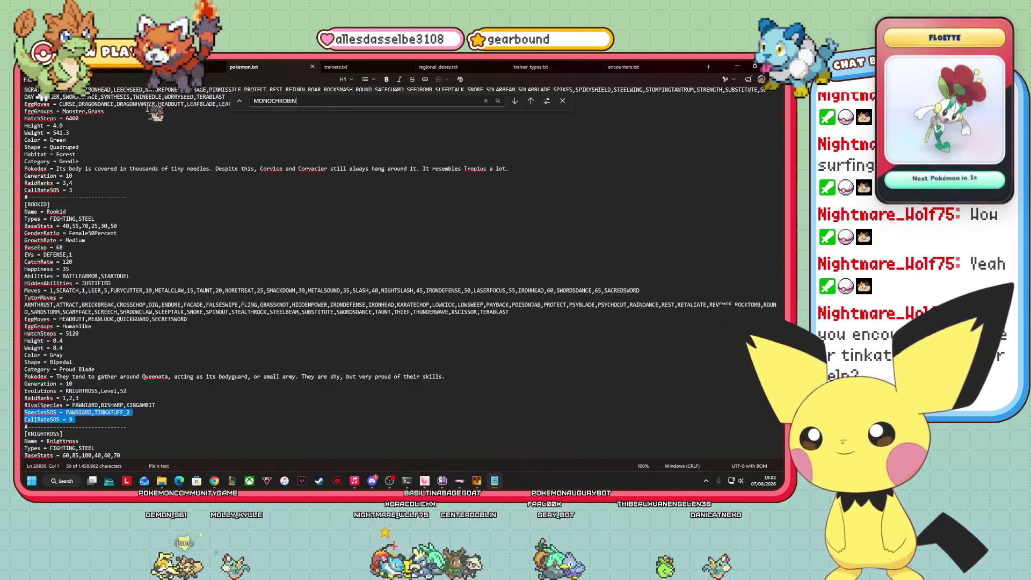
key(Return)
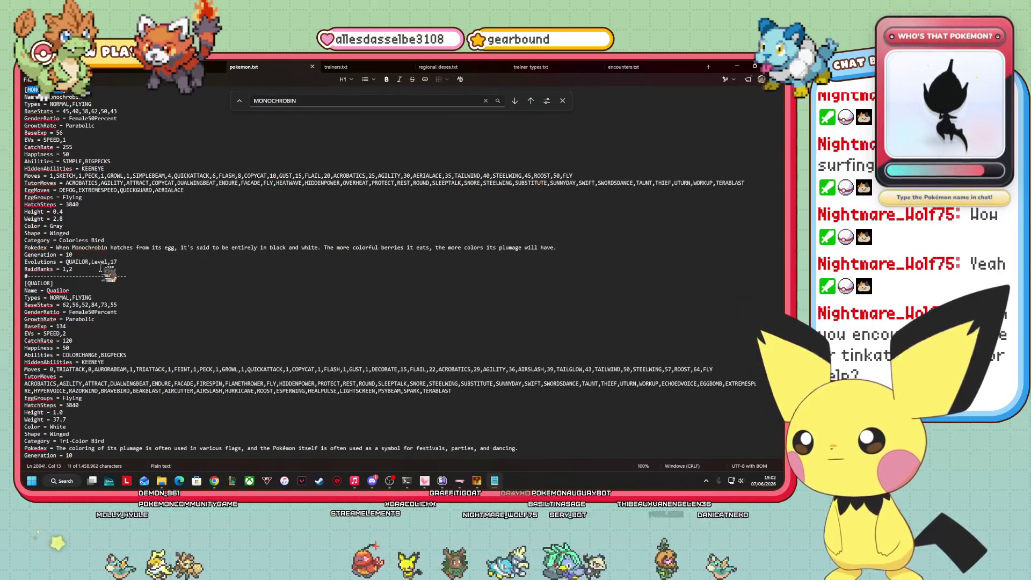
click(101, 269)
scroll(102, 281, down, 2)
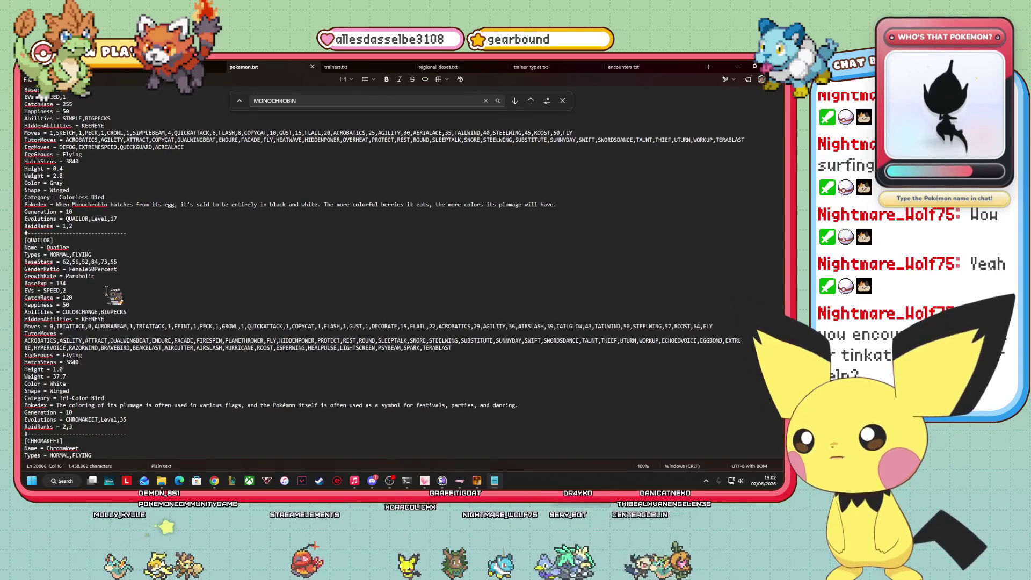
scroll(107, 291, down, 10)
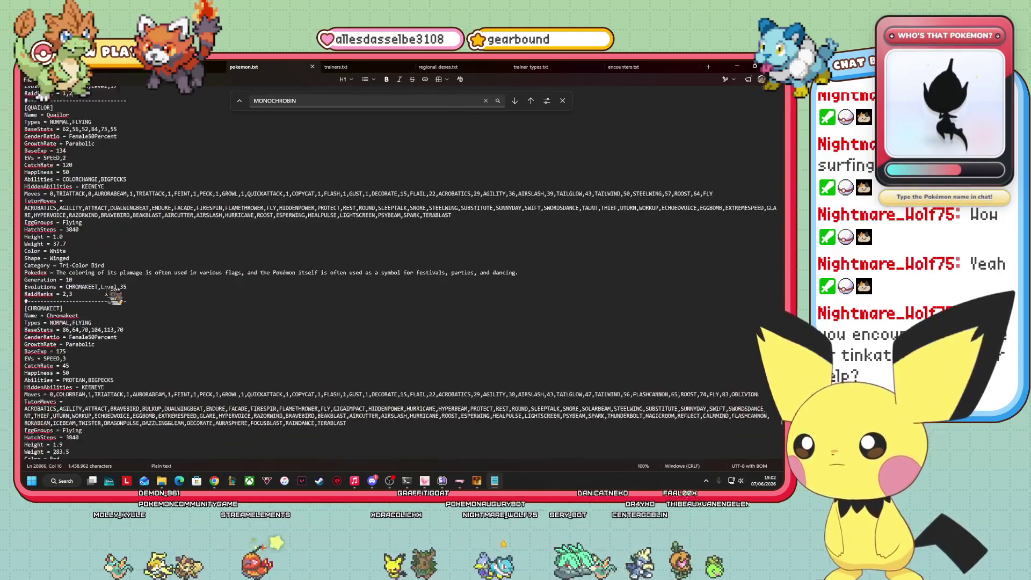
key(ctrl+Tab)
key(ctrl+Tab)
key(ctrl+Tab)
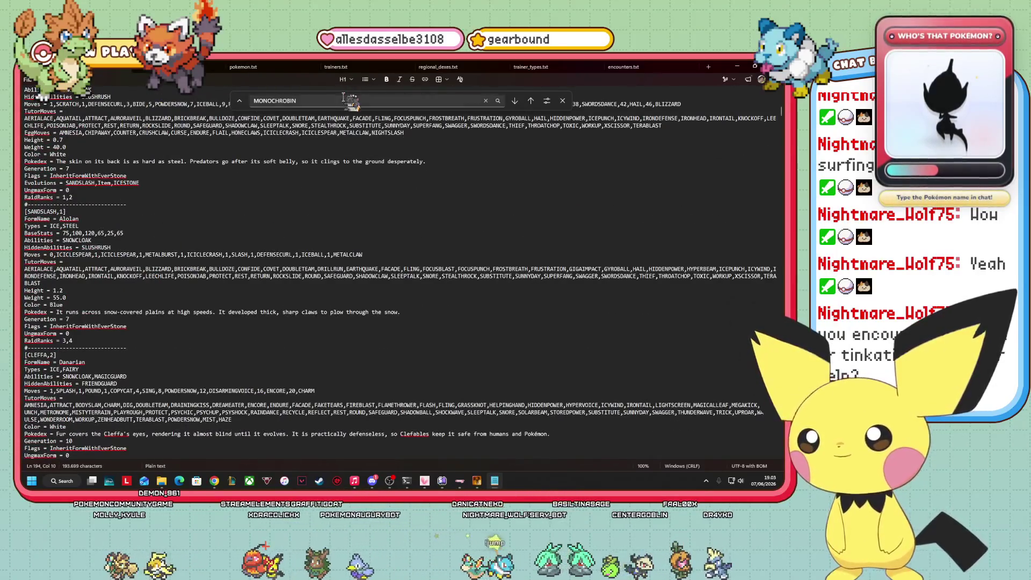
- Add SpeciesSOS = TINKATINK_1,TINKATUFF_1,HONEDGE_2 and CallRateSOS = 9 under HONEDGE,2's Flags line
key(ctrl+f)
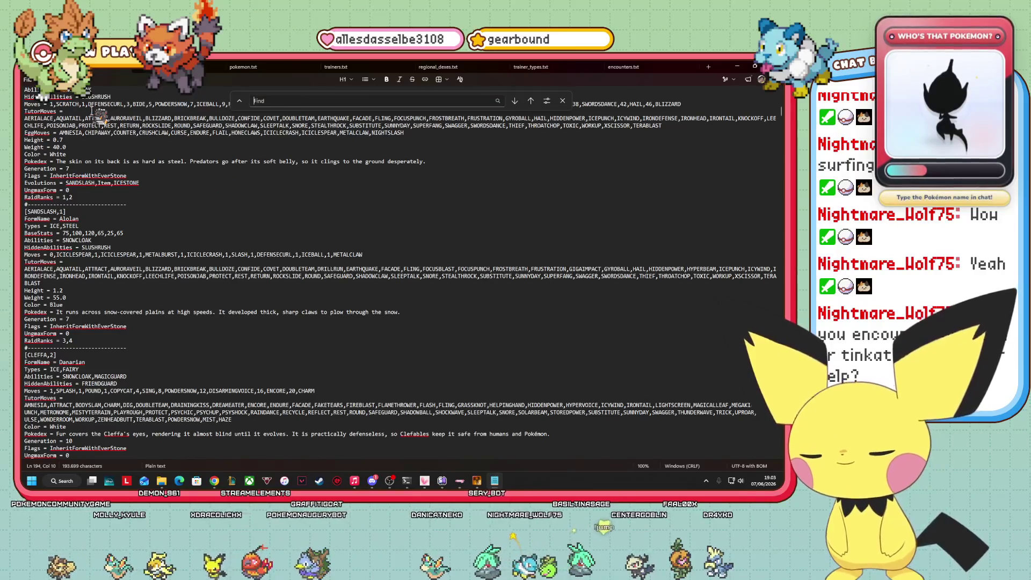
scroll(92, 110, up, 2)
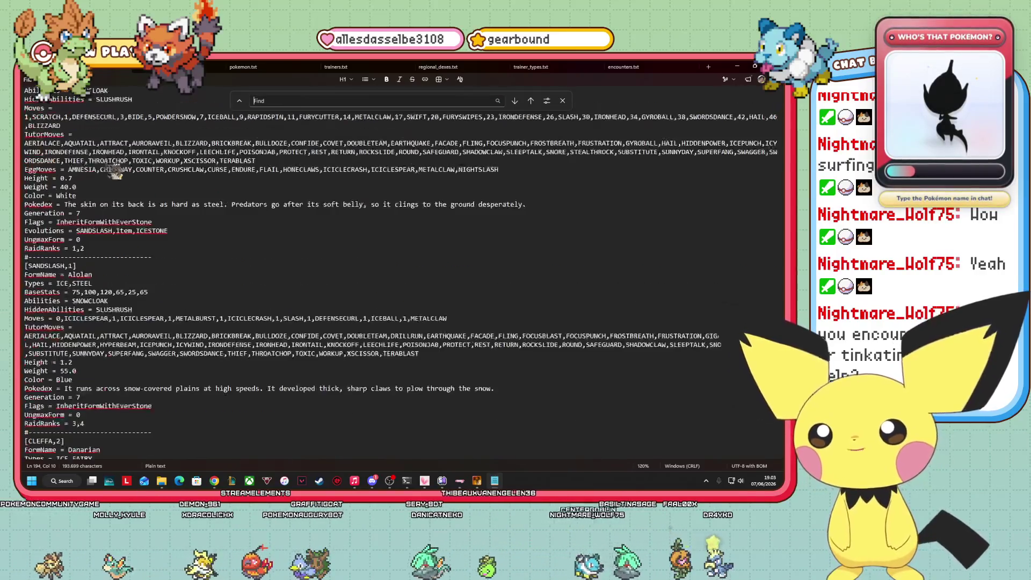
scroll(110, 167, up, 3)
text(HONEDG)
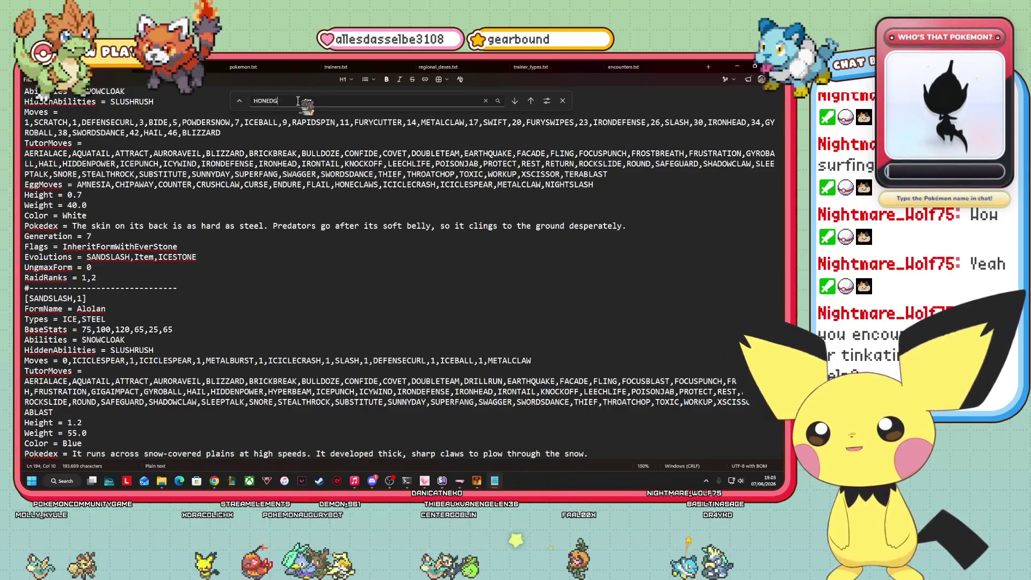
text(E)
scroll(283, 157, down, 7)
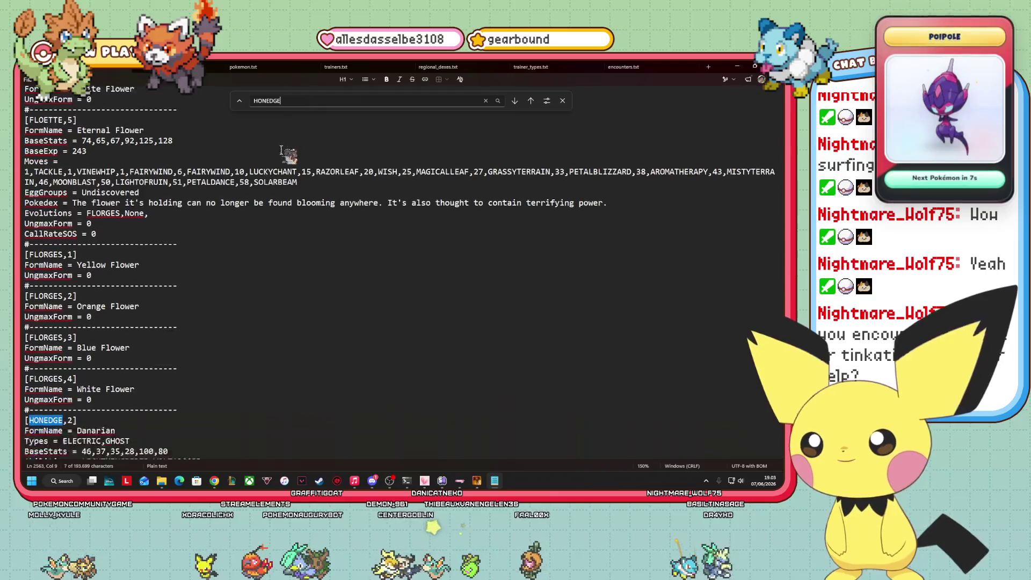
scroll(197, 215, down, 3)
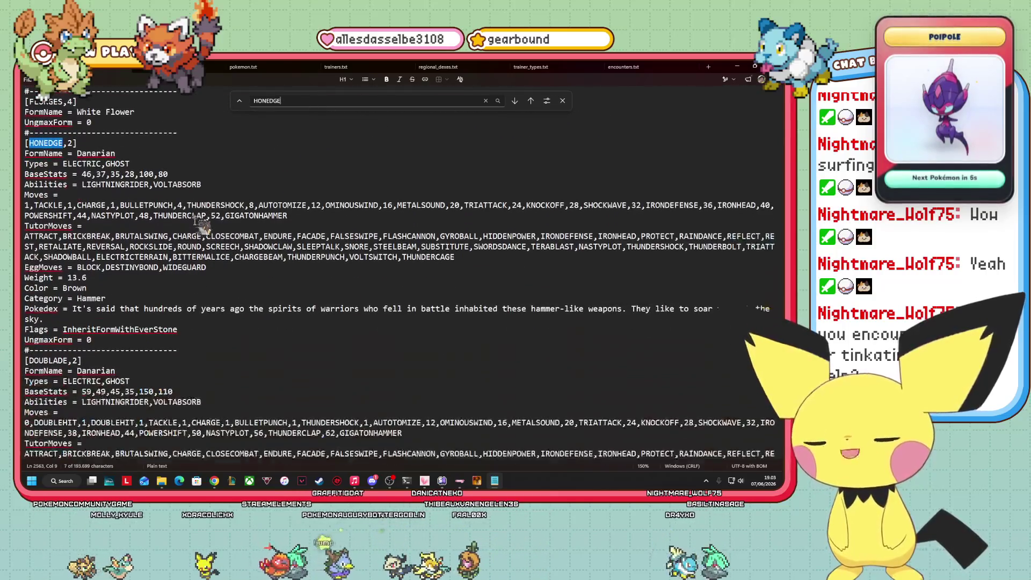
click(183, 330)
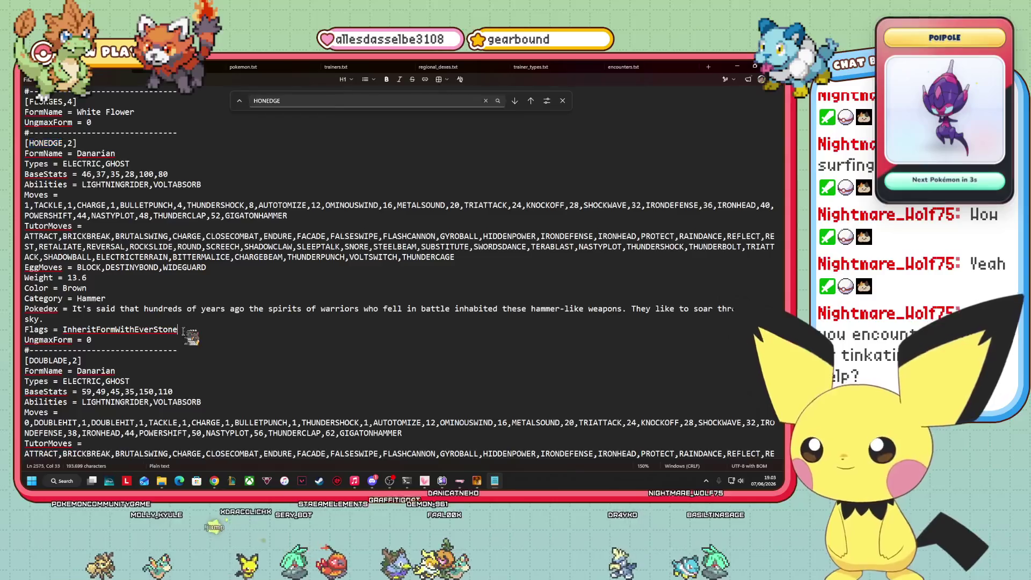
key(Return)
text(SpeciesSOS = PAWNIARD,TINKATUFF_2 CallRateSOS = 9)
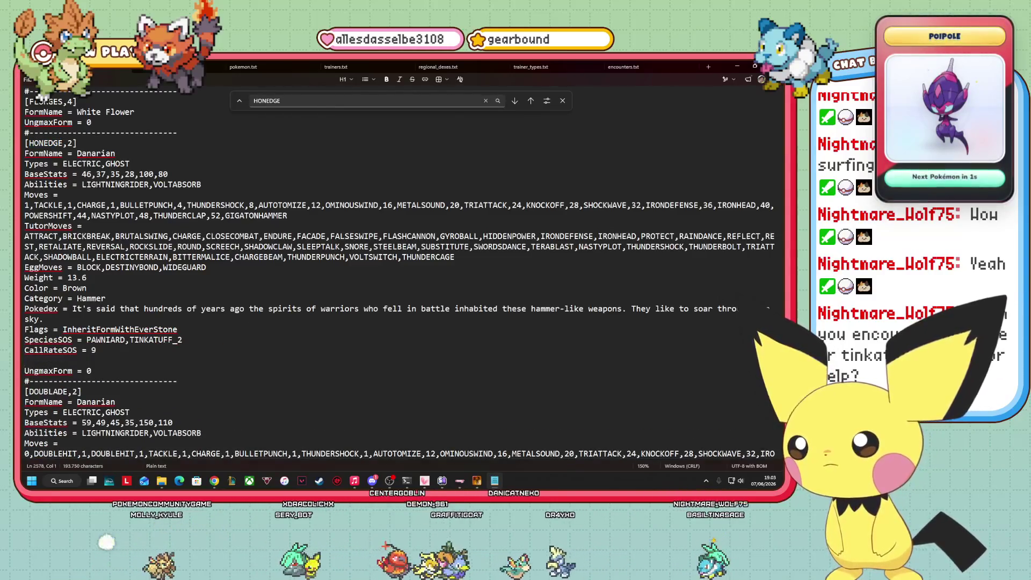
key(BackSpace)
text(TINKATINK_)
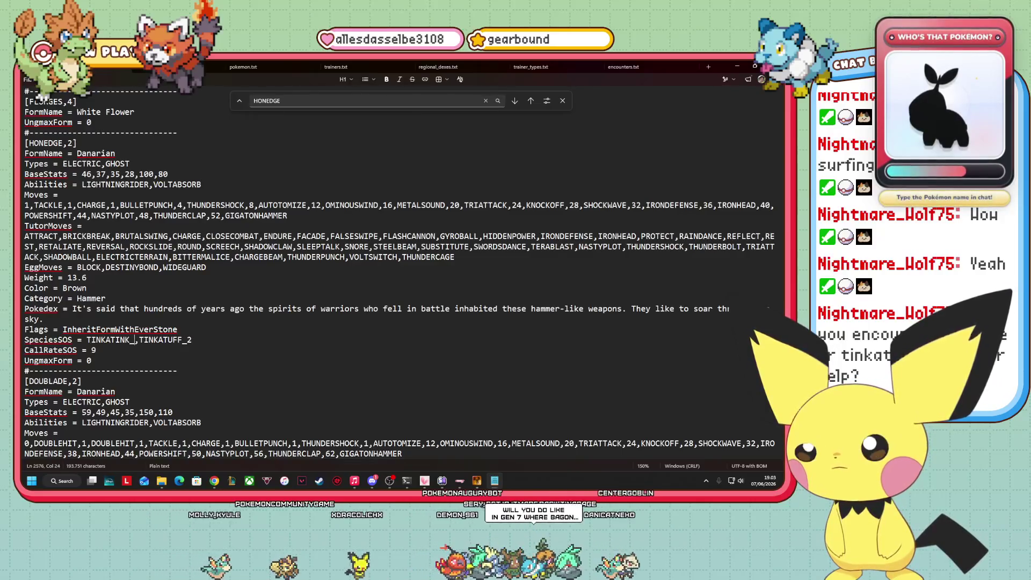
text(1)
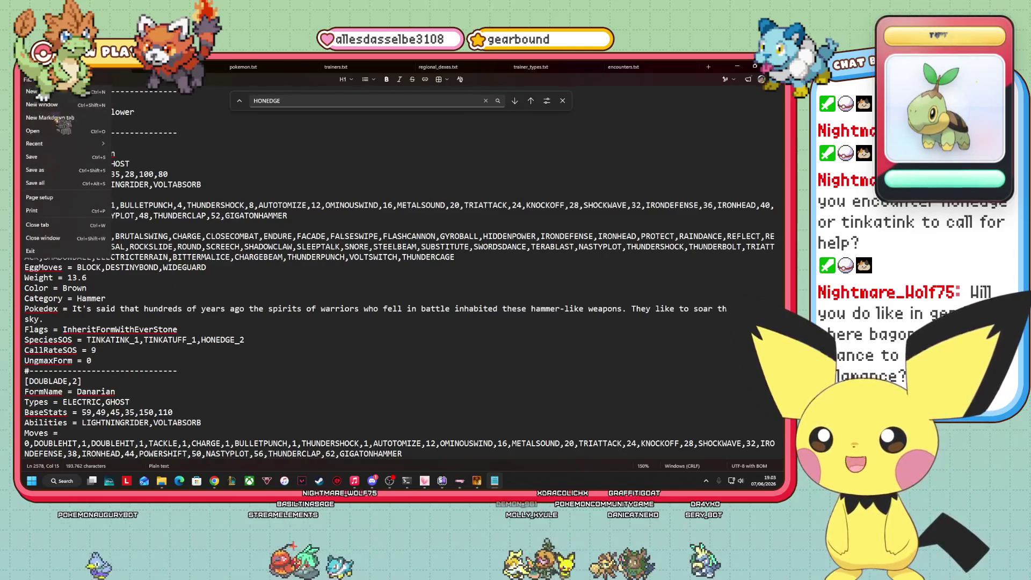
- Insert a new blank line after Doublade's Flags line
scroll(210, 267, down, 5)
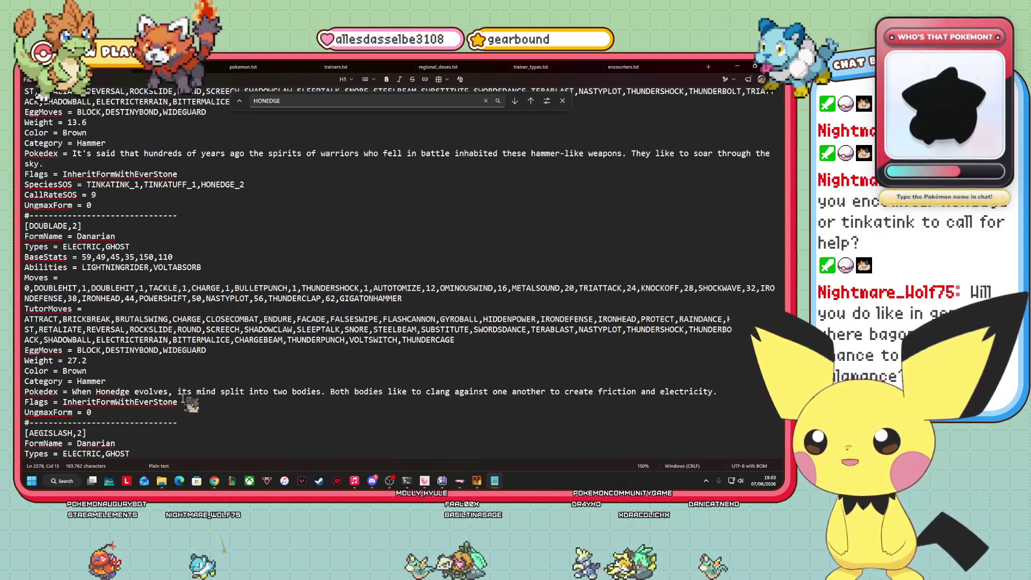
click(182, 401)
key(Return)
- Paste SOS lines into Doublade's entry and edit SpeciesSOS to TINKATUFF_1,TINKATON_1,DOUBLADE
text(SpeciesSOS = PAWNIARD,TINKATUFF_2 CallRateSOS = 9)
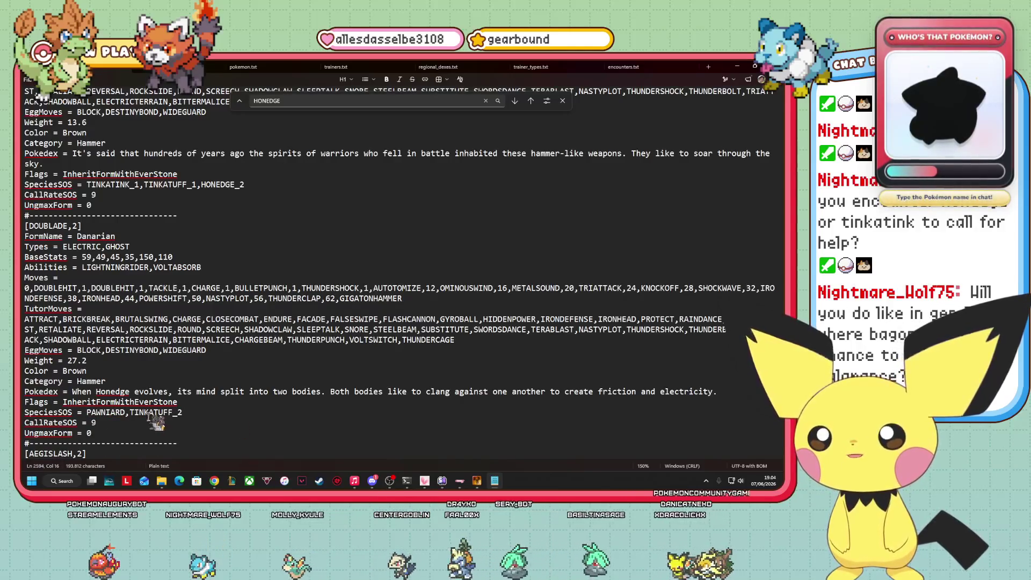
drag(126, 412, 86, 414)
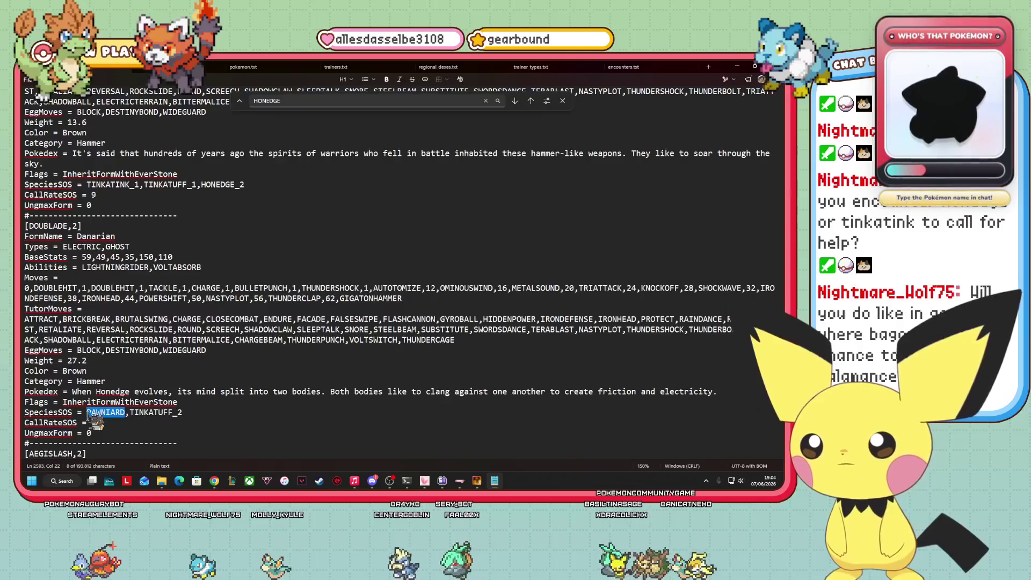
key(BackSpace)
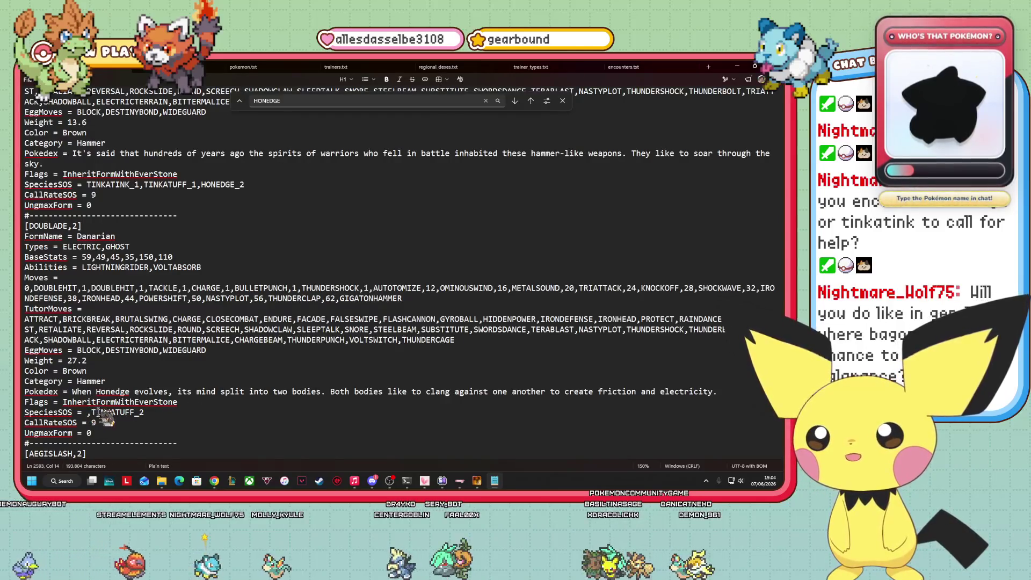
key(Delete)
key(End)
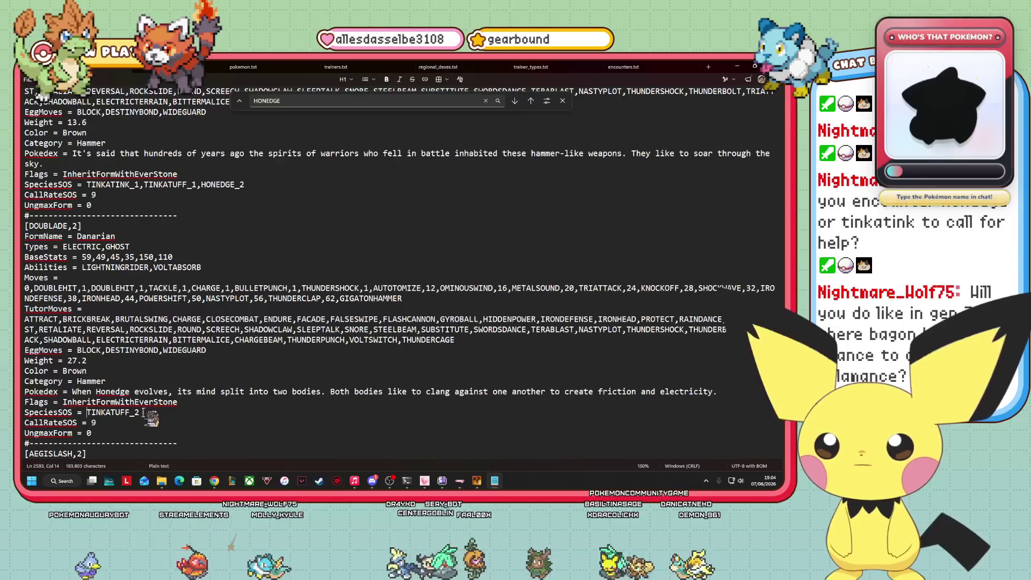
key(BackSpace)
text(1)
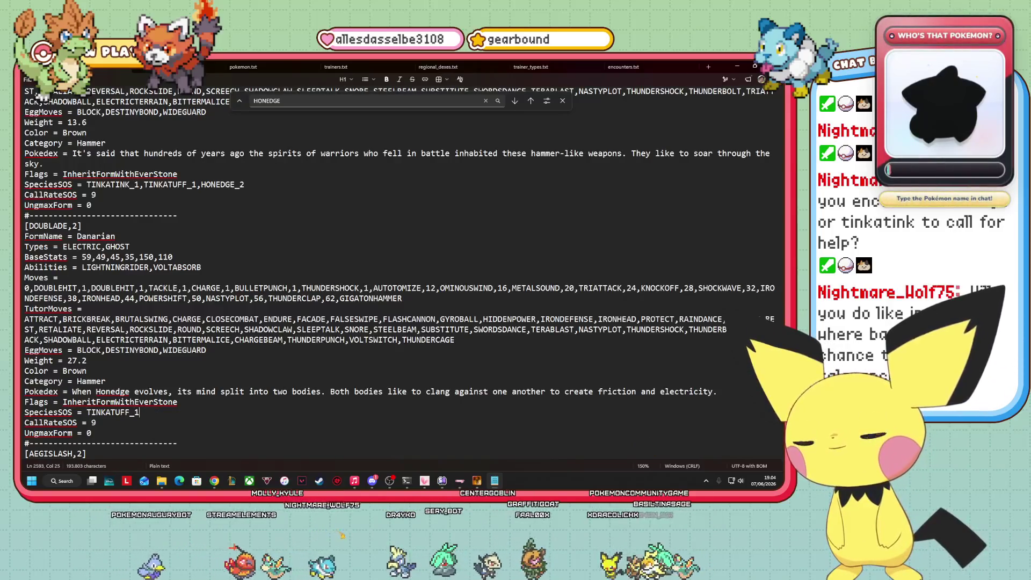
text(,TINKATON_1,DOUBLADE)
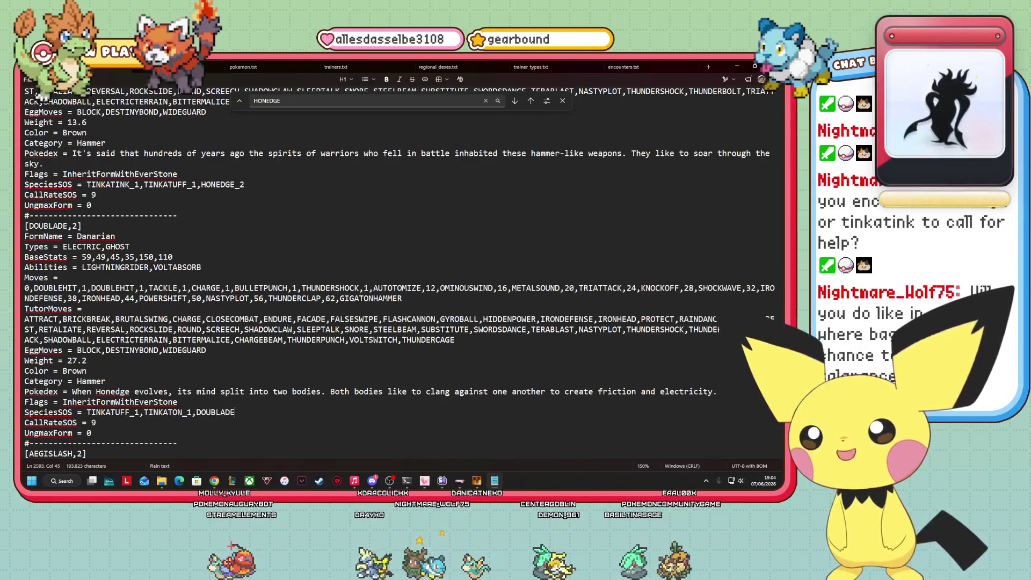
- Scroll down to the [AEGISLASH,2] entry, placing the cursor after its Flags line
scroll(118, 325, down, 7)
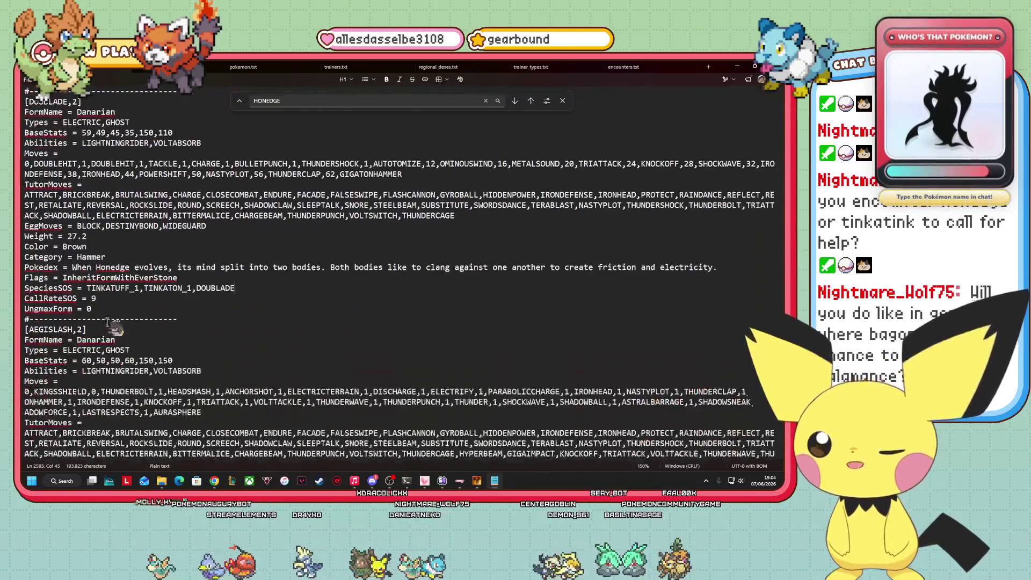
scroll(119, 325, down, 3)
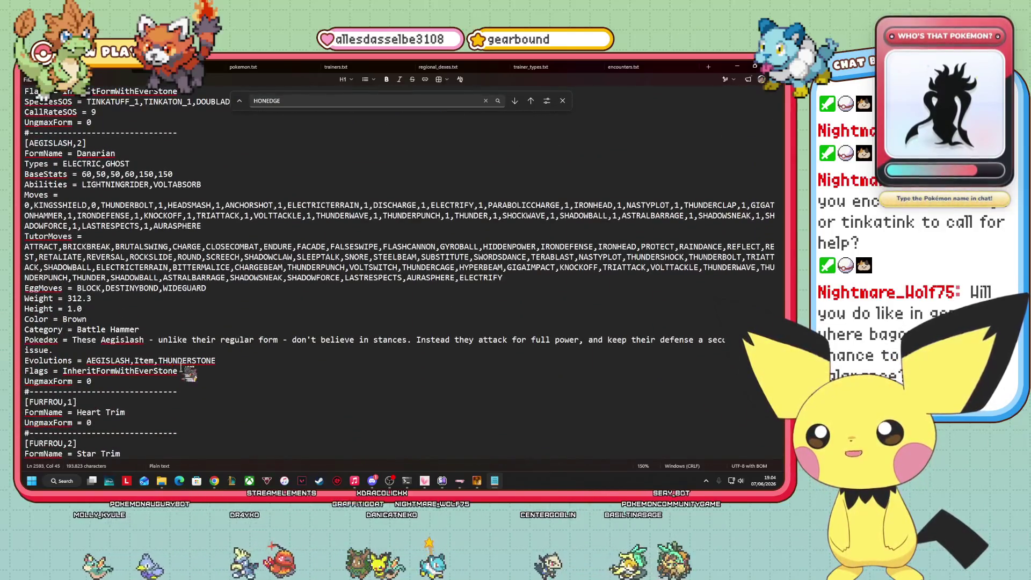
scroll(119, 349, up, 5)
scroll(161, 341, down, 6)
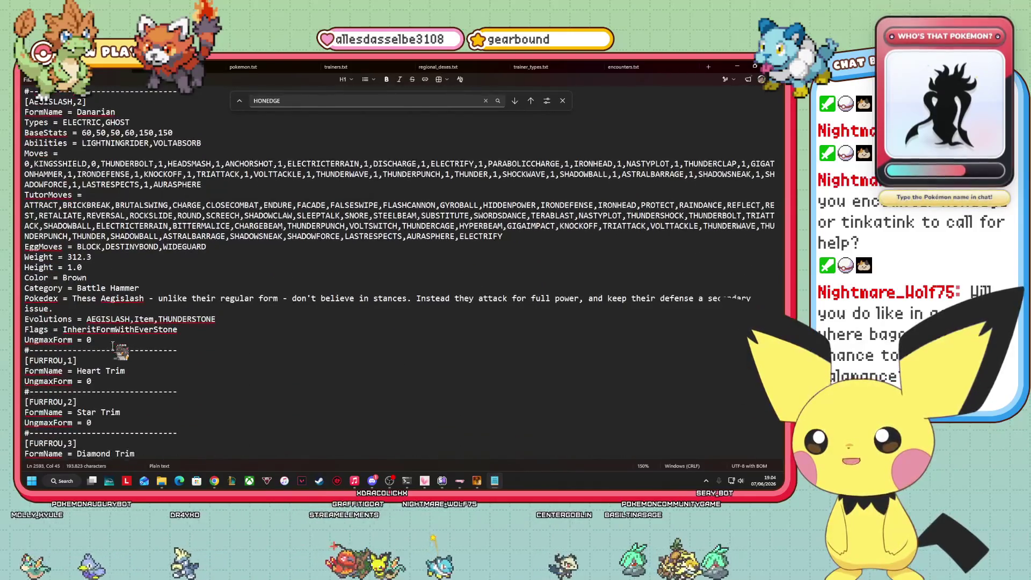
click(191, 329)
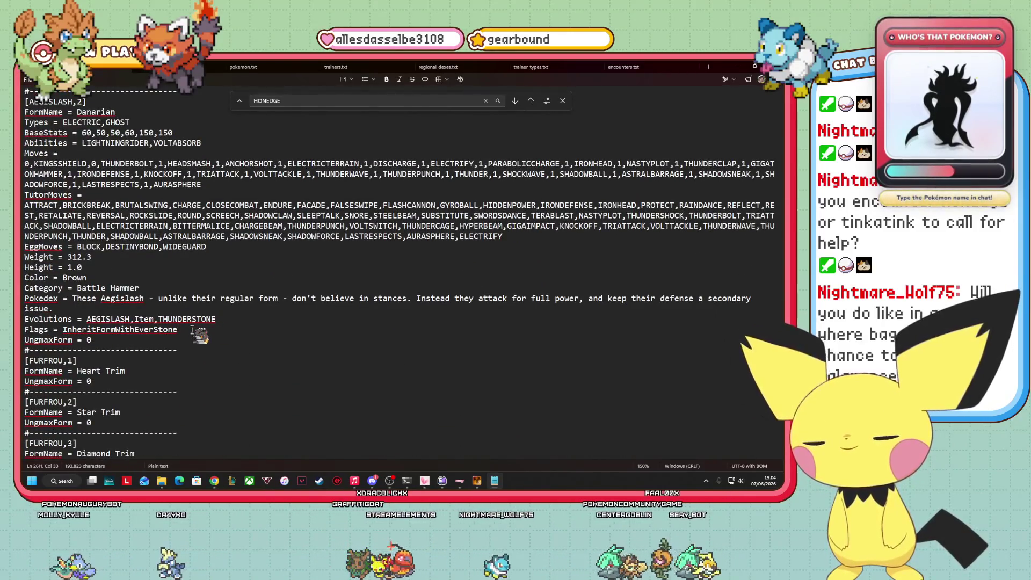
- Paste SOS lines under Aegislash with SpeciesSOS = TINKATUFF_1 and CallRateSOS = 9
key(Return)
text(SpeciesSOS = PAWNIARD,TINKATUFF_2 CallRateSOS = 9)
key(BackSpace)
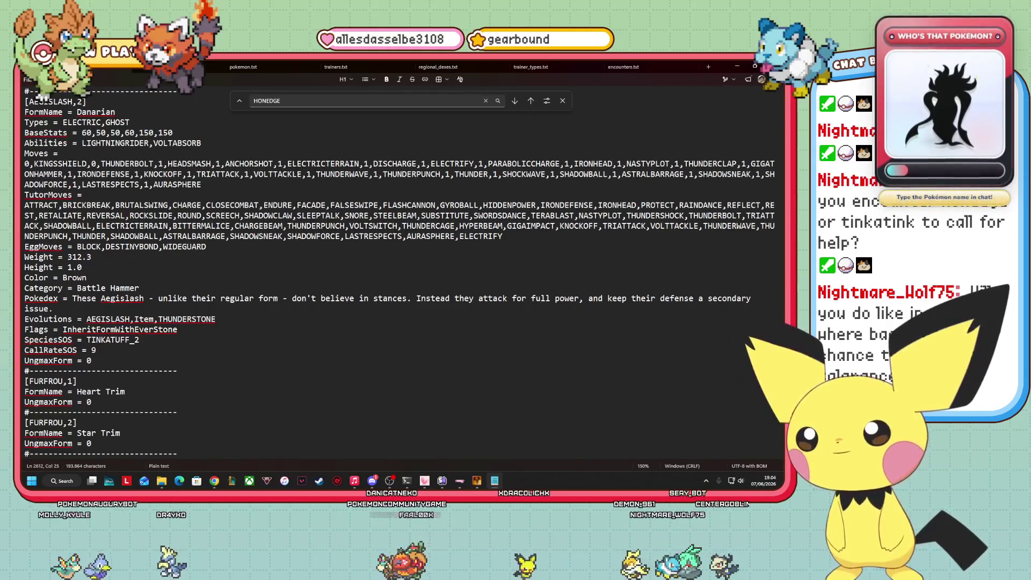
key(BackSpace)
text(1)
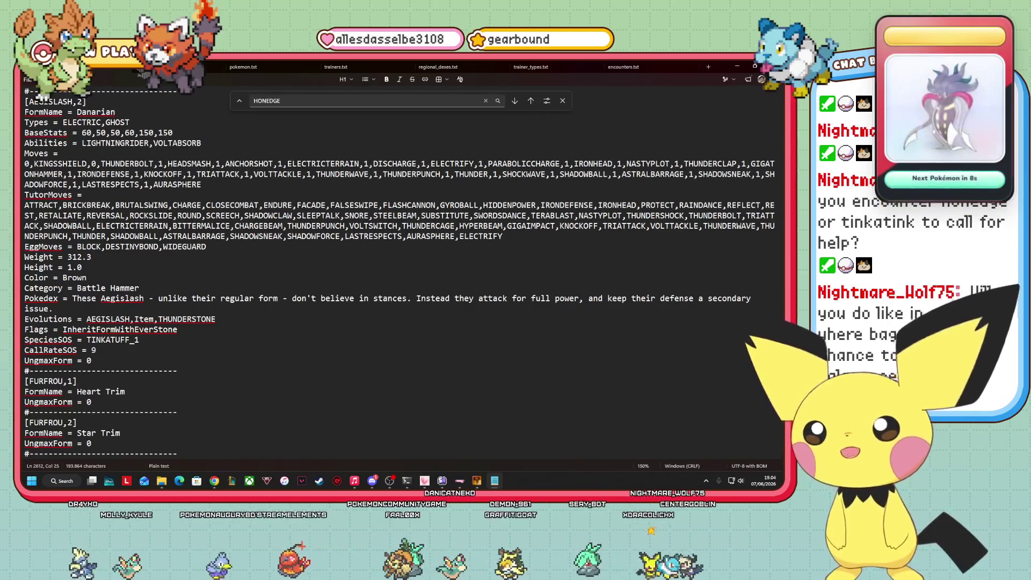
- Change DOUBLADE to DOUBLADE_2 at the end of Doublade's SpeciesSOS list
scroll(194, 326, up, 2)
scroll(194, 326, down, 4)
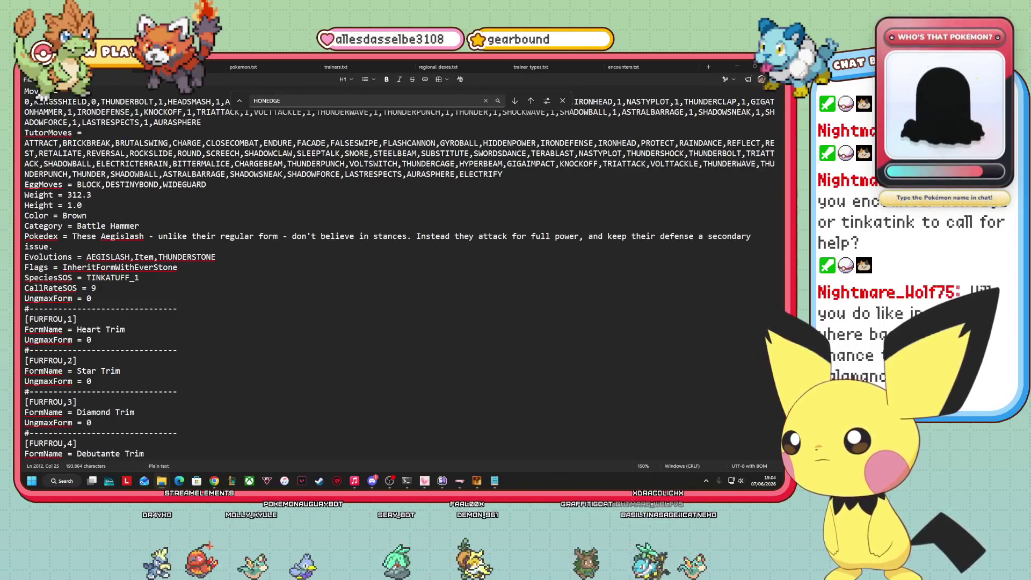
scroll(140, 371, up, 3)
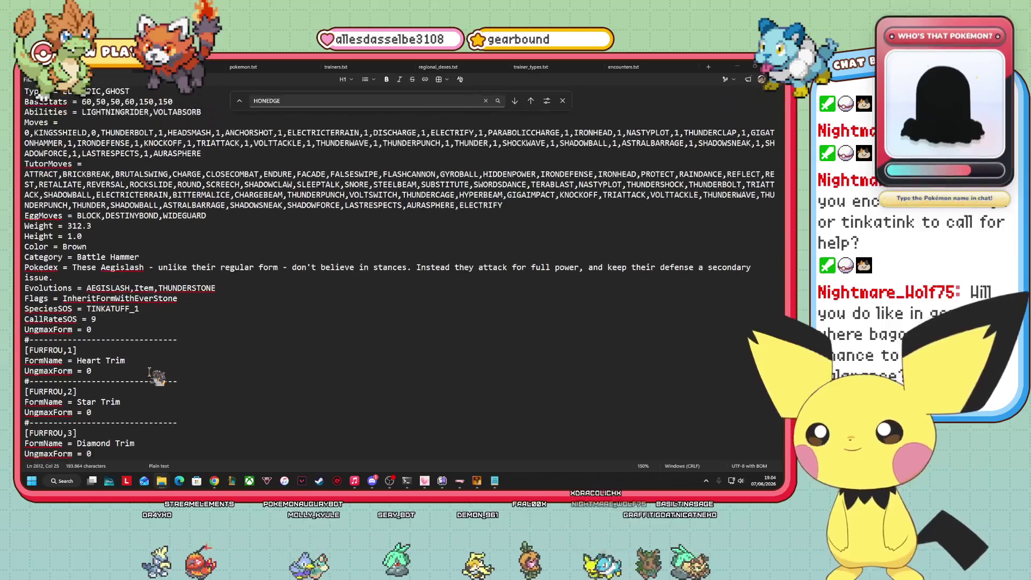
scroll(151, 372, up, 1)
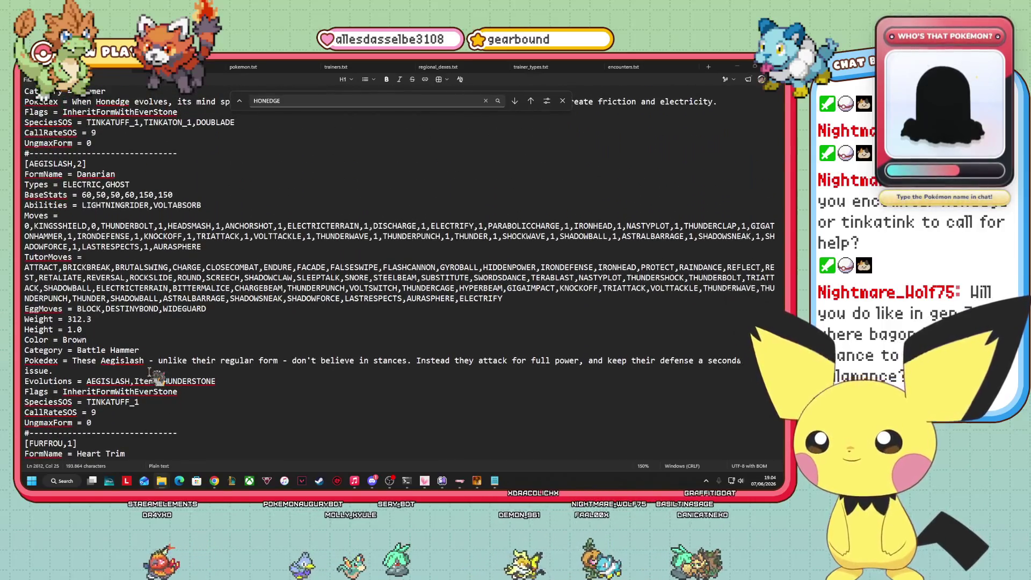
click(257, 127)
text(_2)
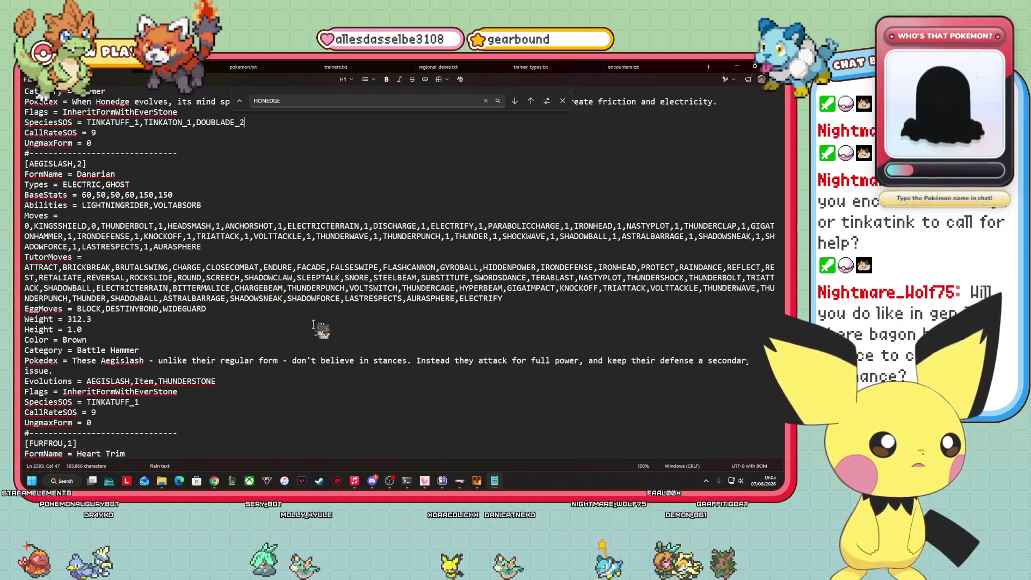
- Review the edited form entries and bring up the File menu to save
scroll(232, 396, up, 1)
scroll(349, 172, down, 3)
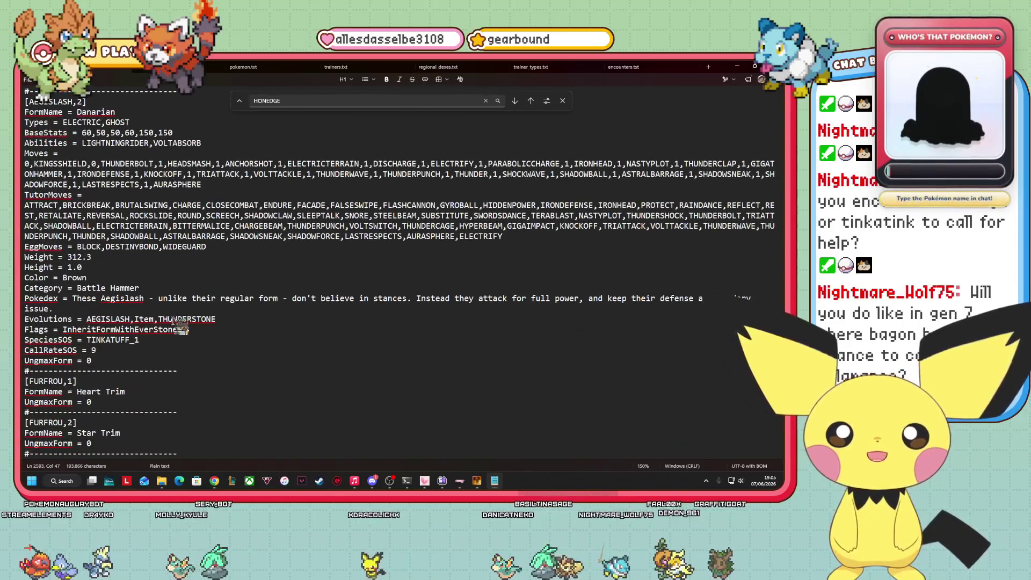
scroll(223, 312, down, 3)
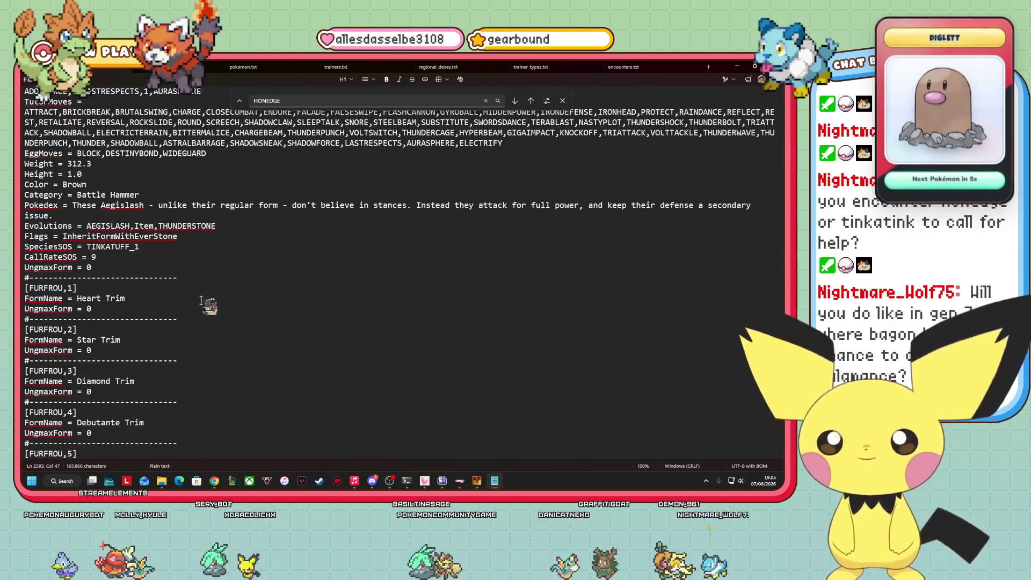
scroll(204, 300, down, 3)
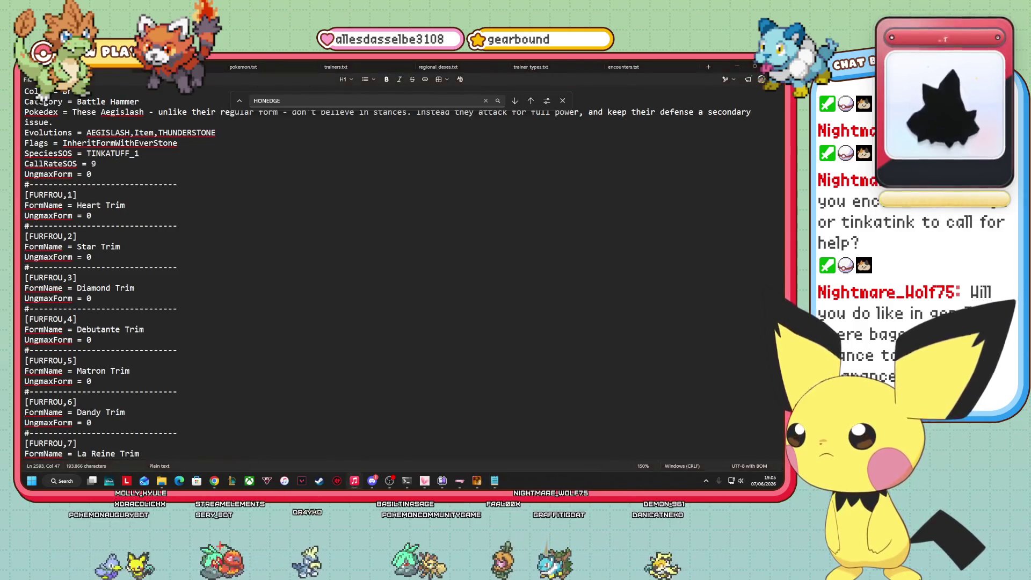
click(205, 236)
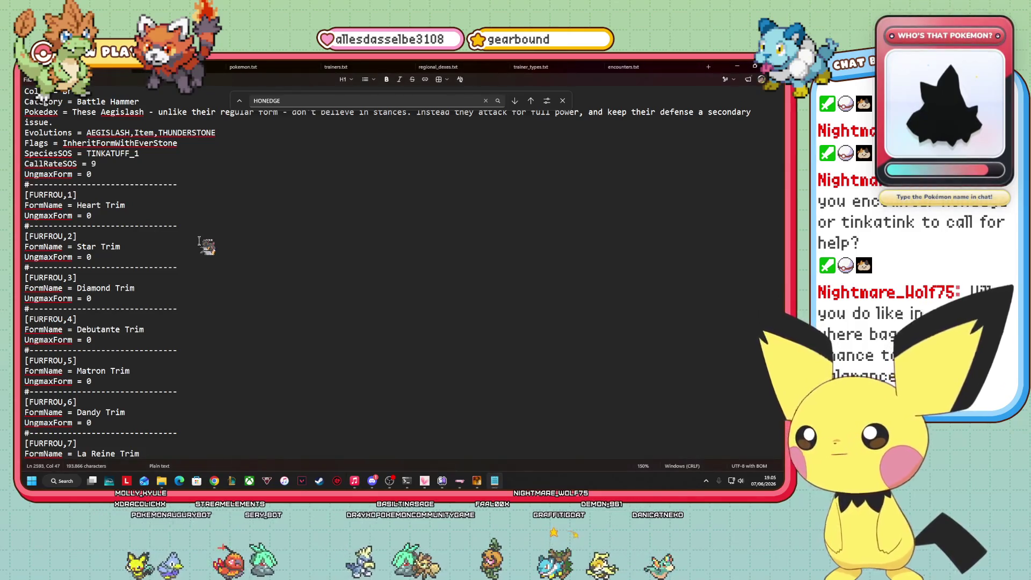
scroll(205, 242, up, 2)
click(27, 79)
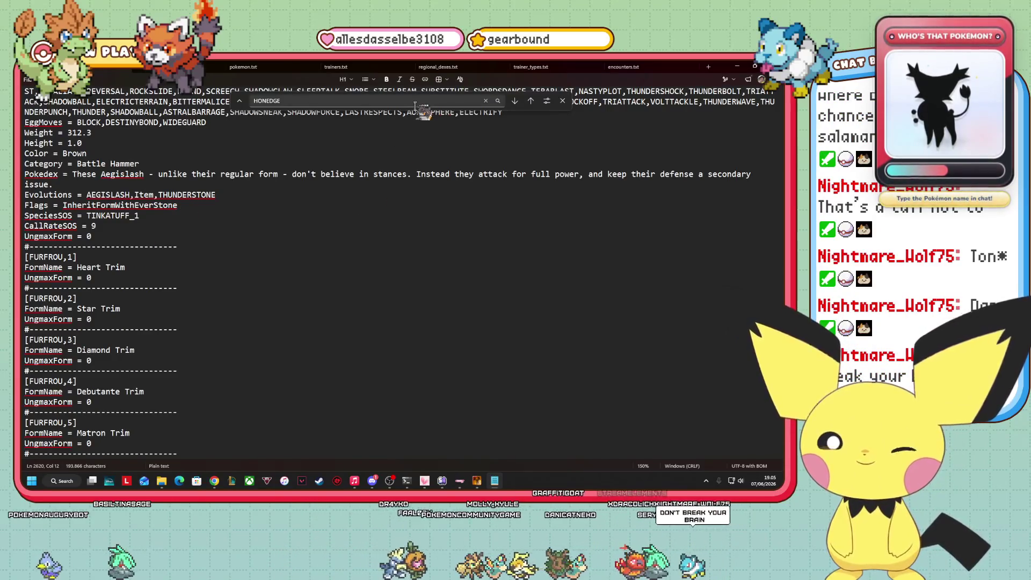
- Close Notepad and switch back to the Route 10 map in RPG Maker XP
key(alt+F4)
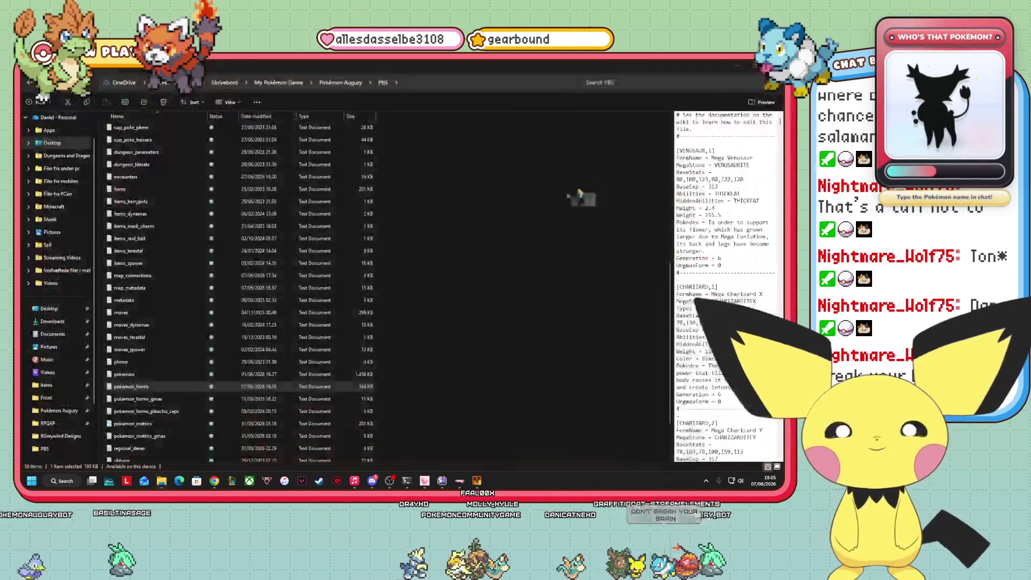
key(alt+Tab)
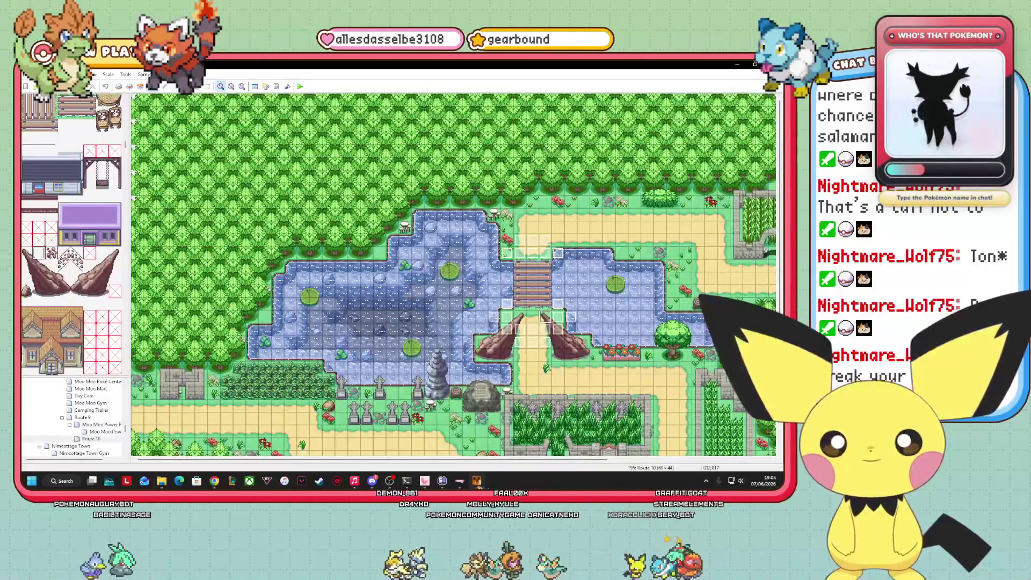
scroll(453, 274, down, 5)
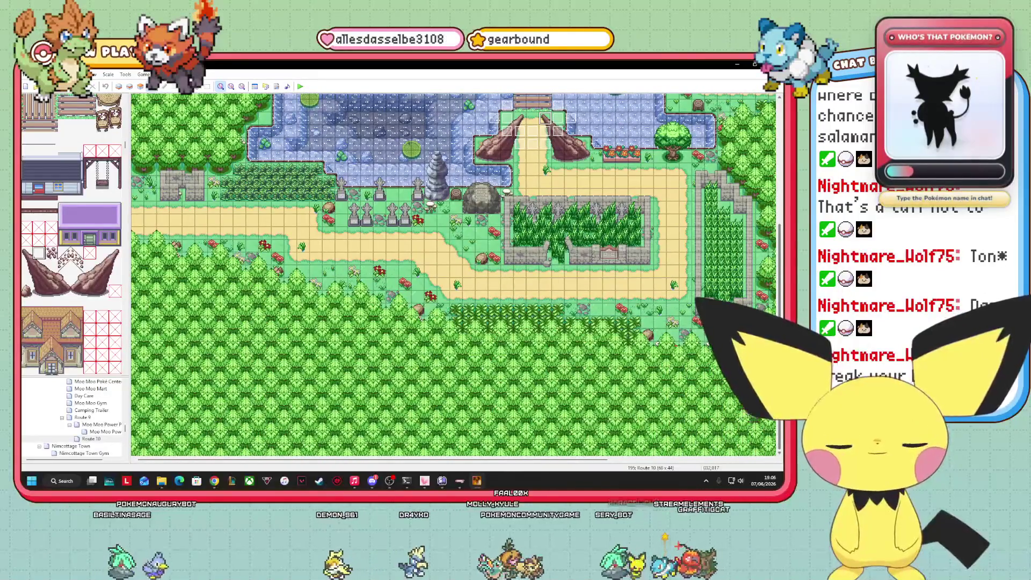
scroll(454, 274, up, 3)
scroll(454, 273, down, 1)
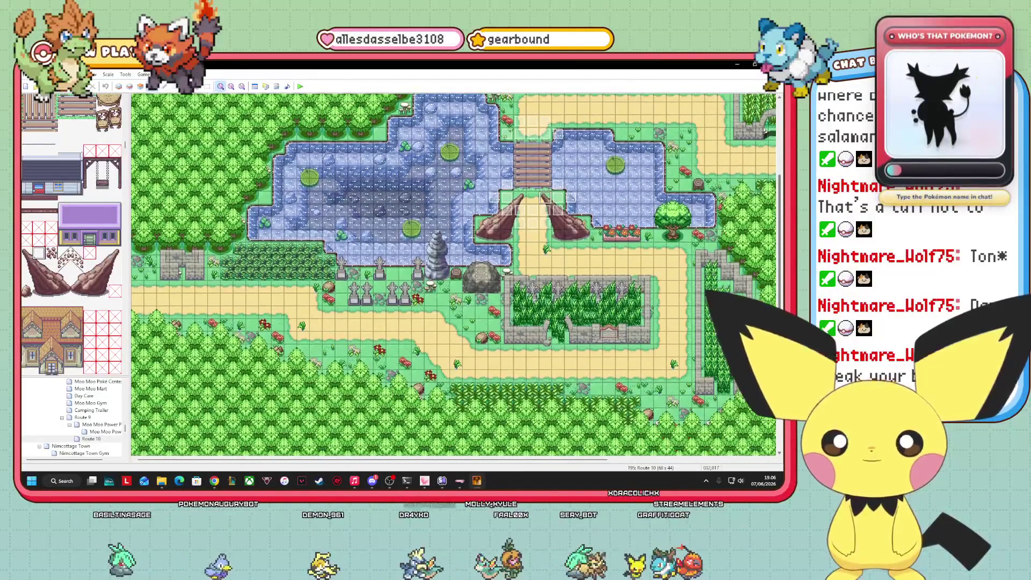
drag(511, 460, 748, 461)
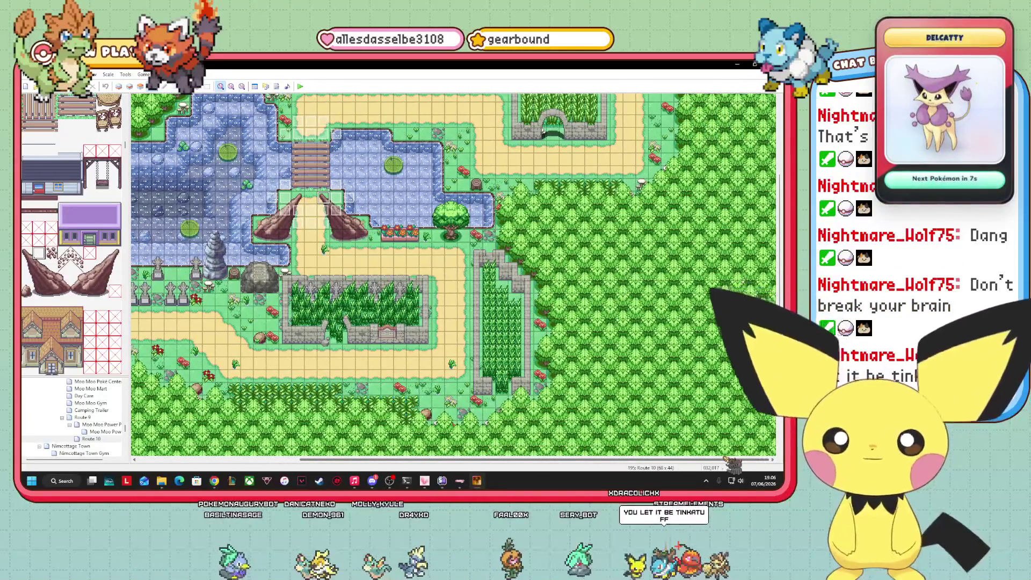
scroll(453, 274, up, 5)
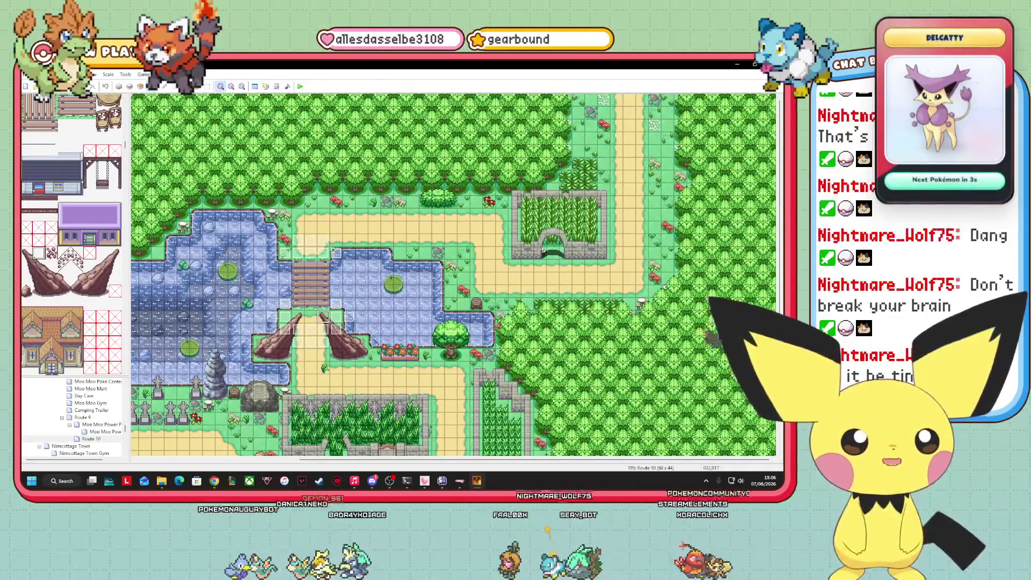
drag(459, 461, 317, 460)
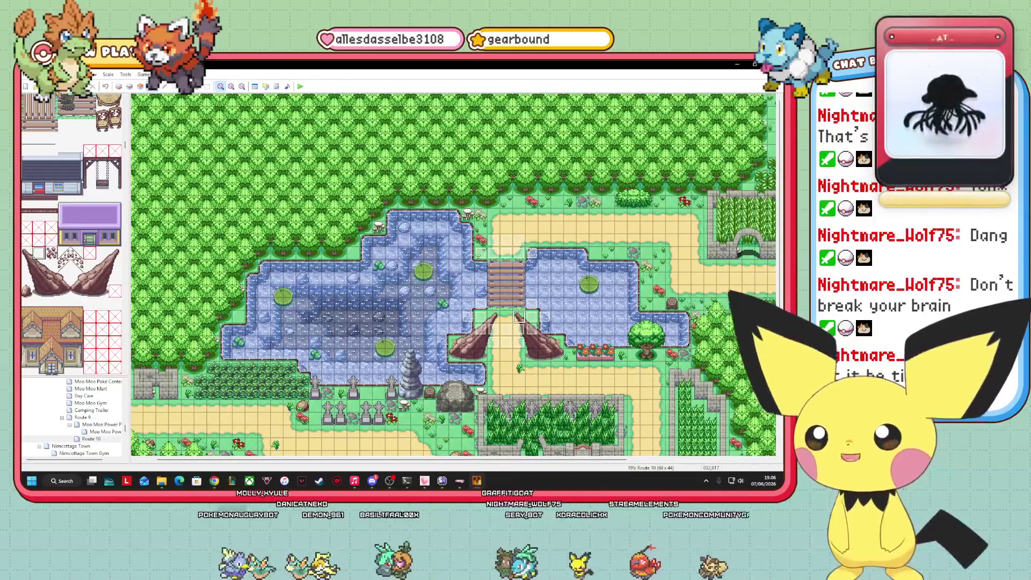
click(301, 86)
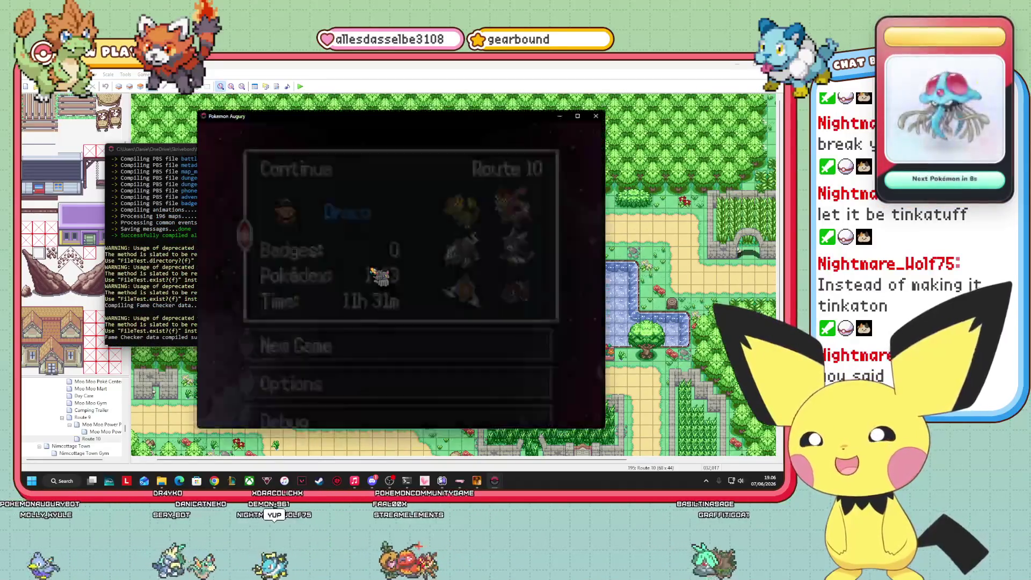
- Continue the saved game and bring the game window back into focus
key(Return)
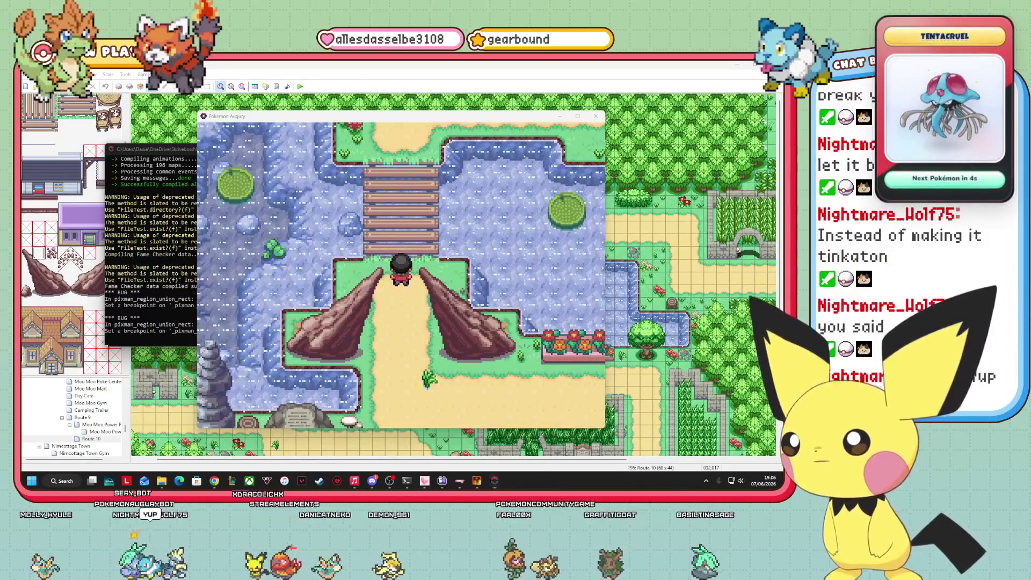
key(super+d)
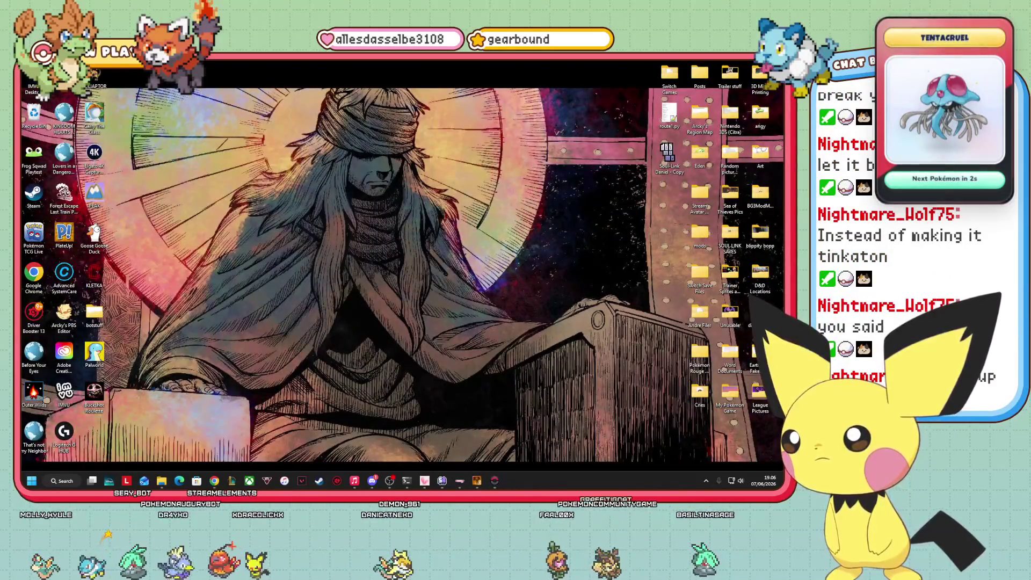
key(super+d)
key(alt+Tab)
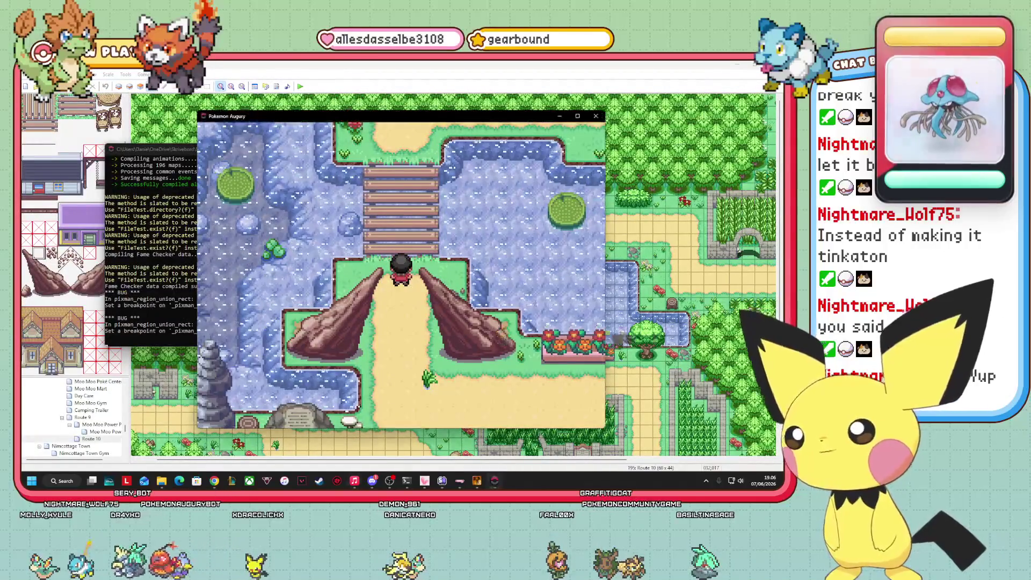
- Walk north and east along Route 10 toward the forest edge until a wild battle starts
key(Up)
key(Right)
key(Right)
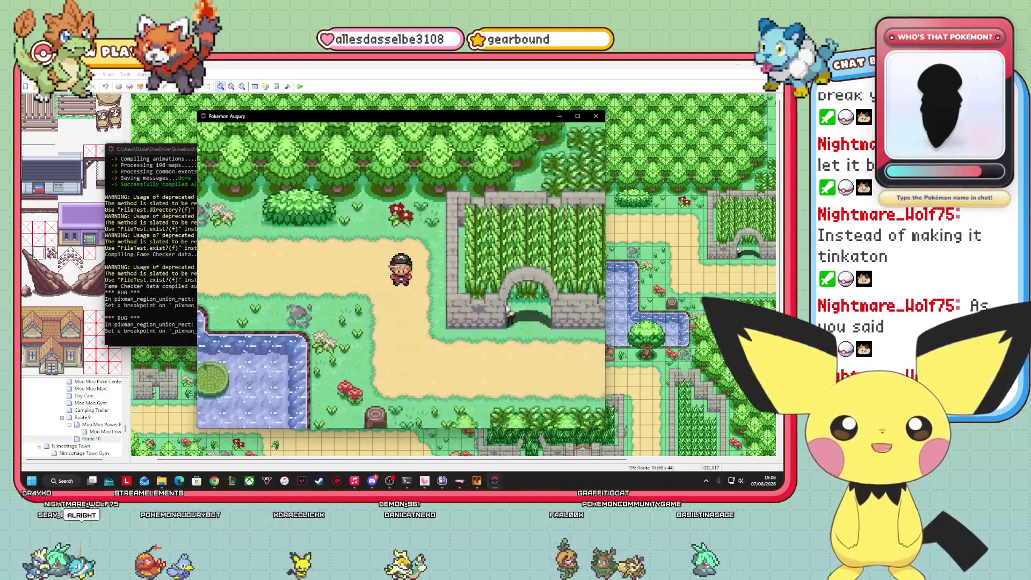
key(Up)
key(Right)
key(Down)
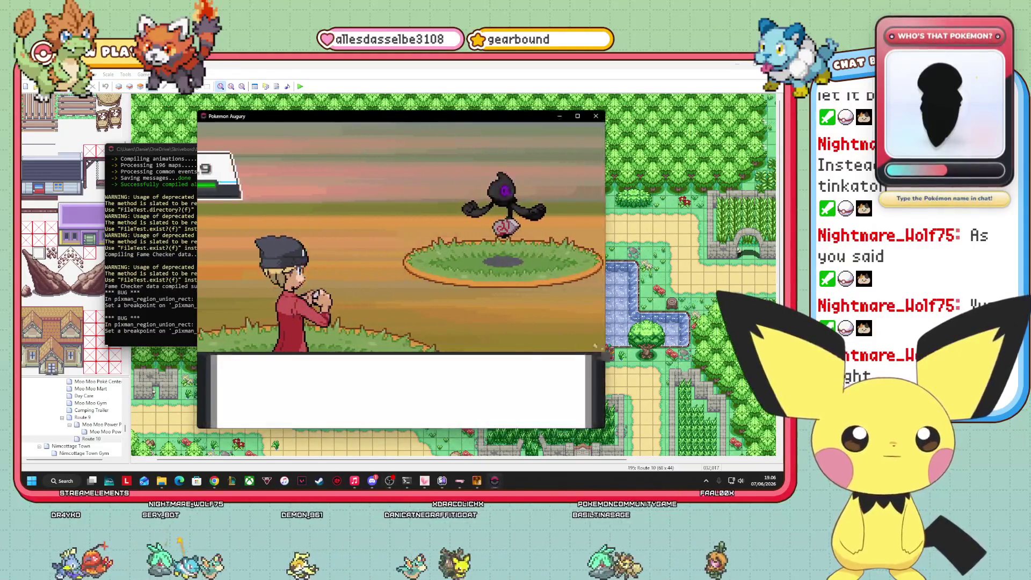
- Get past the encounter message and switch Ferretorch into the battle against Tinkatink
key(Return)
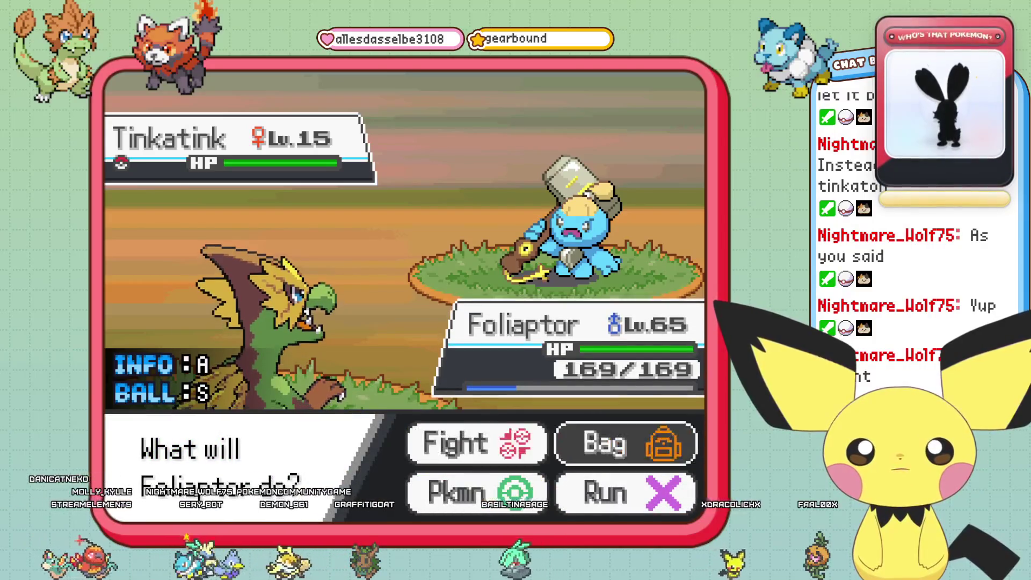
key(Left)
key(Return)
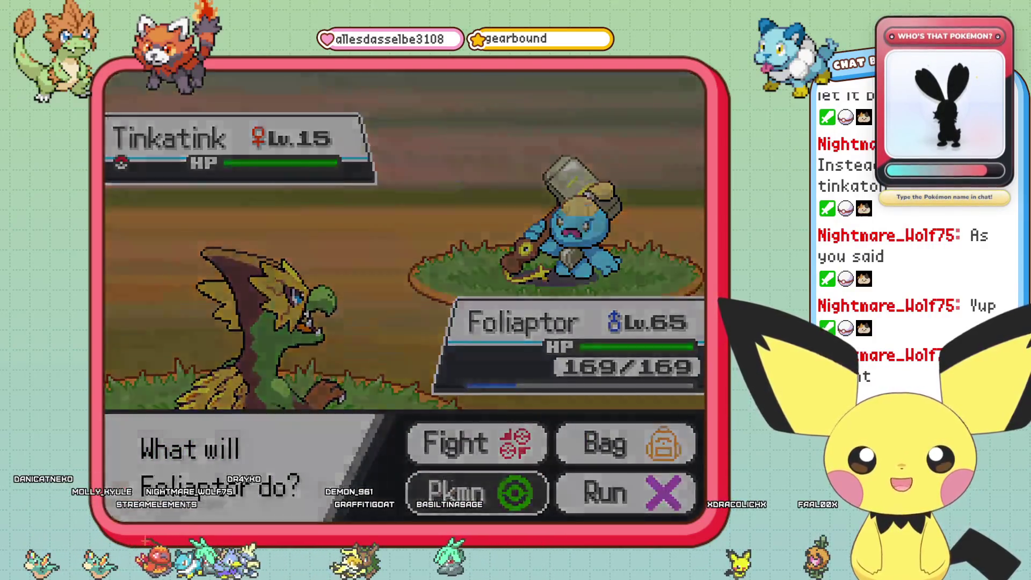
key(Return)
key(Return)
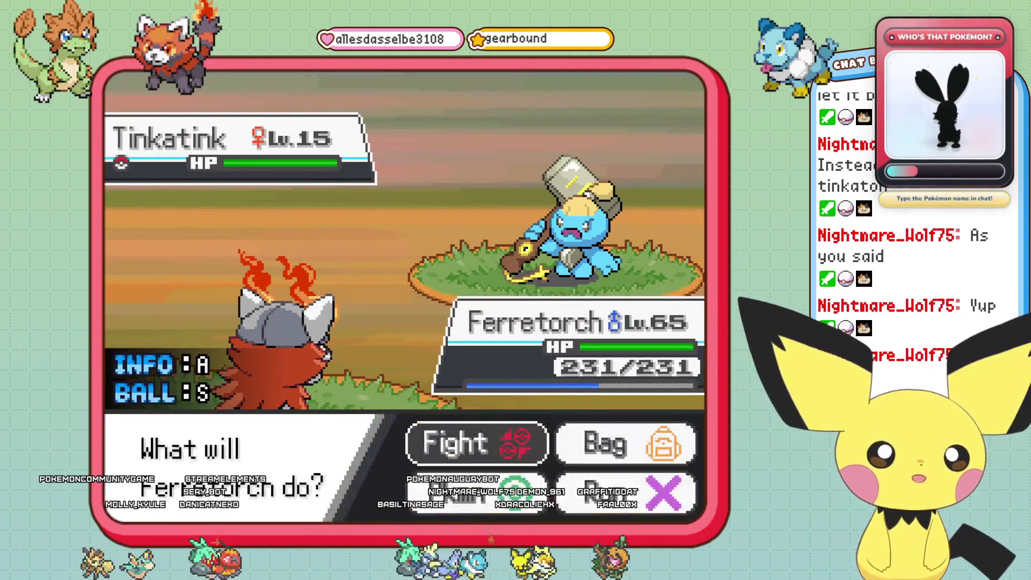
- Check Ferretorch's moves, back out, and bring up the party screen via Pkmn
key(Return)
key(Return)
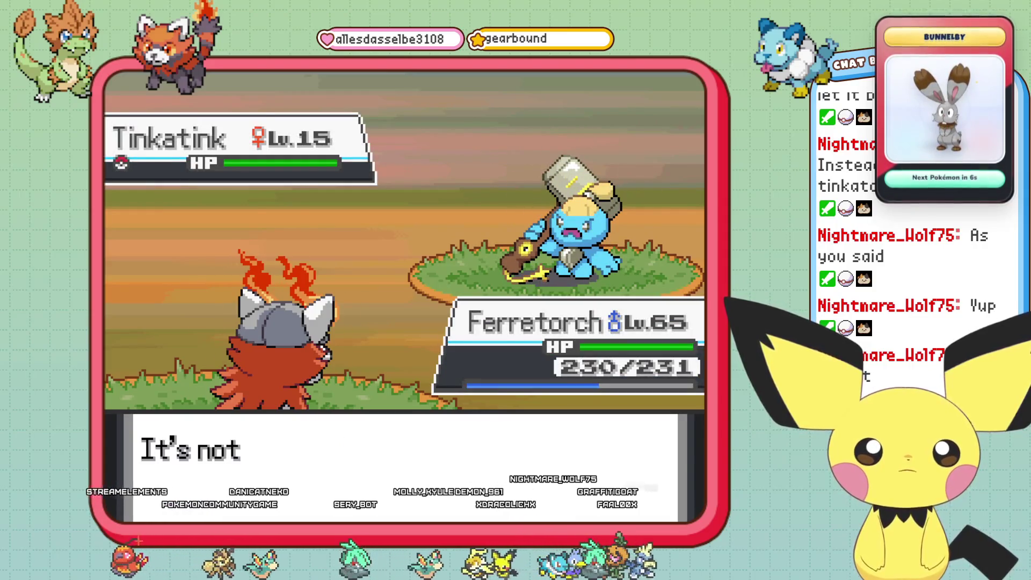
key(Return)
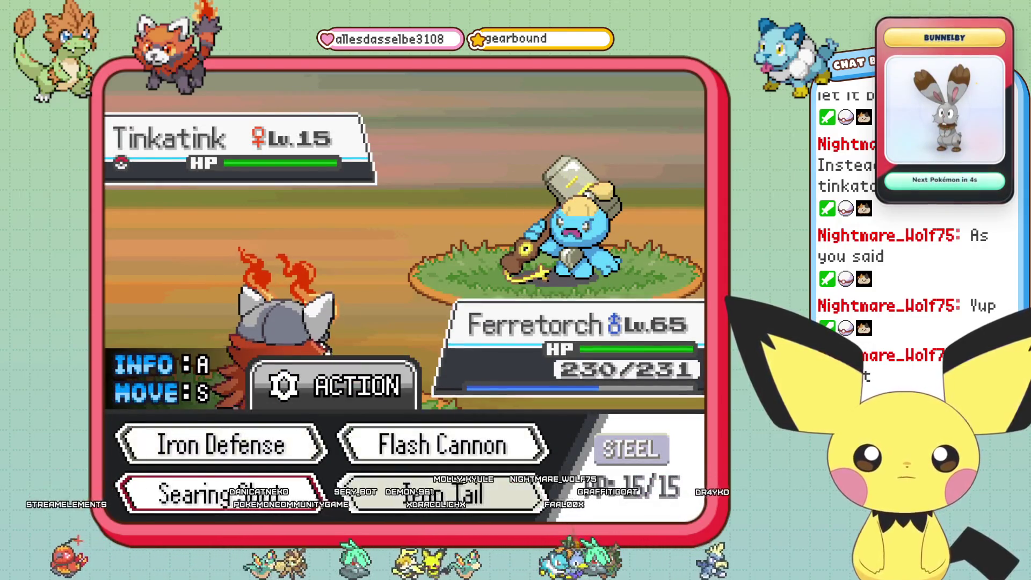
key(Escape)
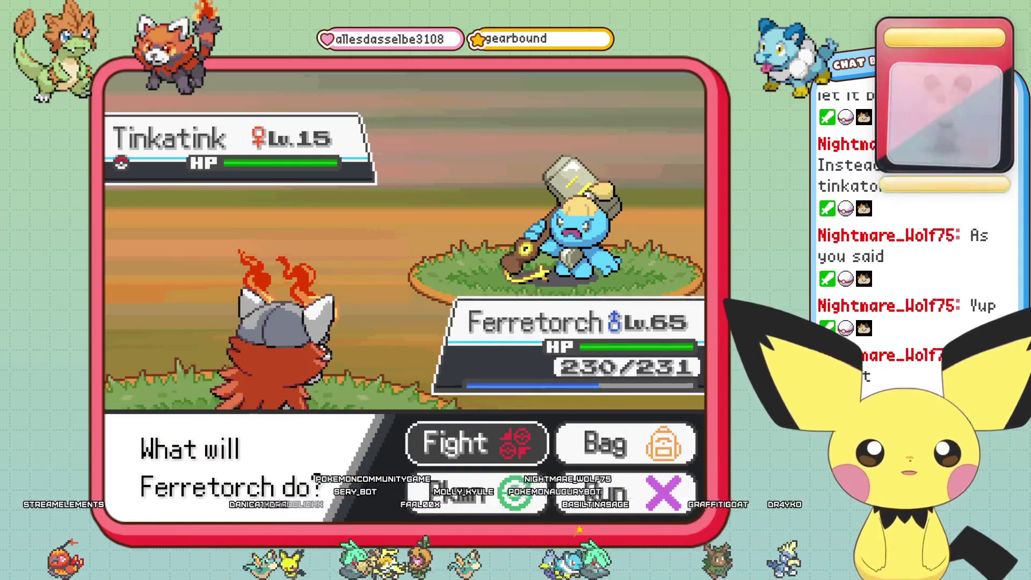
key(Return)
key(Escape)
key(Down)
key(Return)
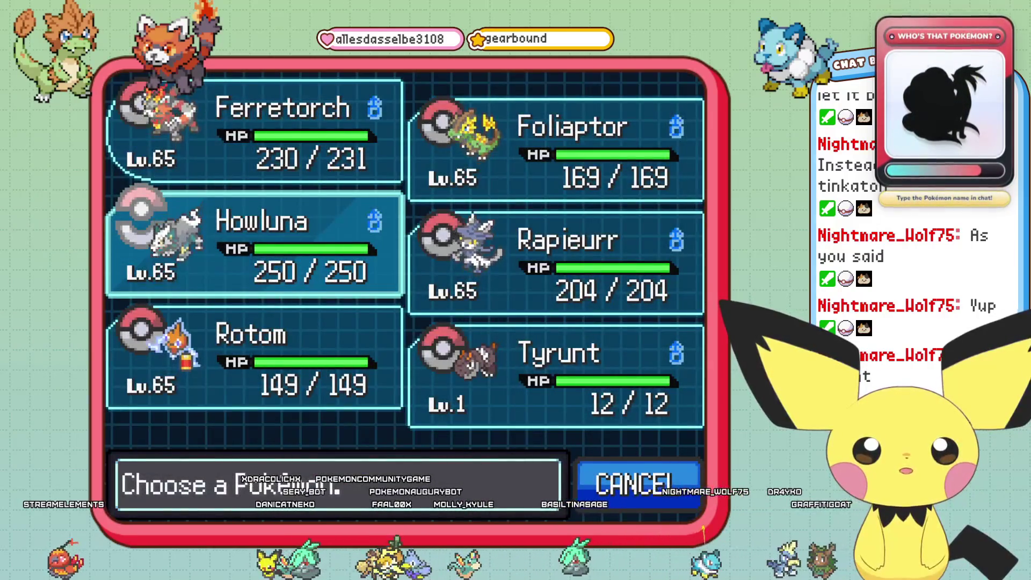
- Agree to send out the next Pokémon and bring Rotom into the battle
key(Return)
key(Return)
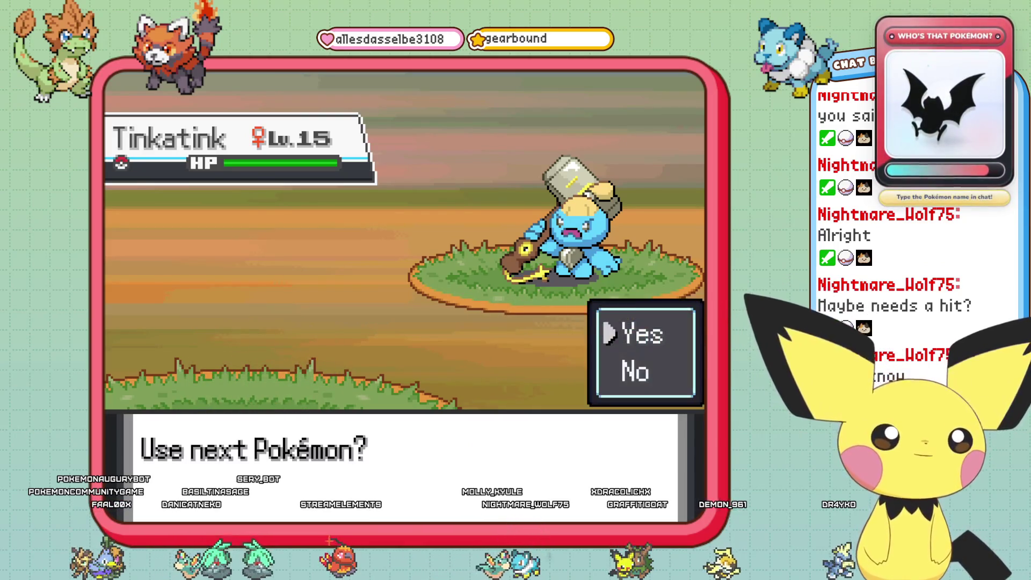
key(Return)
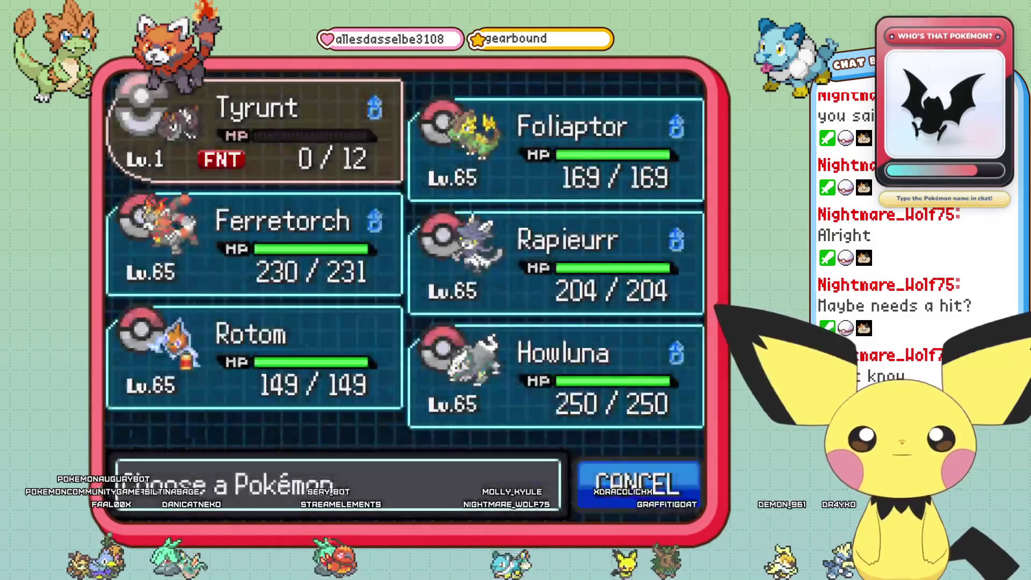
key(Return)
key(Return)
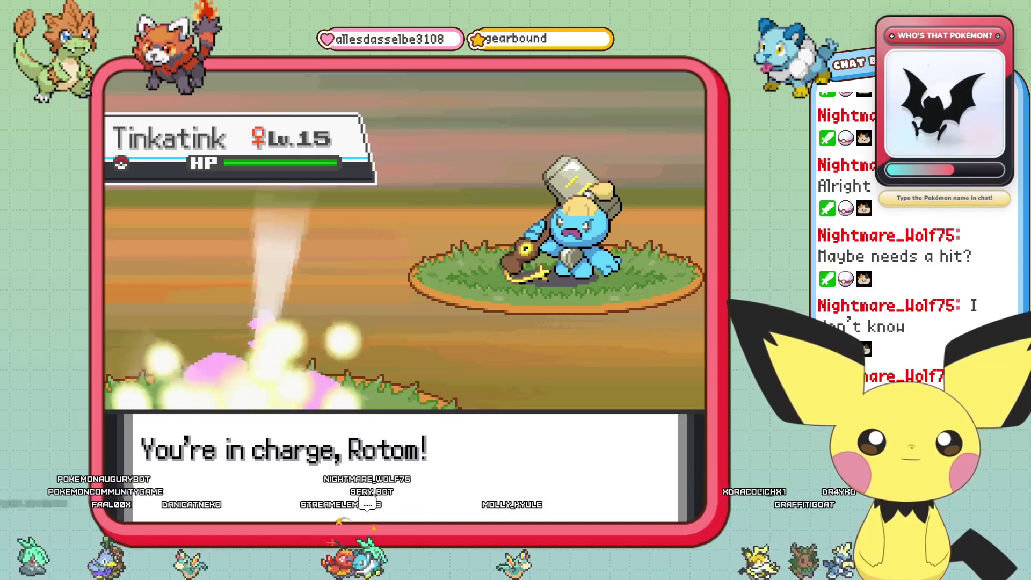
- Have Rotom use Charge against the wild Tinkatink
key(Return)
key(Right)
key(Left)
key(Return)
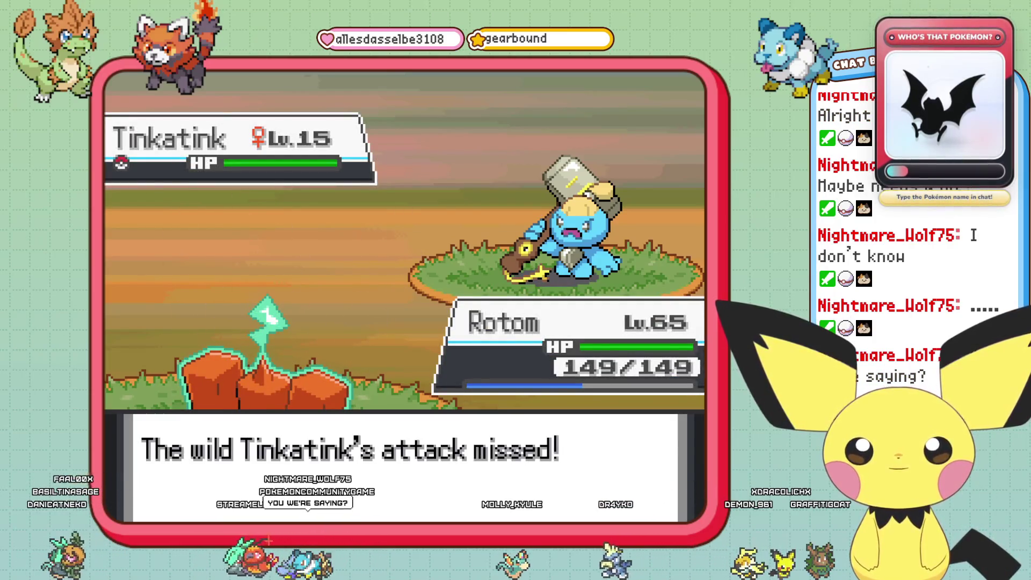
- Browse Rotom's moves (Boomburst, Electro Ball, Shock Wave) and check Charge's details
key(Return)
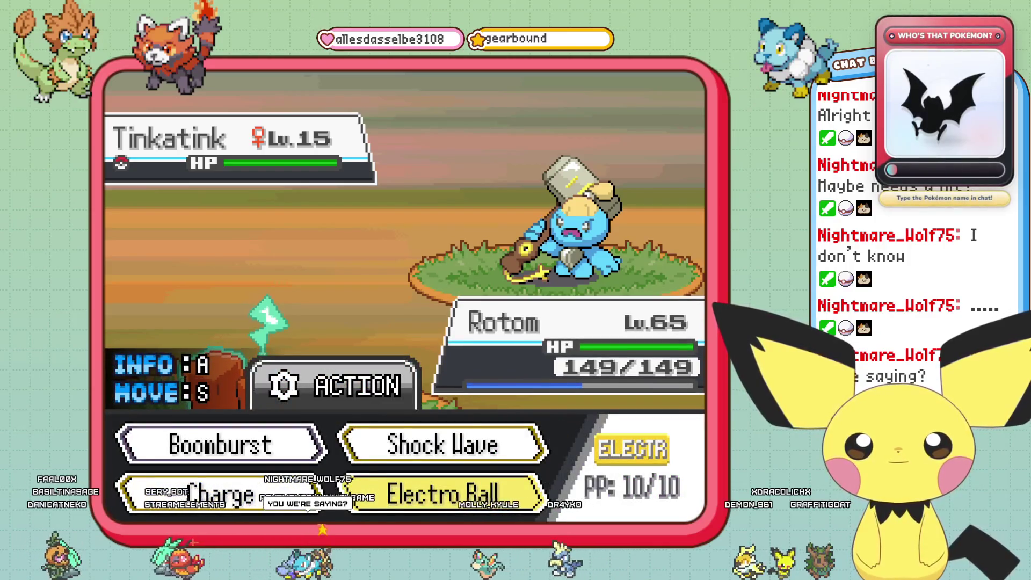
key(Up)
key(Left)
key(Down)
key(Right)
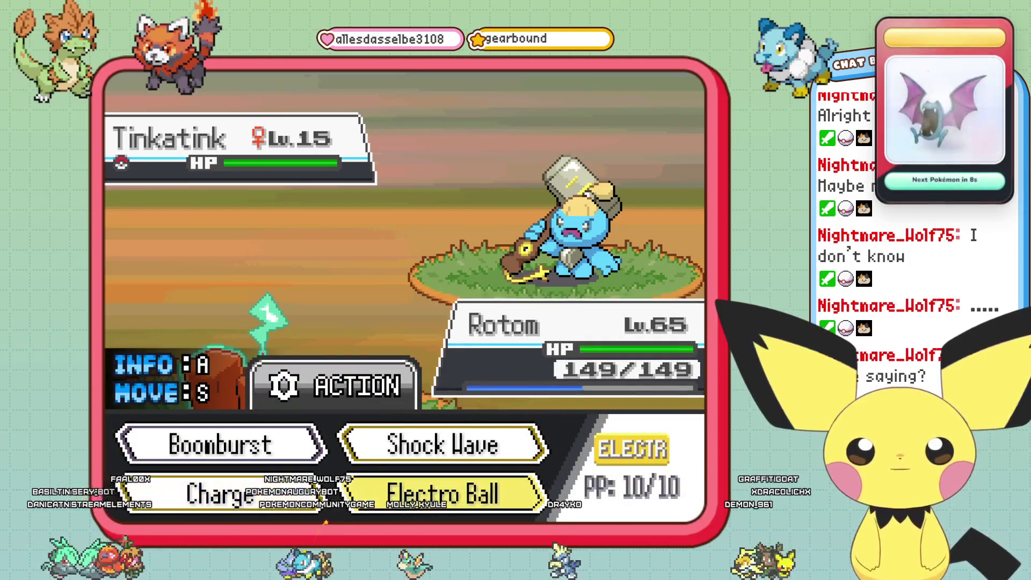
key(Up)
key(Left)
key(Down)
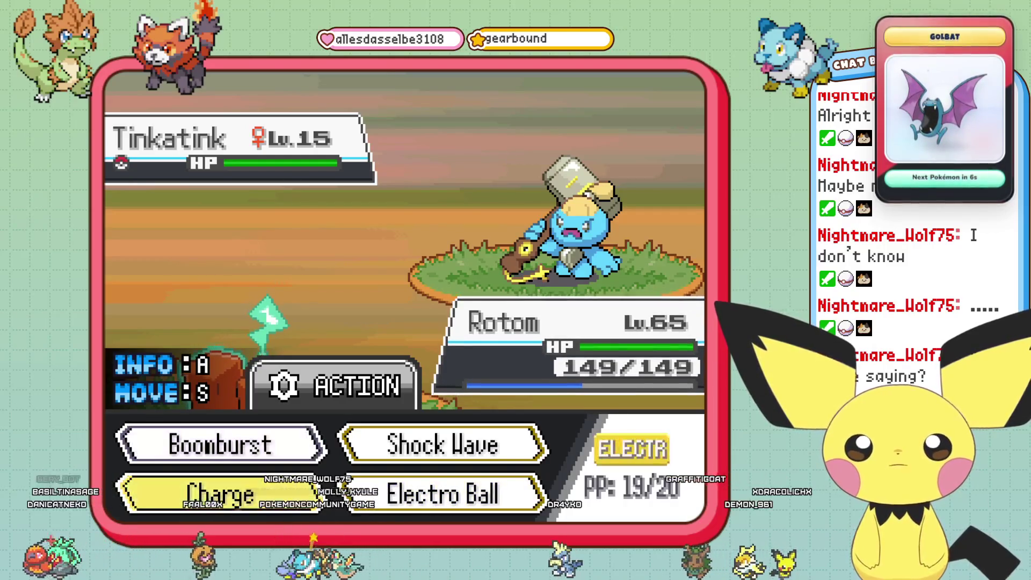
key(Up)
key(Right)
key(Left)
key(Down)
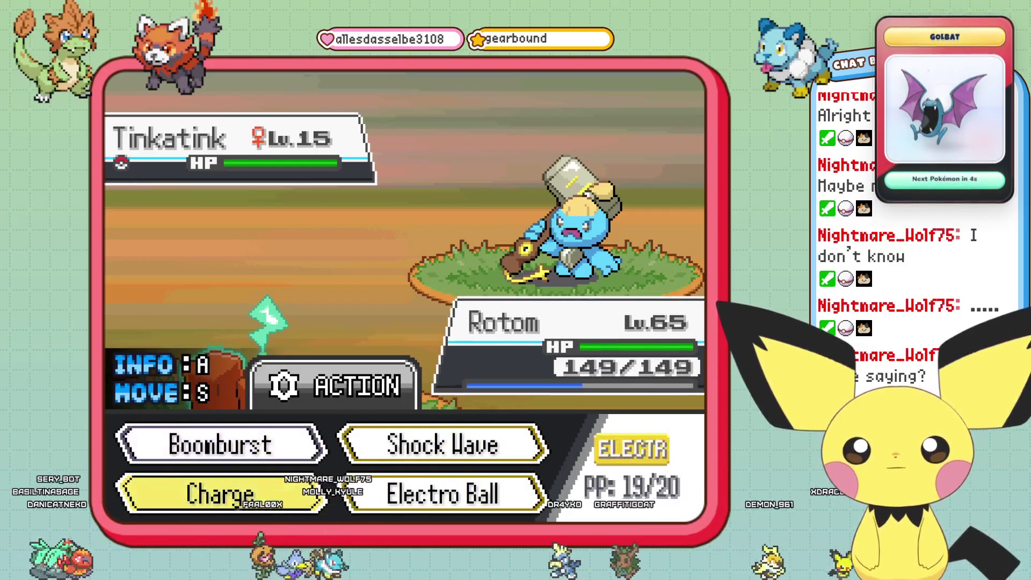
key(a)
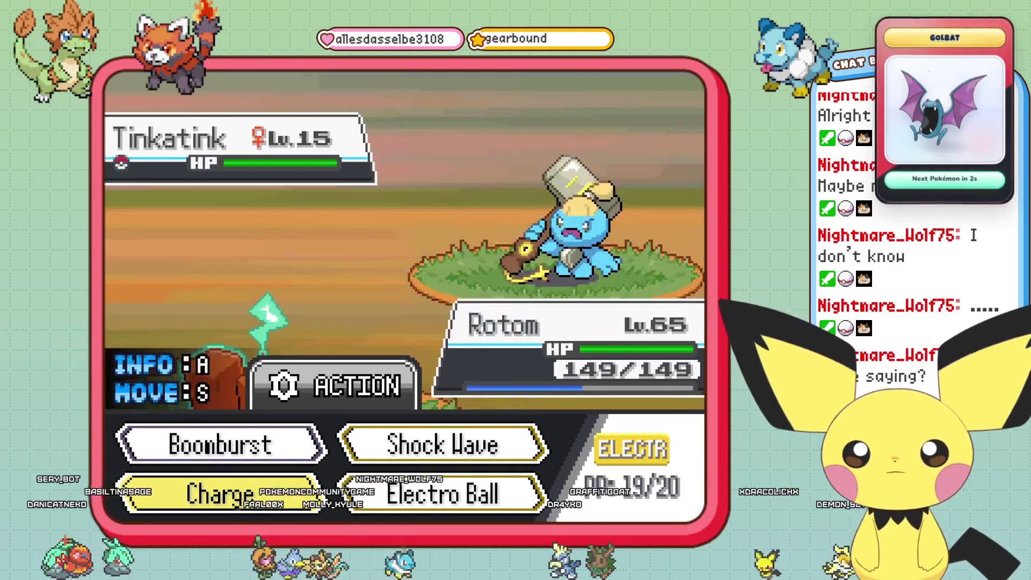
- Have Rotom use Charge again
key(Up)
key(Down)
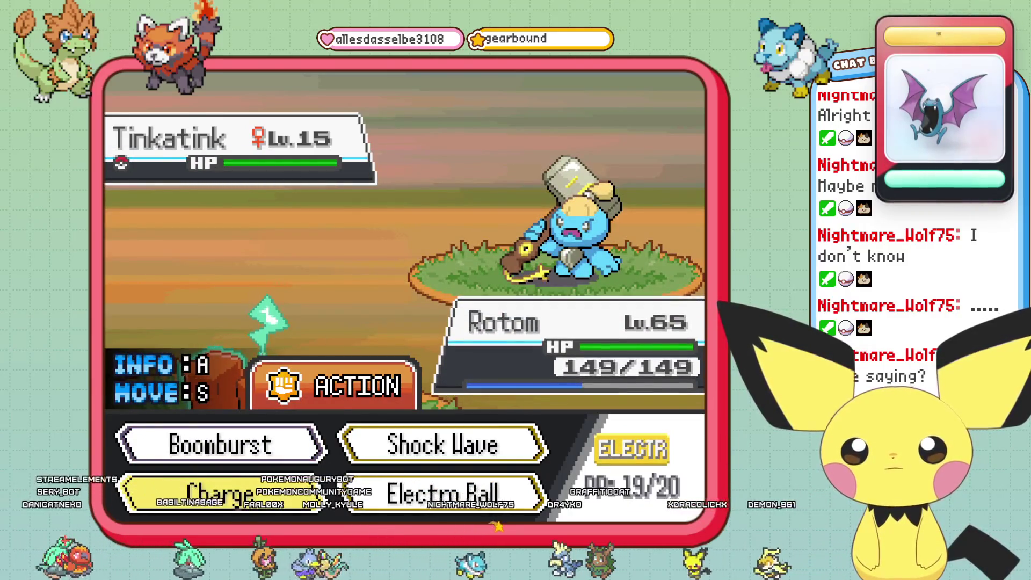
key(s)
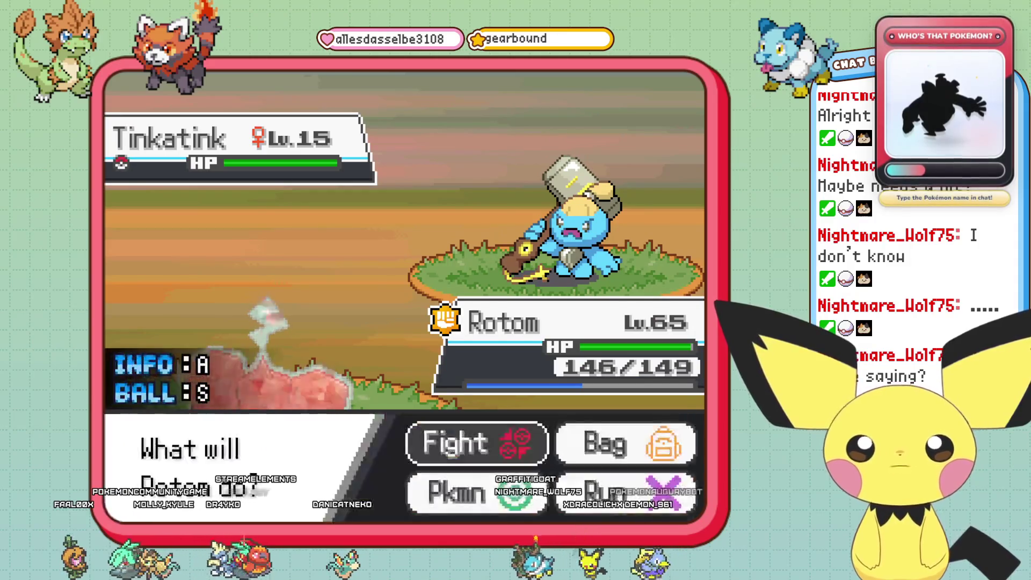
- Back out of the move list and open the battle bag's Items pocket showing Adrenaline Orb x999
key(Return)
key(Escape)
key(Right)
key(Return)
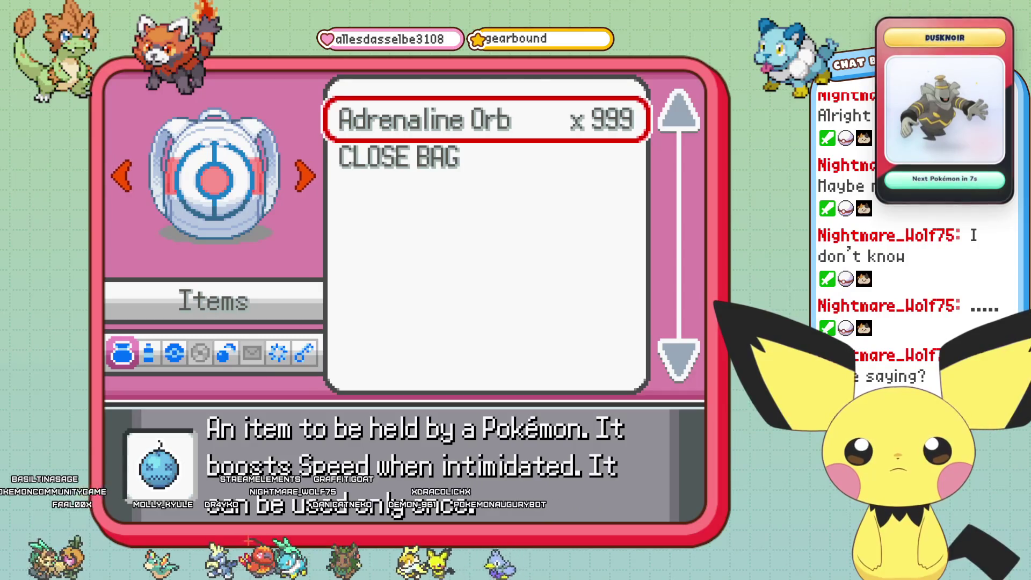
key(Left)
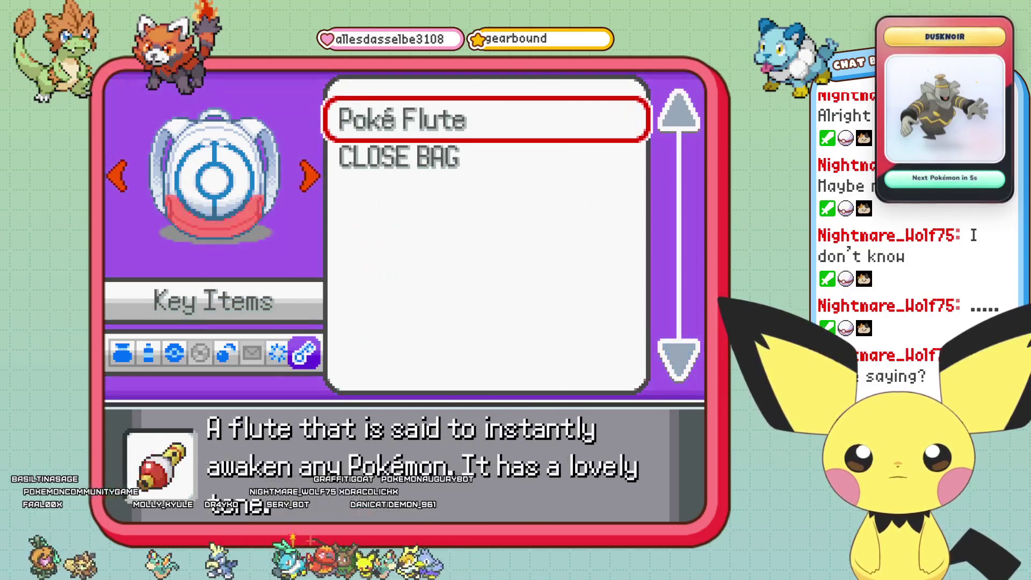
key(Left)
key(Left)
key(Left)
key(Left)
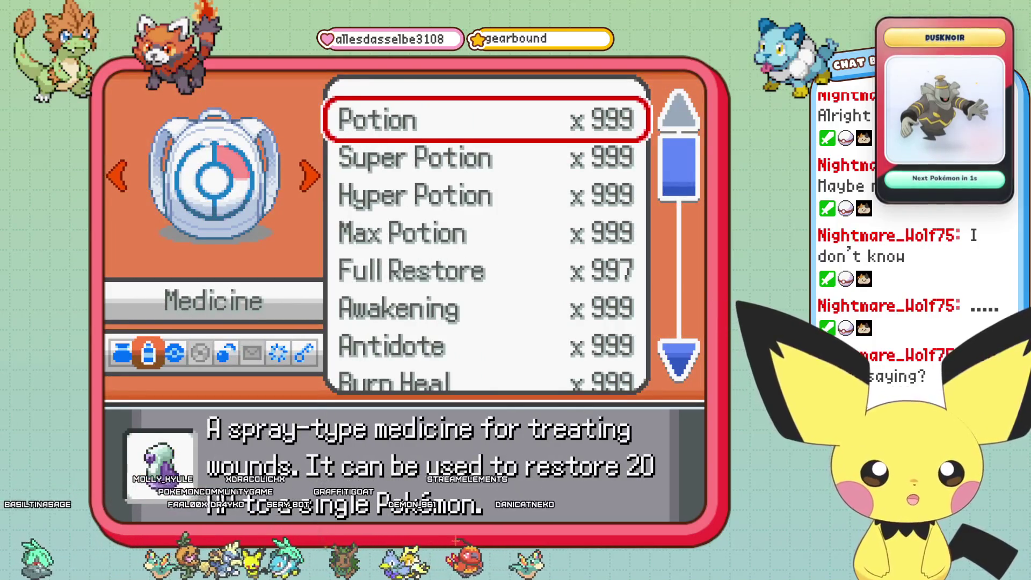
key(Left)
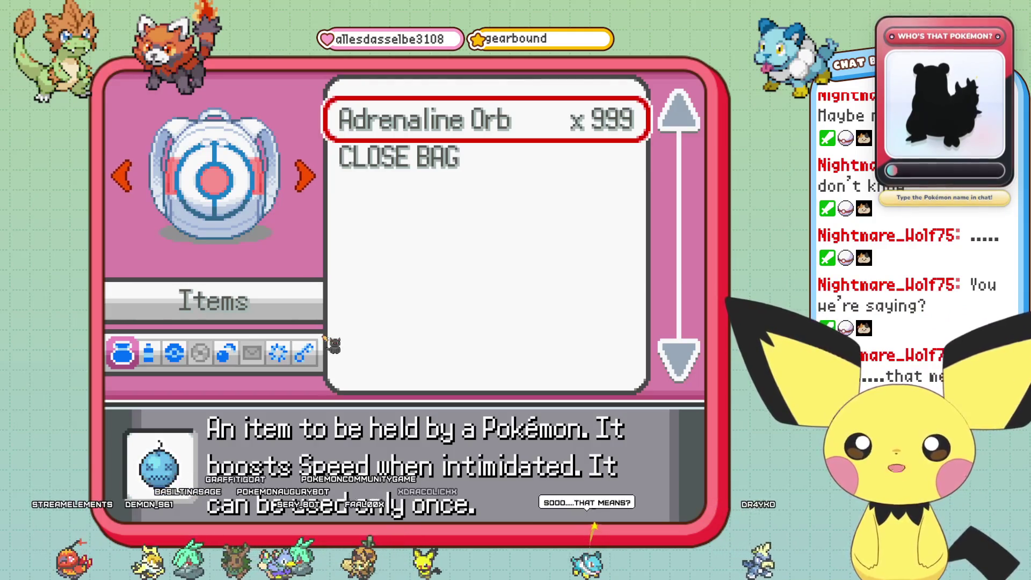
key(Return)
key(Return)
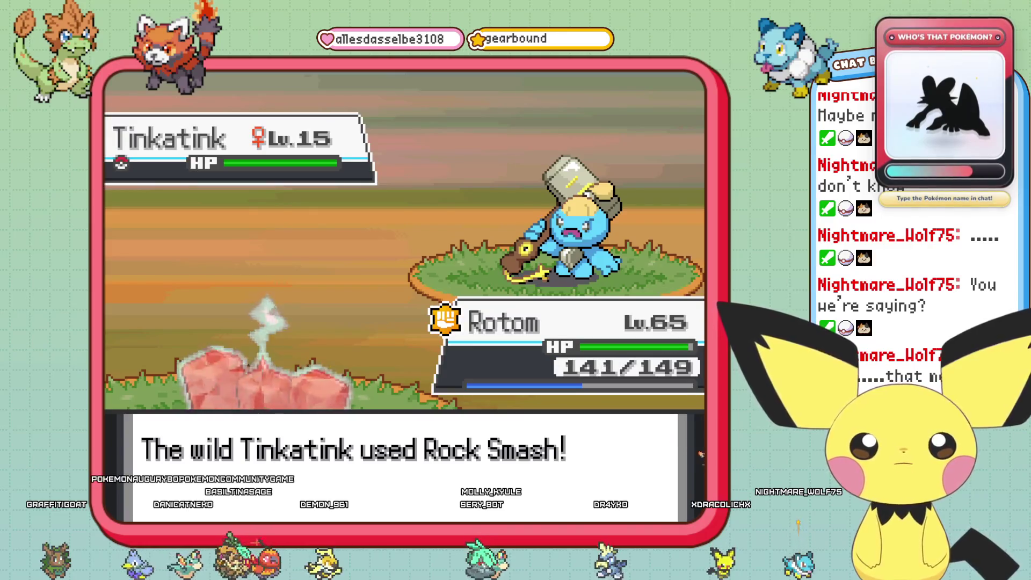
- Use another Adrenaline Orb, which has no effect, then reopen and close the bag
key(Return)
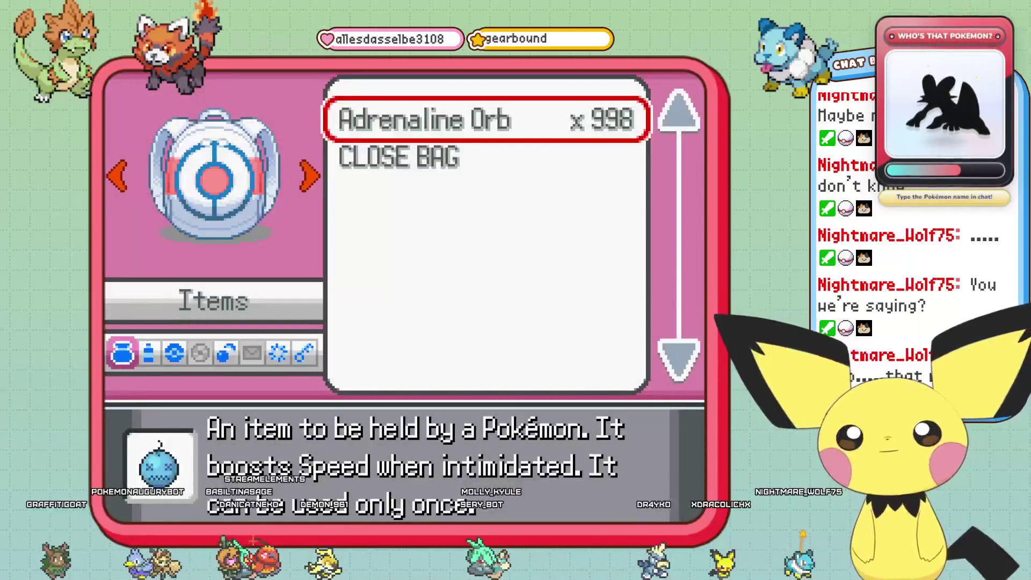
key(Return)
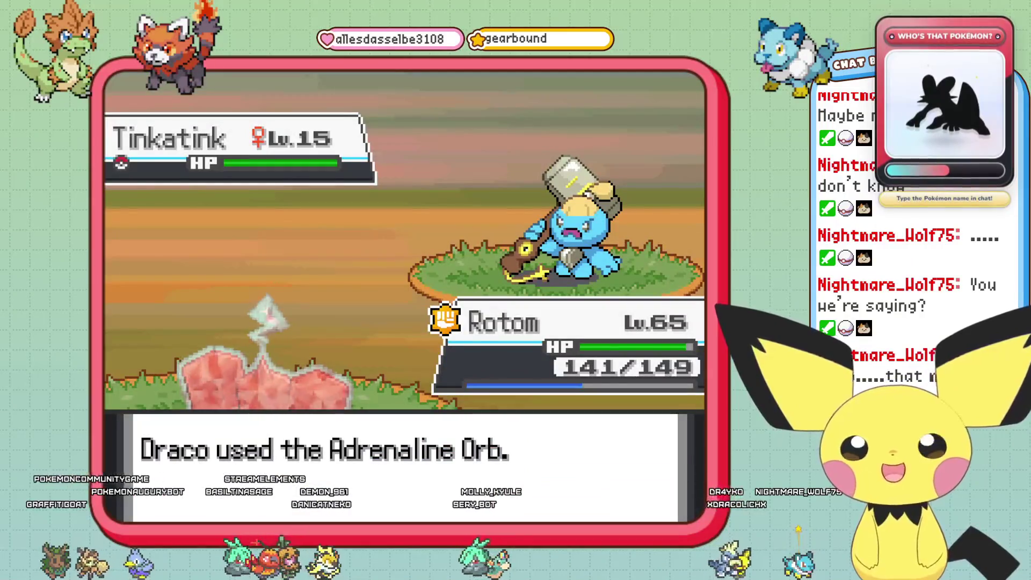
key(Return)
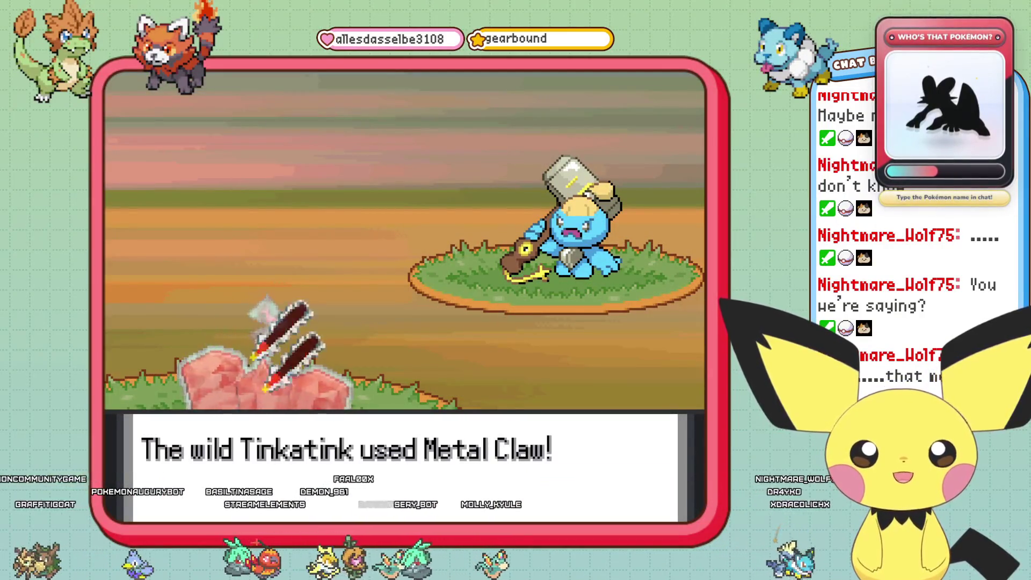
key(Return)
key(Escape)
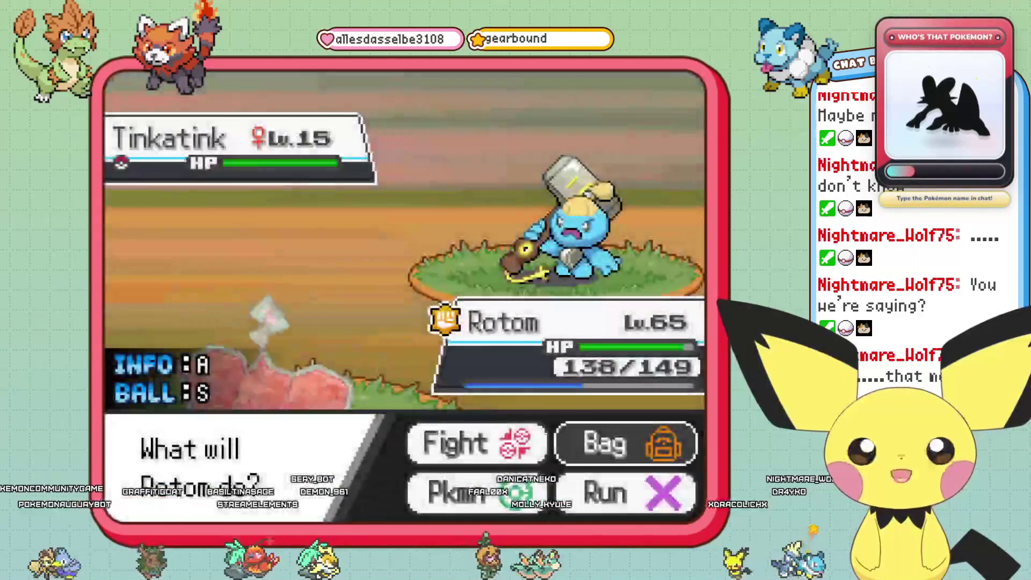
- After checking Electro Ball's details, have Rotom attack with Shock Wave
key(Return)
key(Right)
key(Left)
key(Right)
key(a)
key(Up)
key(Down)
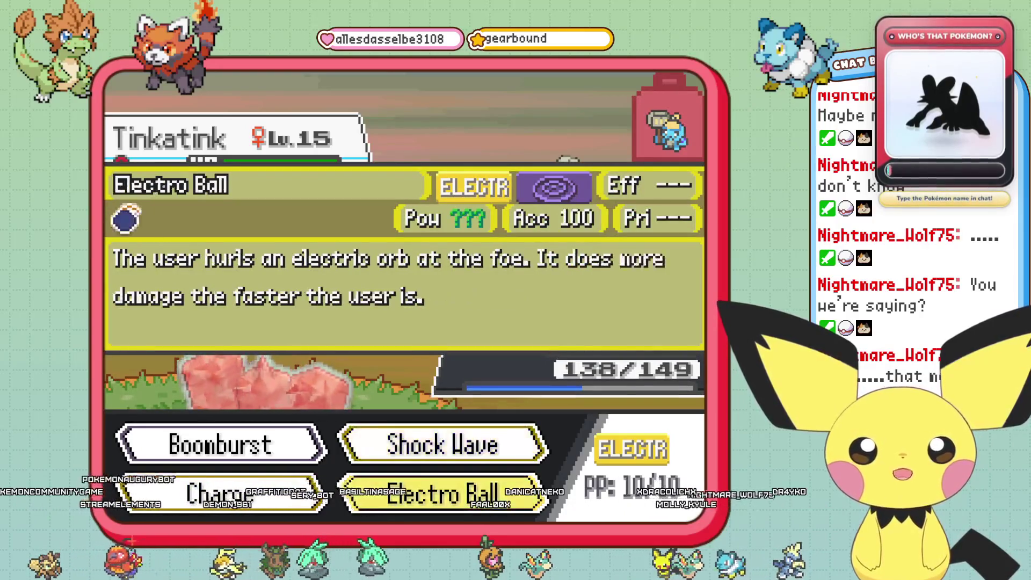
key(Up)
key(Return)
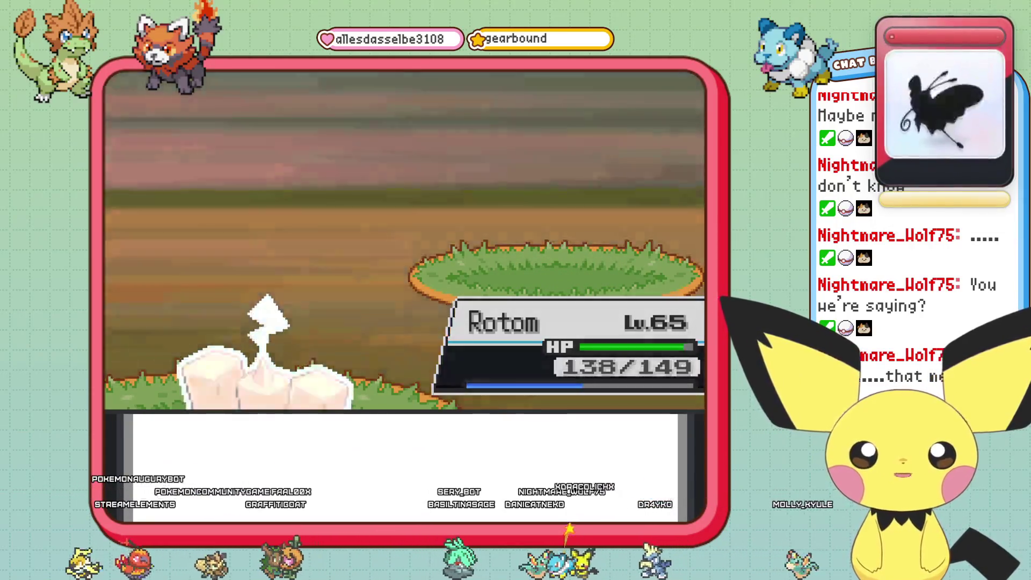
- Open Pokémon storage from the debug menu and locate Eevee in Box 39
key(Right)
key(Left)
key(Left)
key(Return)
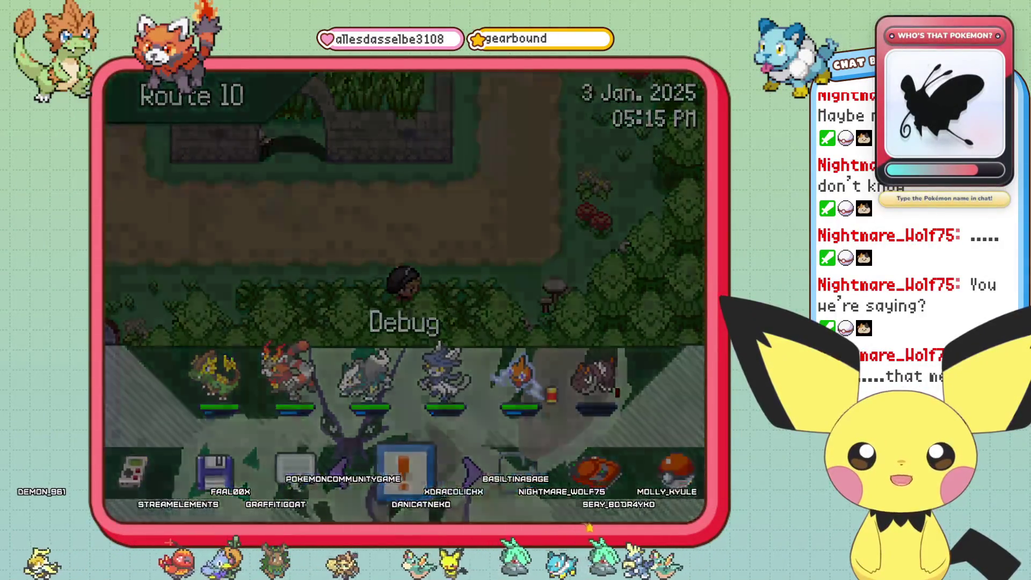
key(Down)
key(Down)
key(Return)
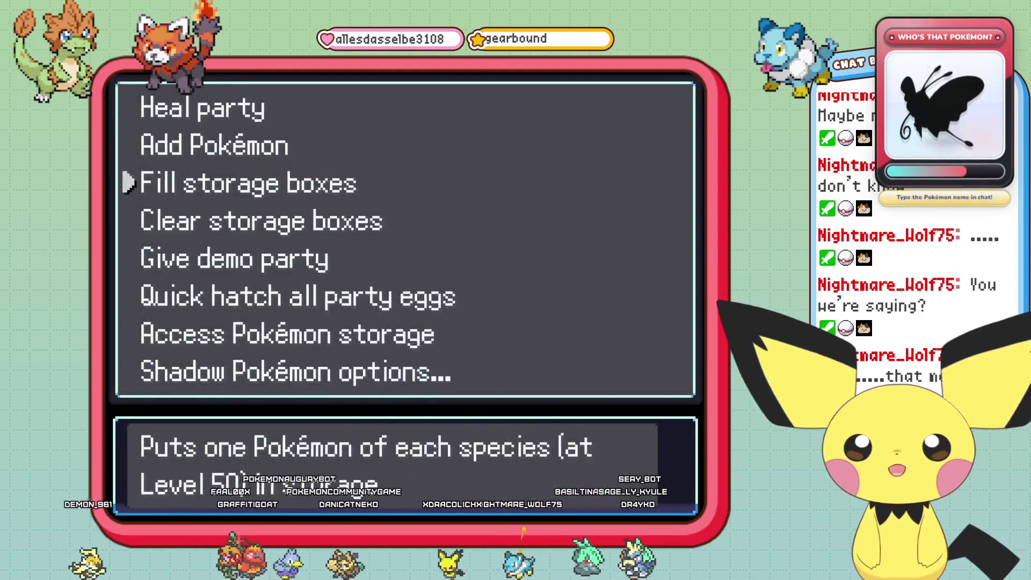
key(Down)
key(Return)
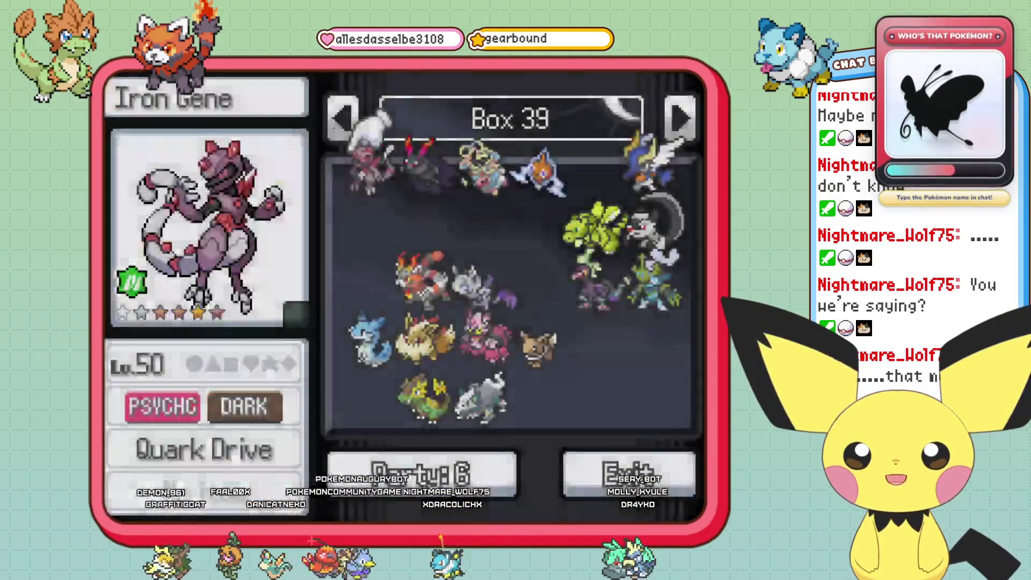
key(Down)
key(Down)
key(Right)
key(Down)
key(Right)
key(Right)
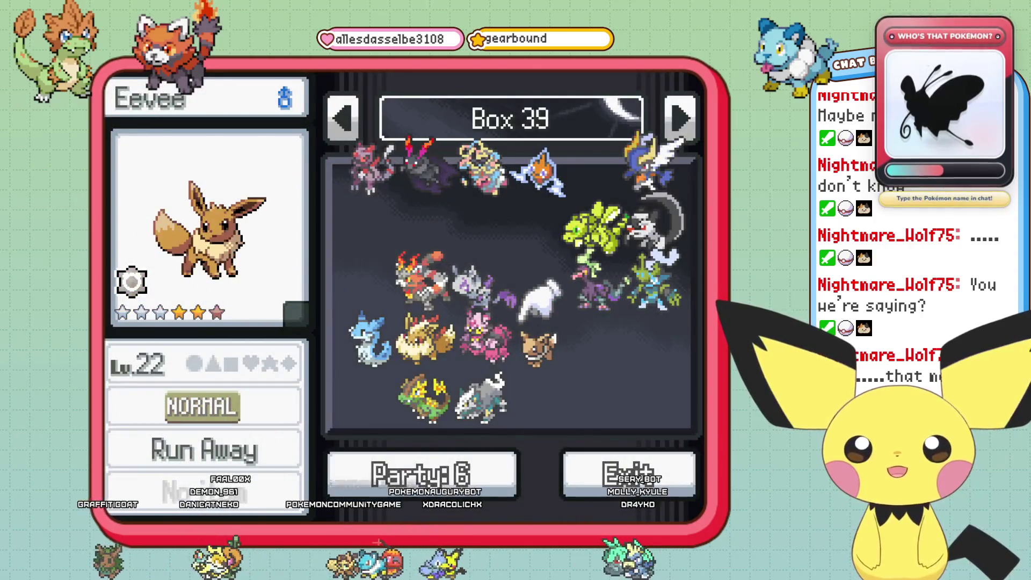
- View the current party beside the box, then leave storage and the debug menu
key(Return)
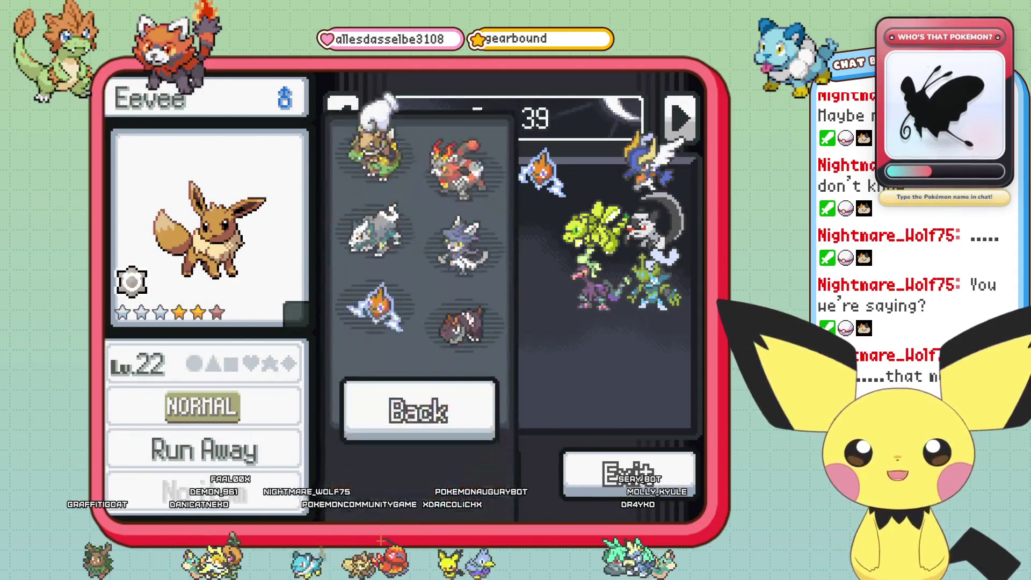
key(Escape)
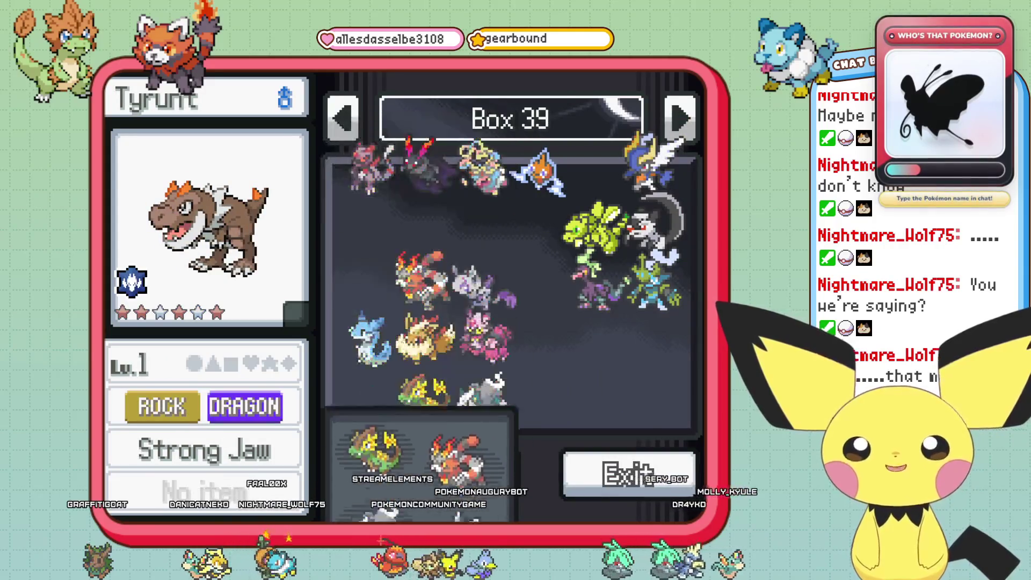
key(Return)
key(Escape)
key(Escape)
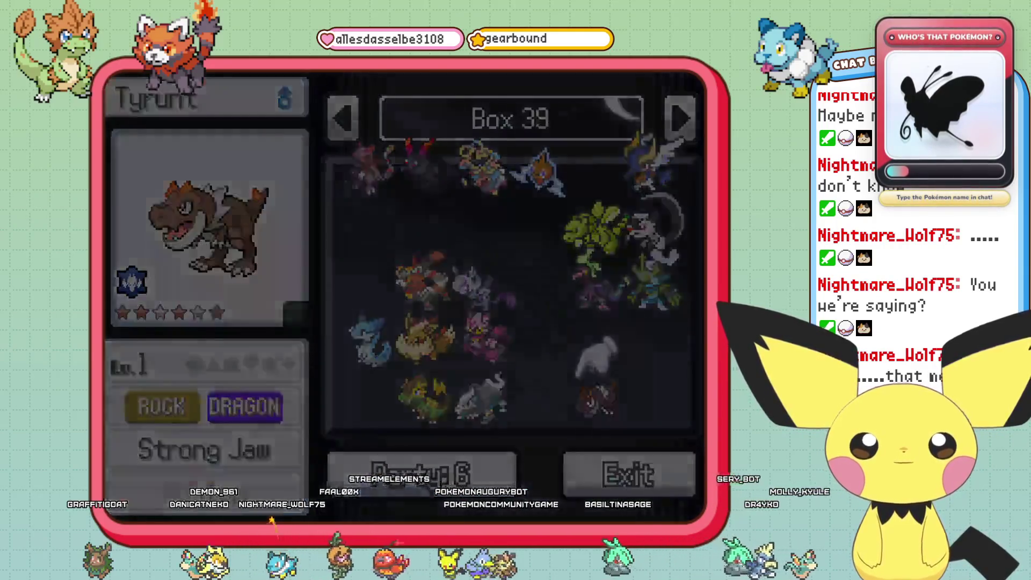
key(Escape)
key(Escape)
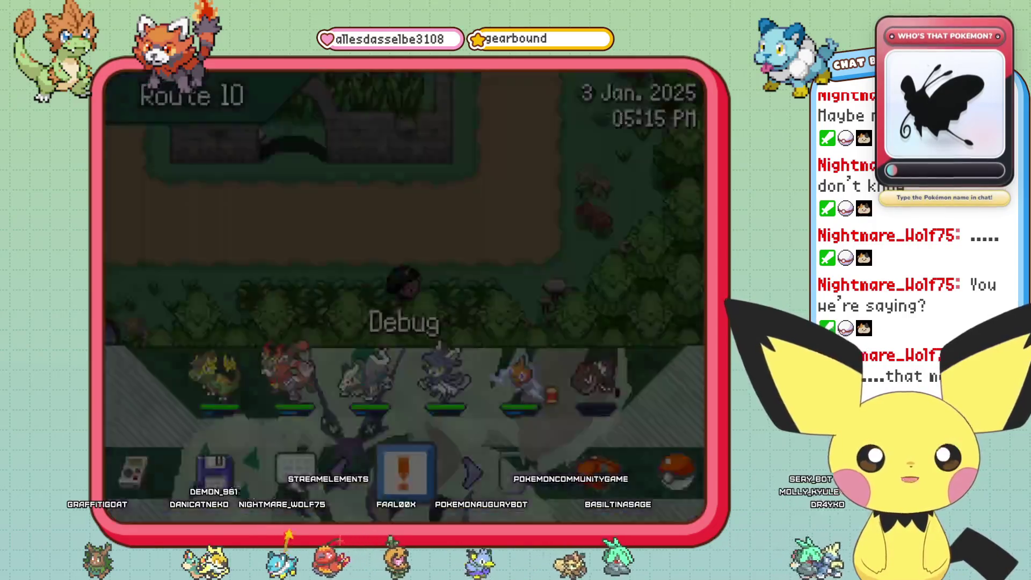
key(Escape)
key(Escape)
- Swap Eevee with Foliaptor in the party so Eevee leads
key(Left)
key(Left)
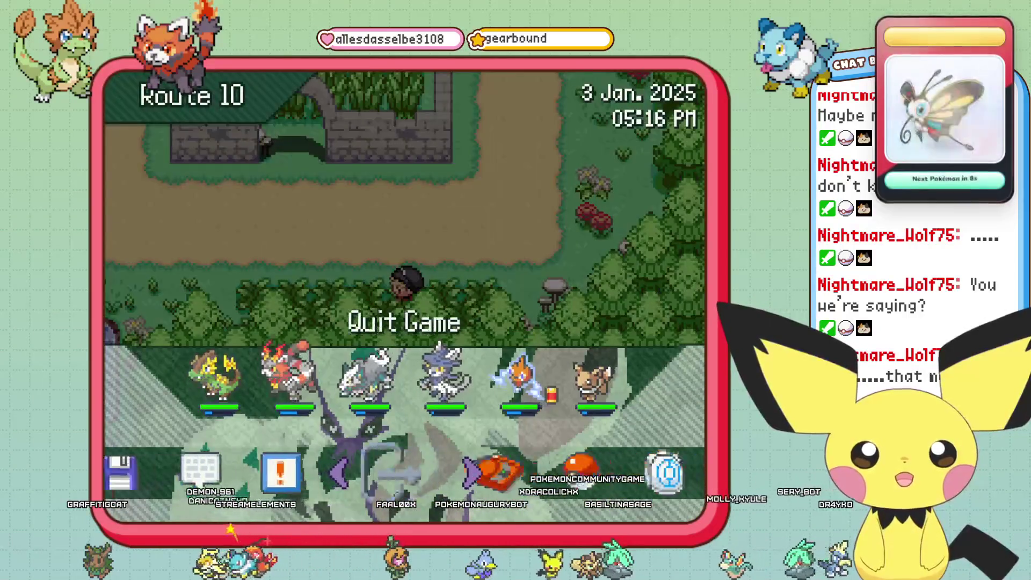
key(Left)
key(Return)
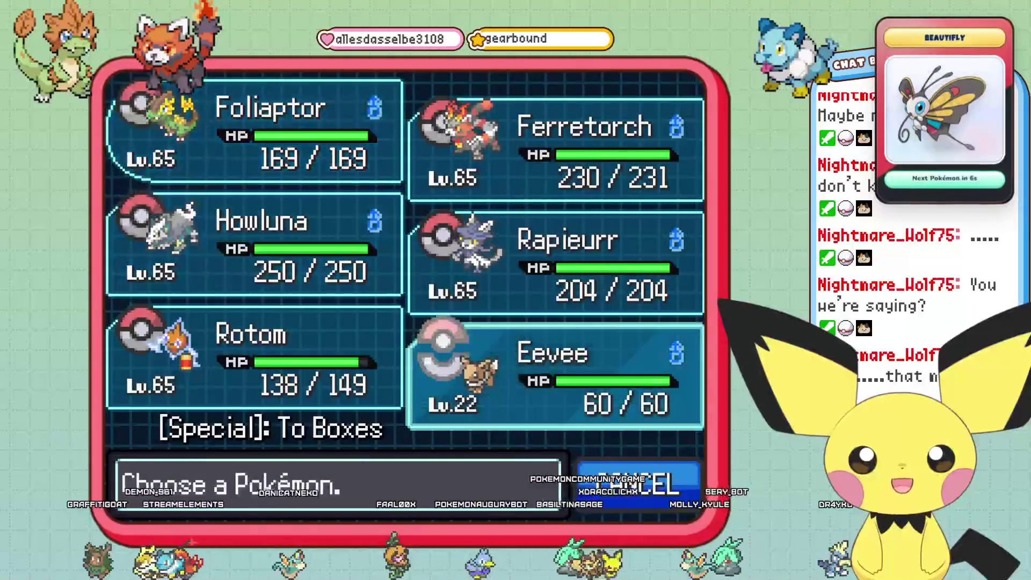
key(Return)
key(Down)
key(Down)
key(Return)
key(Left)
key(Up)
key(Up)
key(Return)
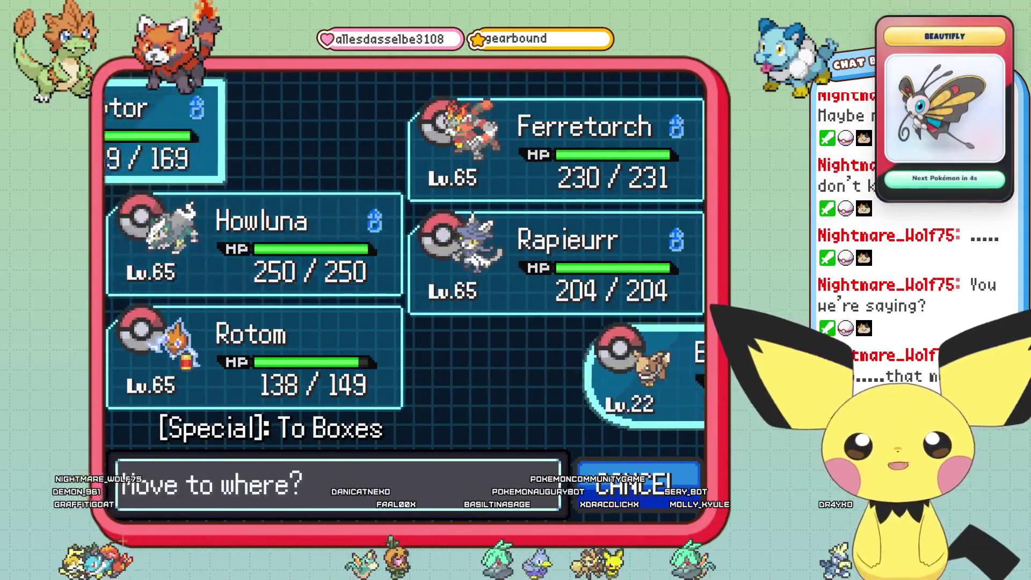
key(Escape)
key(Escape)
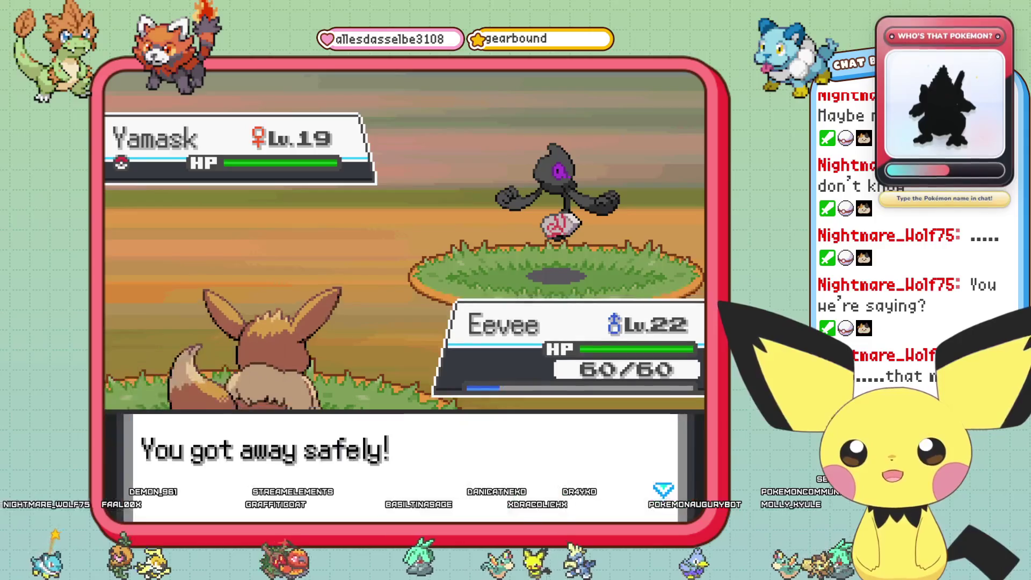
- Run away from the wild Yamask
key(Left)
key(Left)
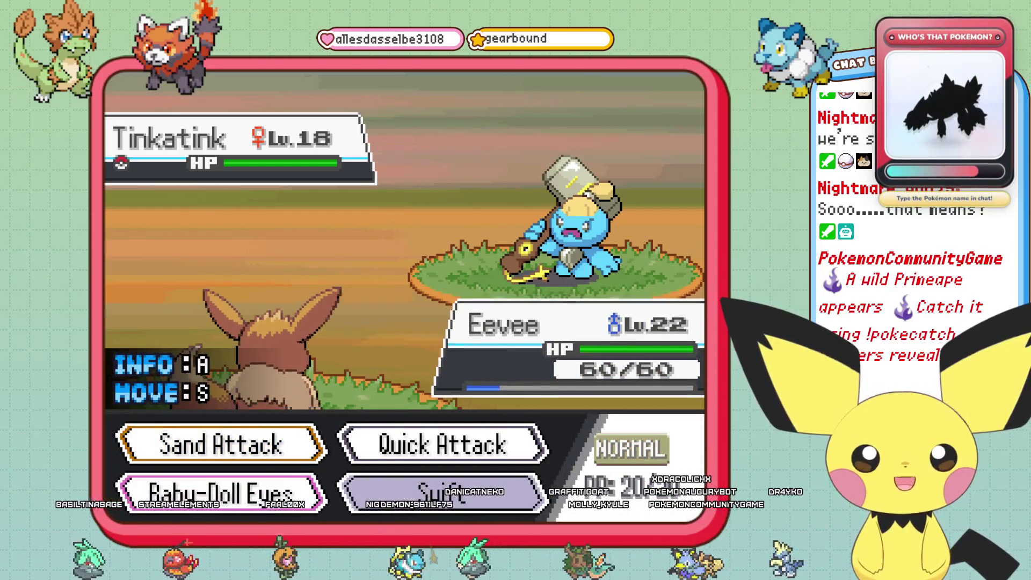
- Check Swift's details, then hit Tinkatink with Quick Attack
key(a)
key(Up)
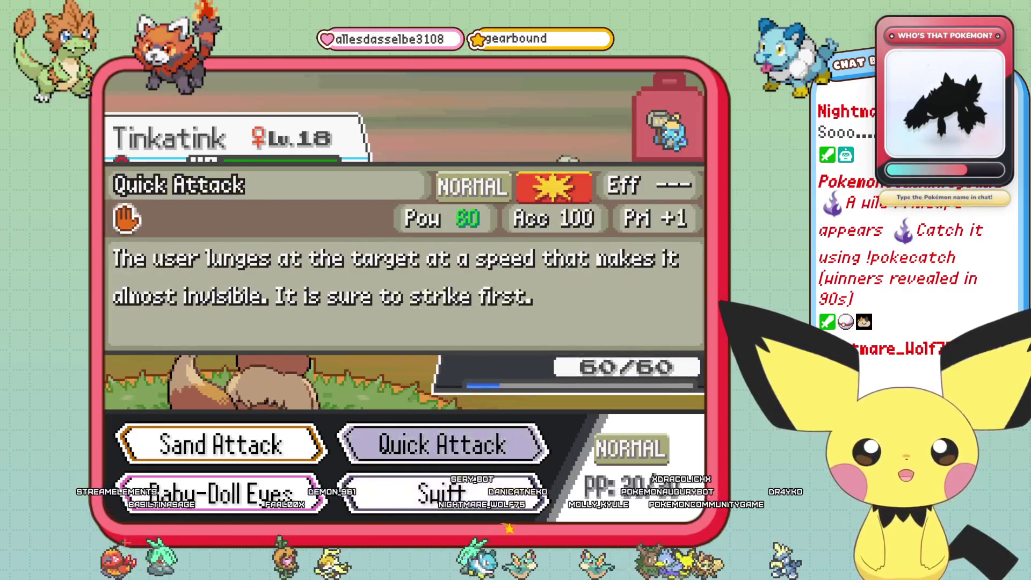
key(Return)
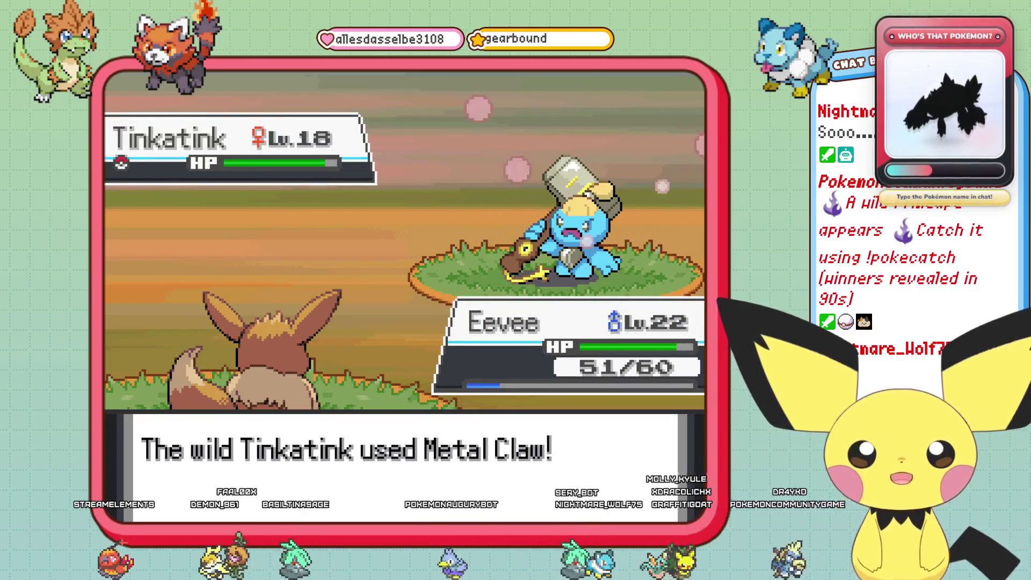
- Back out of the bag and hit Tinkatink with a second Quick Attack
key(Right)
key(Return)
key(Return)
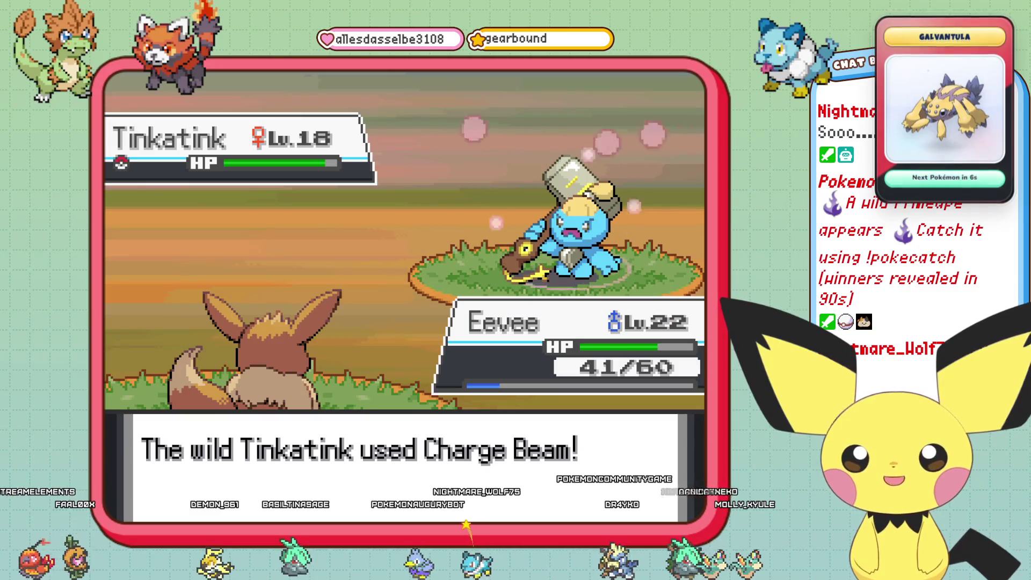
key(Return)
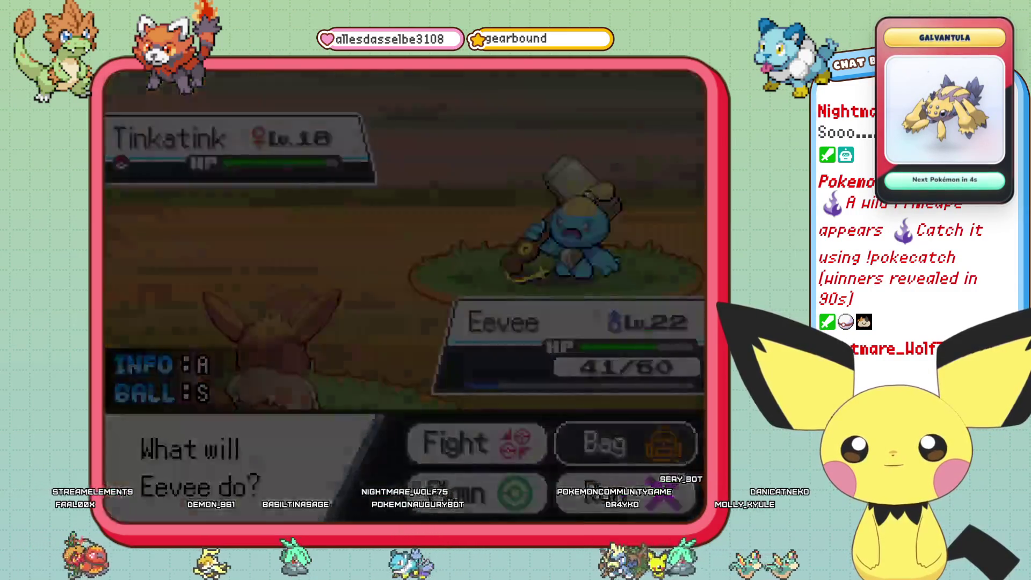
key(Escape)
key(Return)
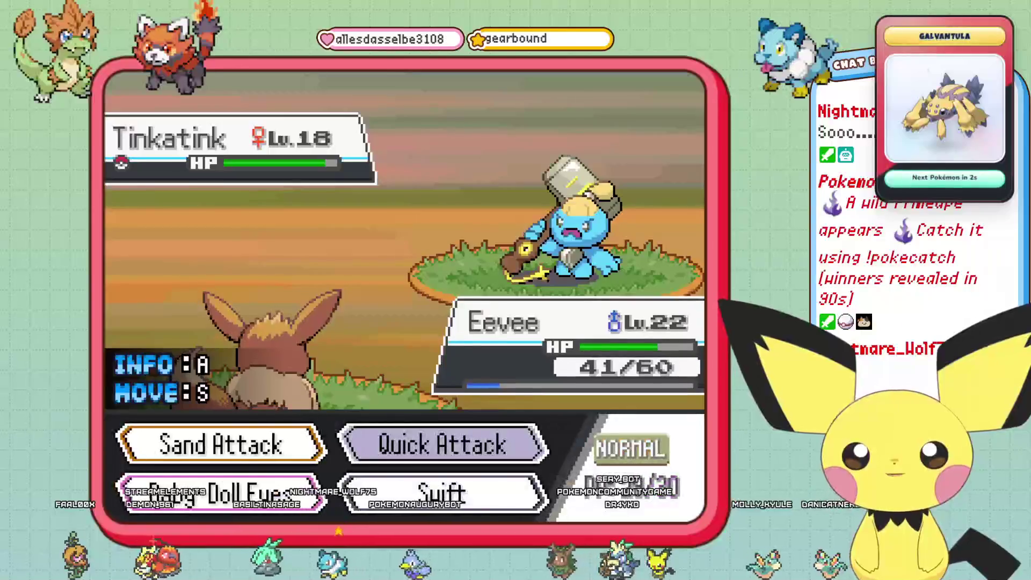
key(Return)
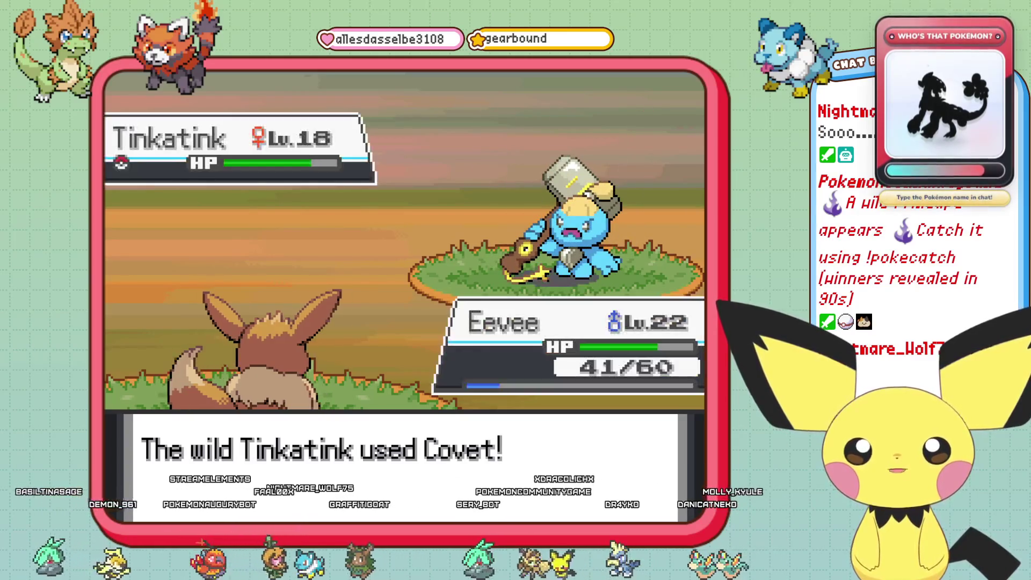
key(Return)
key(Return)
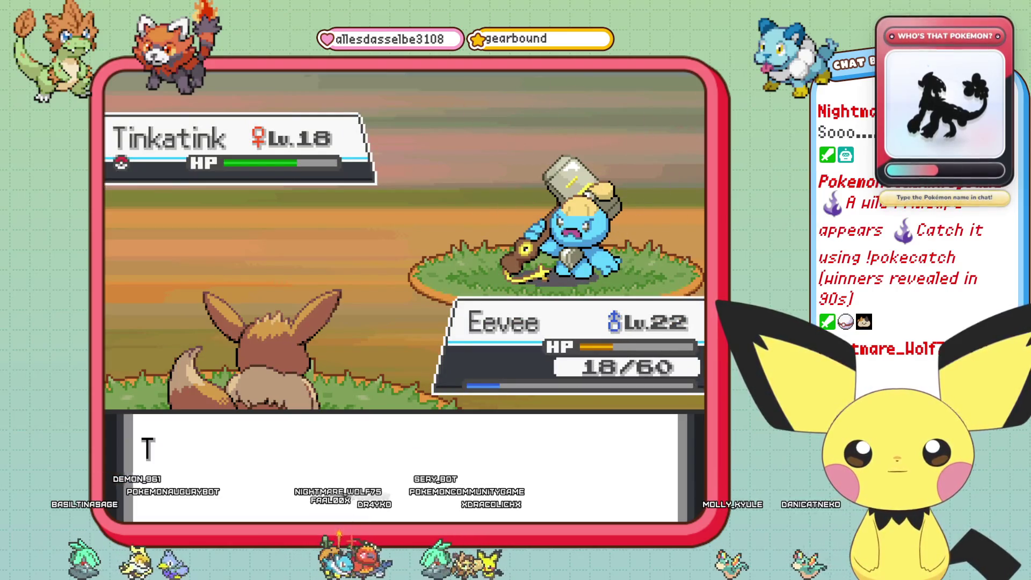
- Heal Eevee with a Hyper Potion from the Medicine pocket
key(Right)
key(Return)
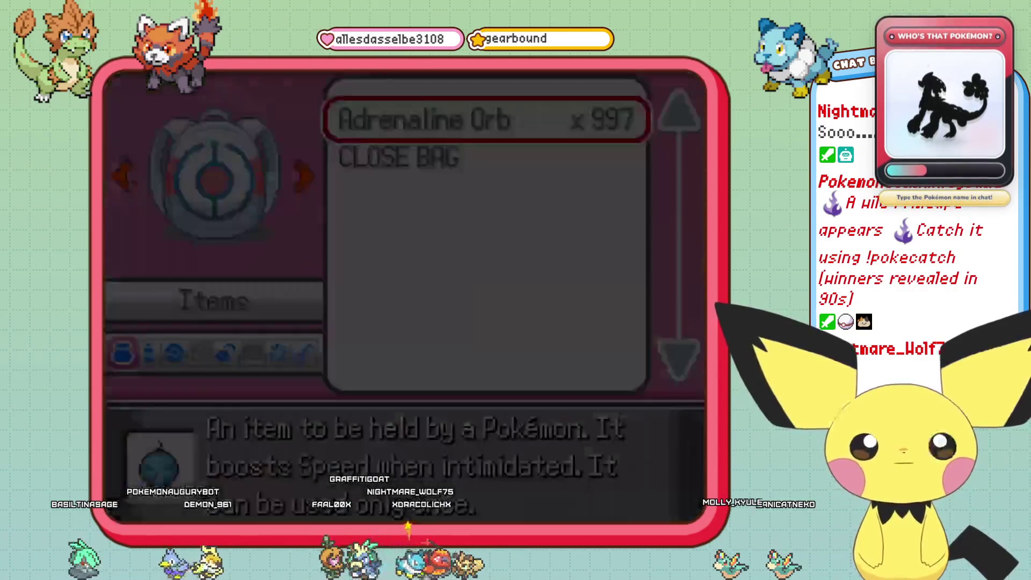
key(Right)
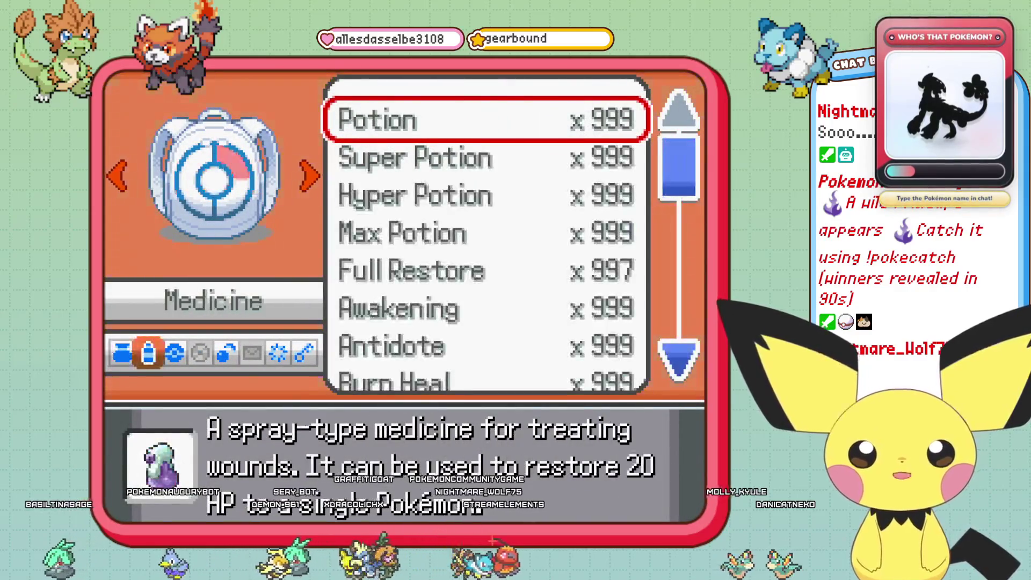
key(Down)
key(Down)
key(Down)
key(Down)
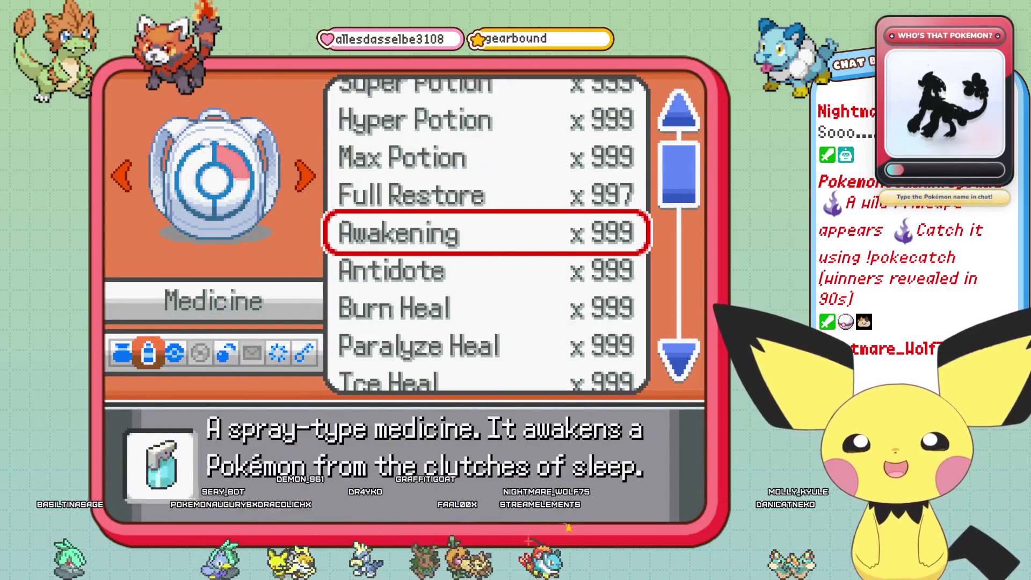
key(Up)
key(Up)
key(Up)
key(Return)
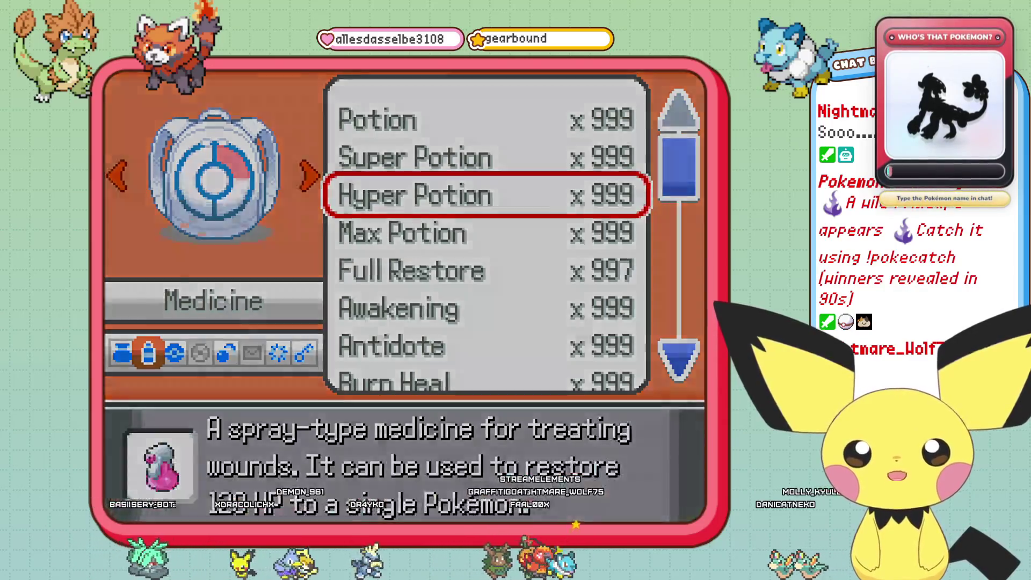
key(Return)
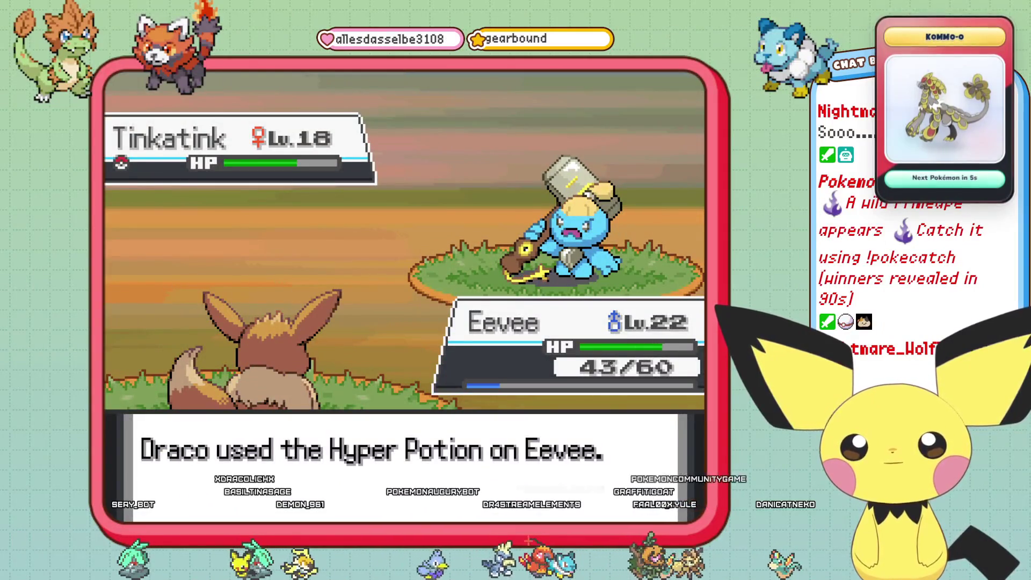
key(Return)
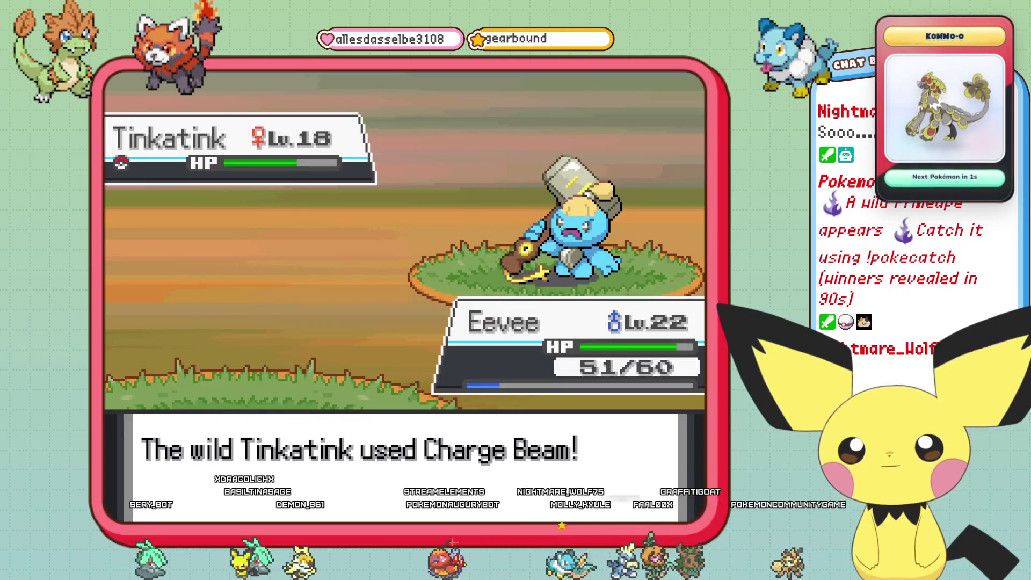
- Attack Tinkatink with Quick Attack again, then reopen the bag
key(Return)
key(Right)
key(Return)
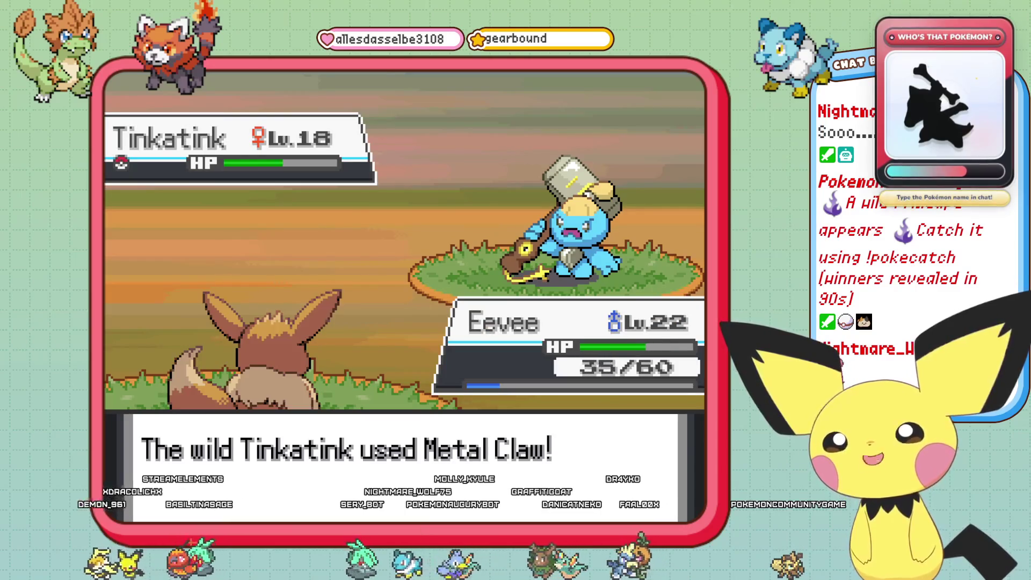
key(Return)
key(Return)
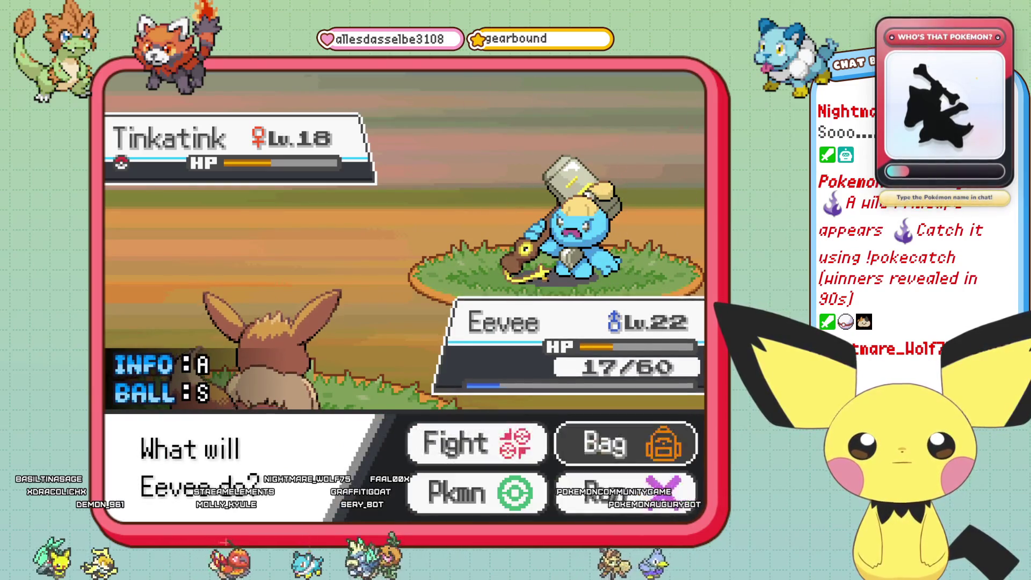
key(Return)
key(Return)
key(Return)
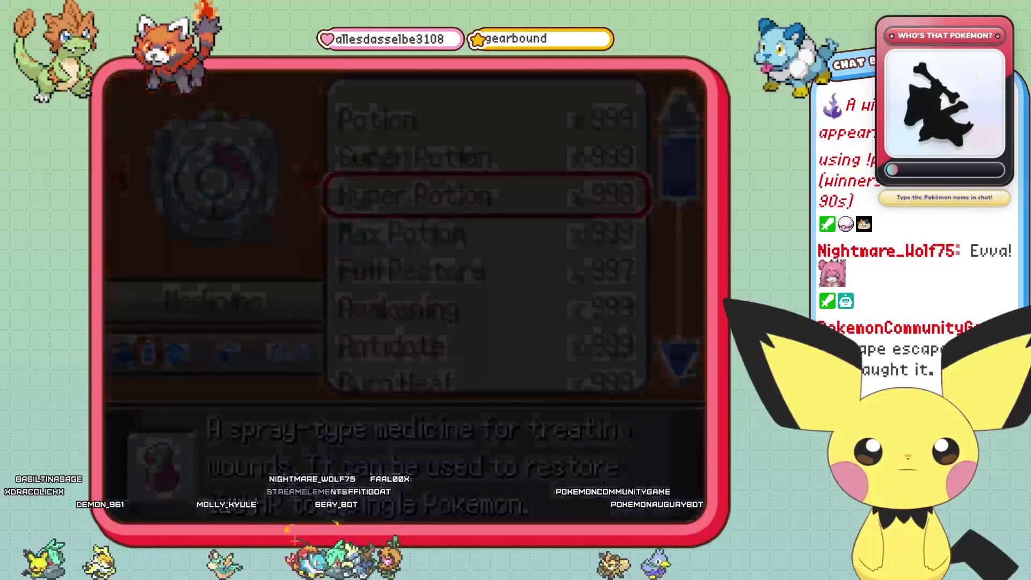
- Use the Hyper Potion on Eevee, bringing it back to 42/60 HP
key(Escape)
key(s)
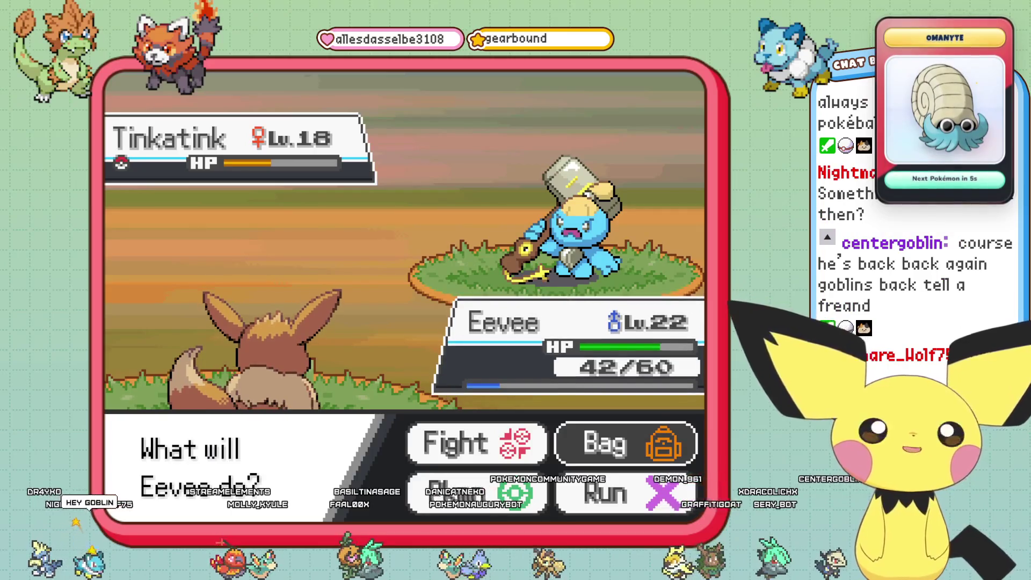
- Have Eevee use Sand Attack on the Tinkatink, now in the red
click(476, 443)
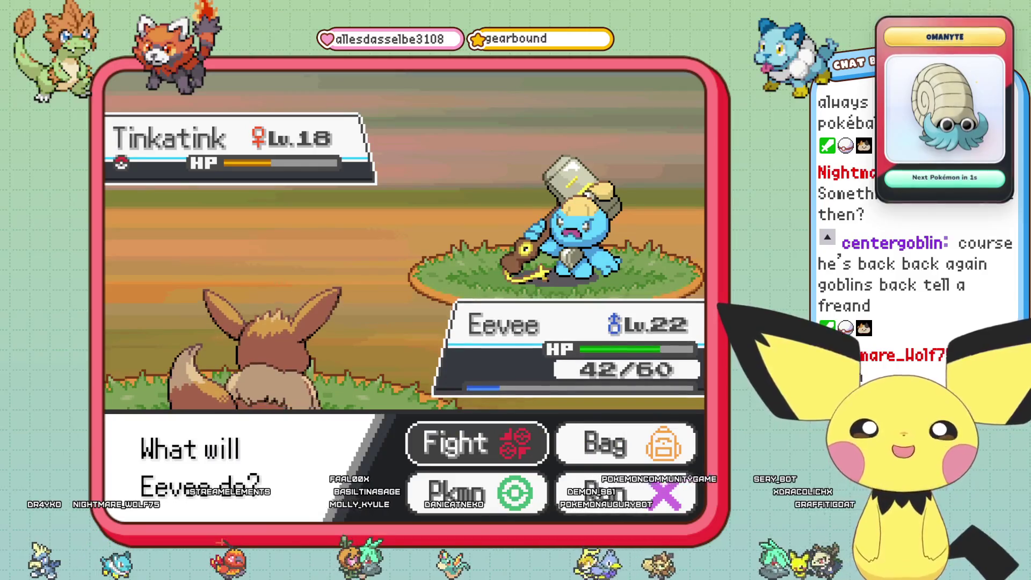
key(Return)
key(Return)
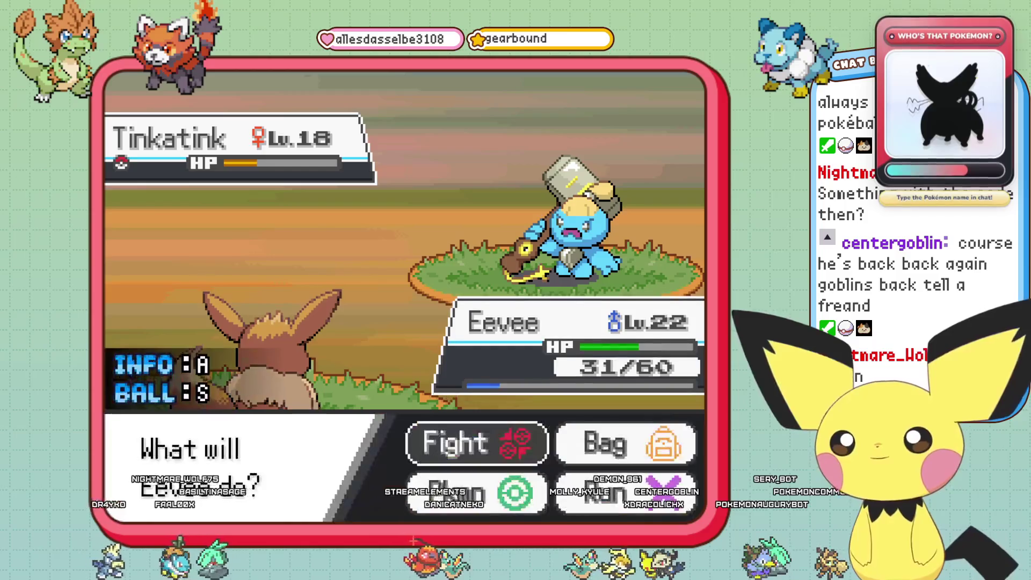
key(Return)
key(Return)
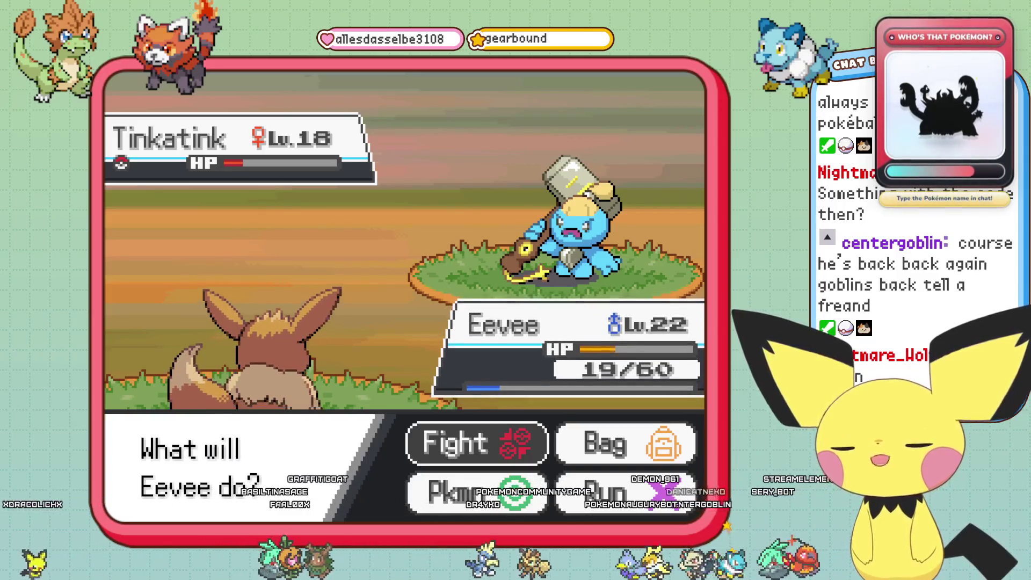
key(Return)
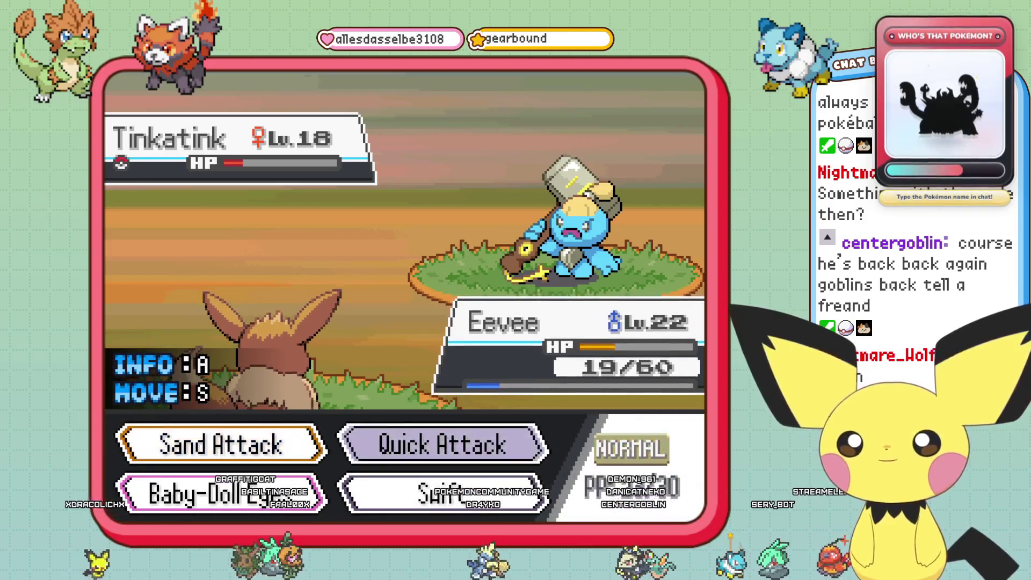
key(Left)
key(Down)
key(Up)
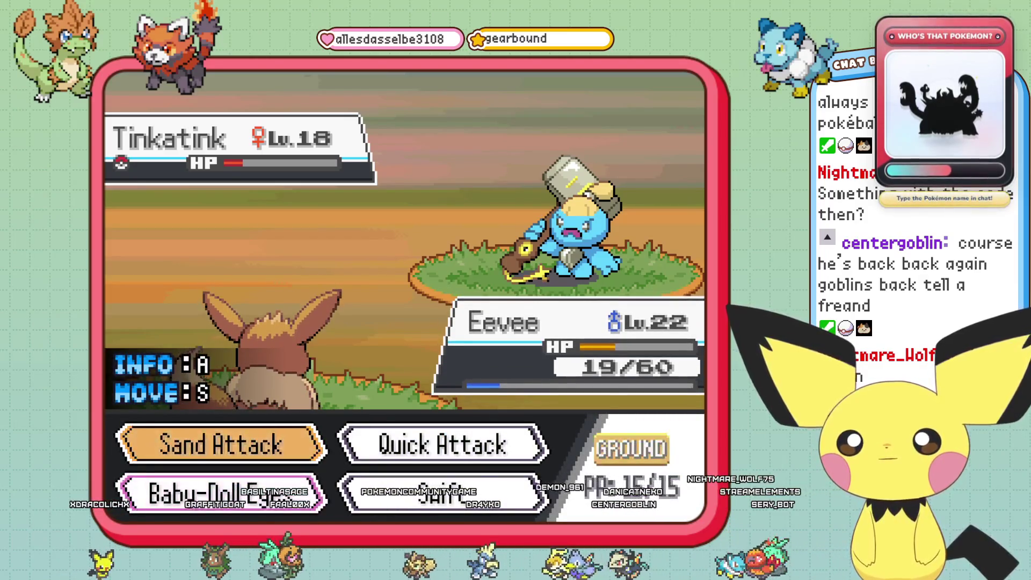
key(Return)
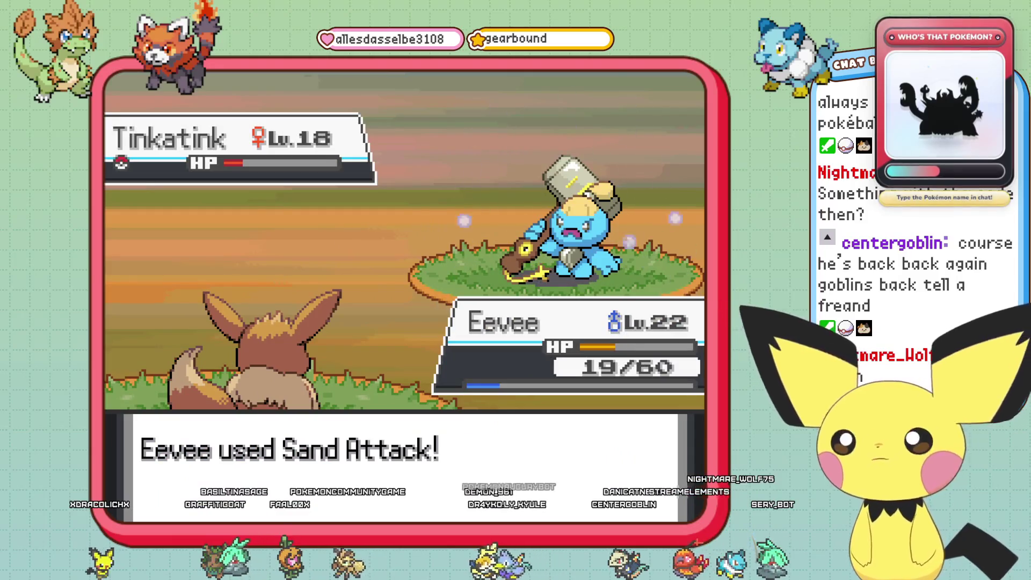